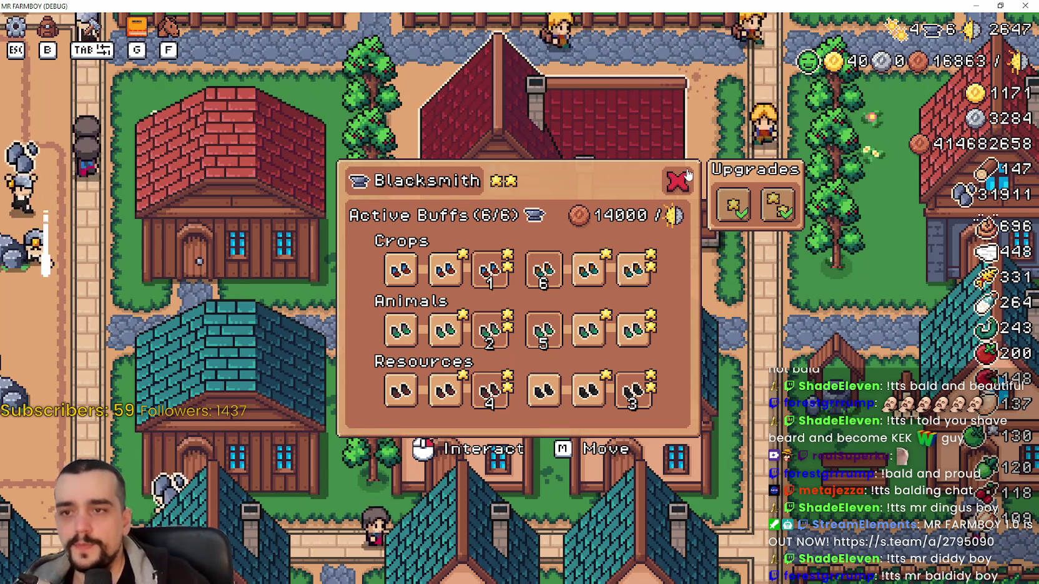
Buy the Blacksmith's Upgrade 1, pause the game with Esc, and return to the Godot editor
left_click(731, 209)
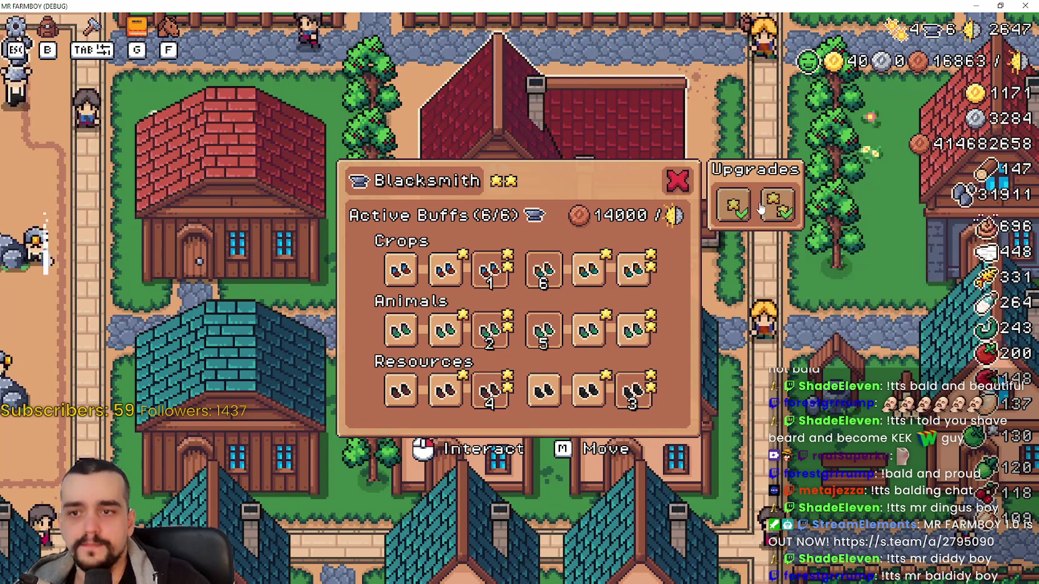
mouse_move(763, 214)
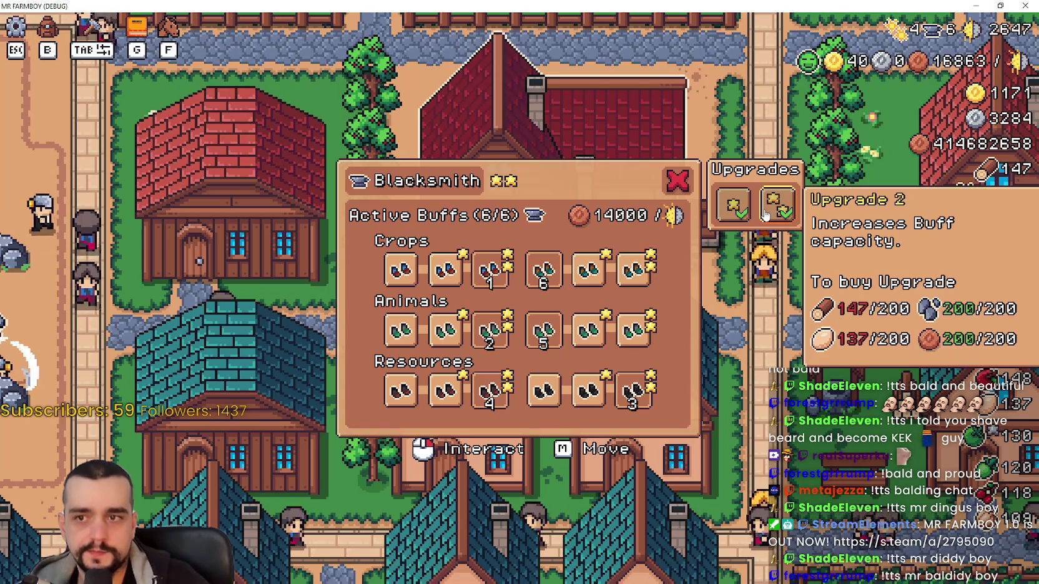
mouse_move(722, 211)
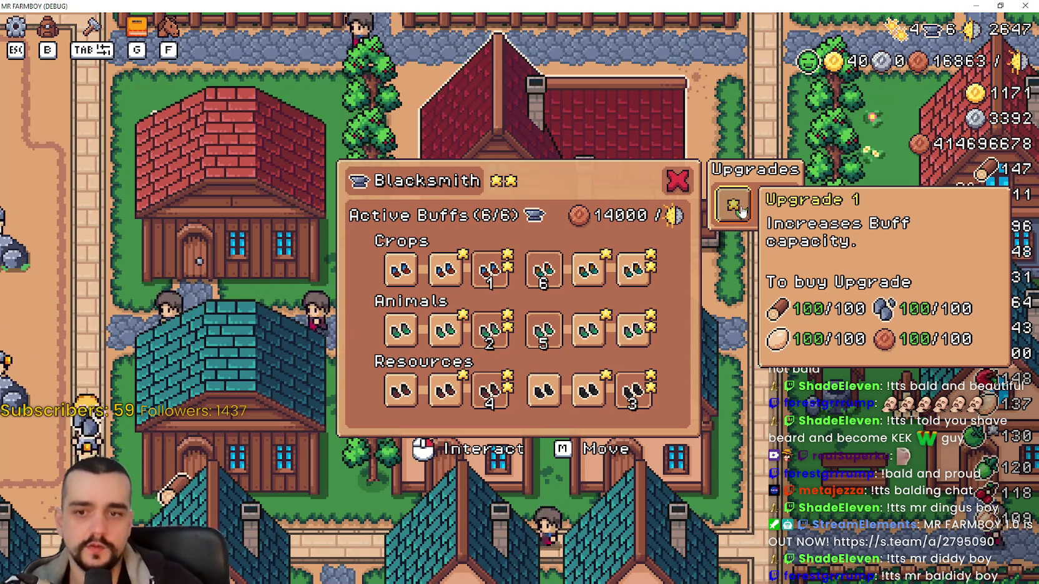
left_click(736, 209)
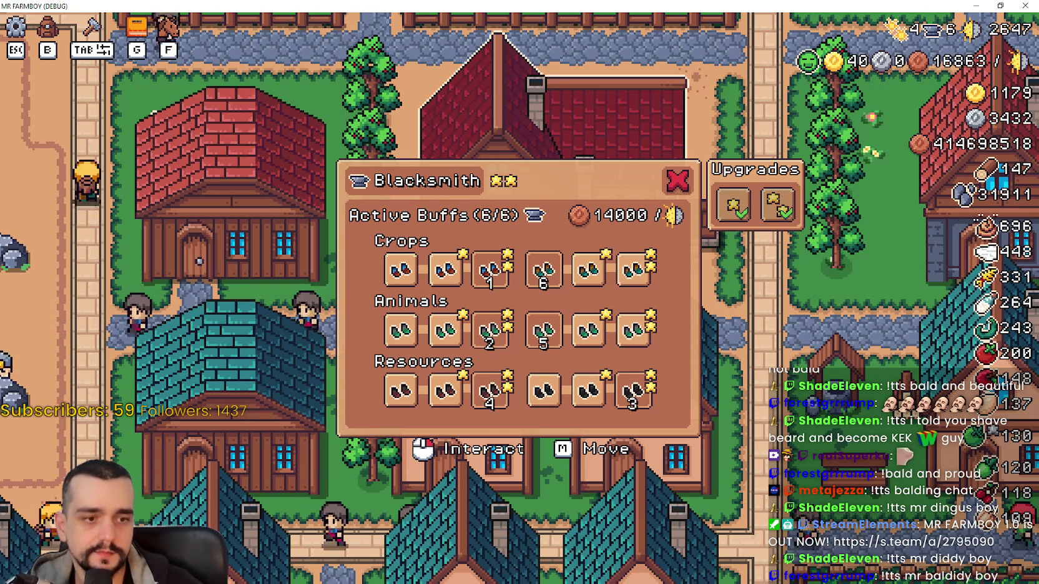
key("Escape")
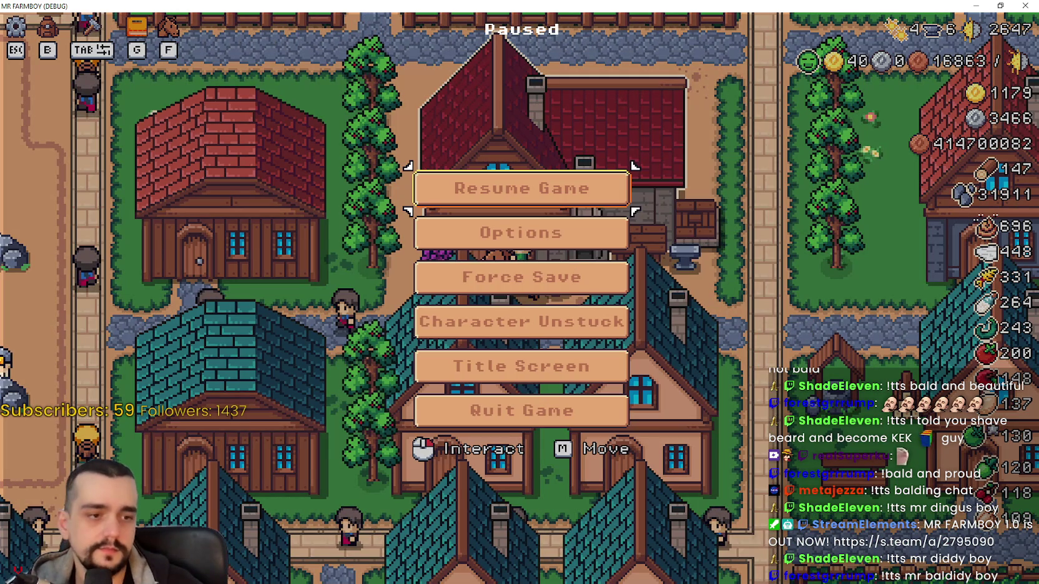
key("alt+Tab")
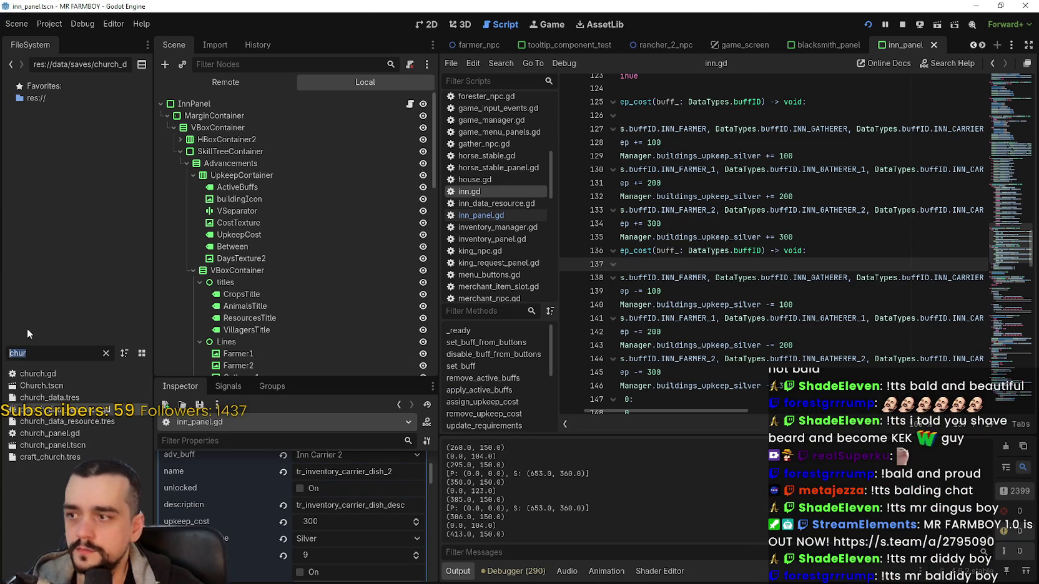
Filter the FileSystem for 'player' and open Player.png in the external program, Aseprite
type("player")
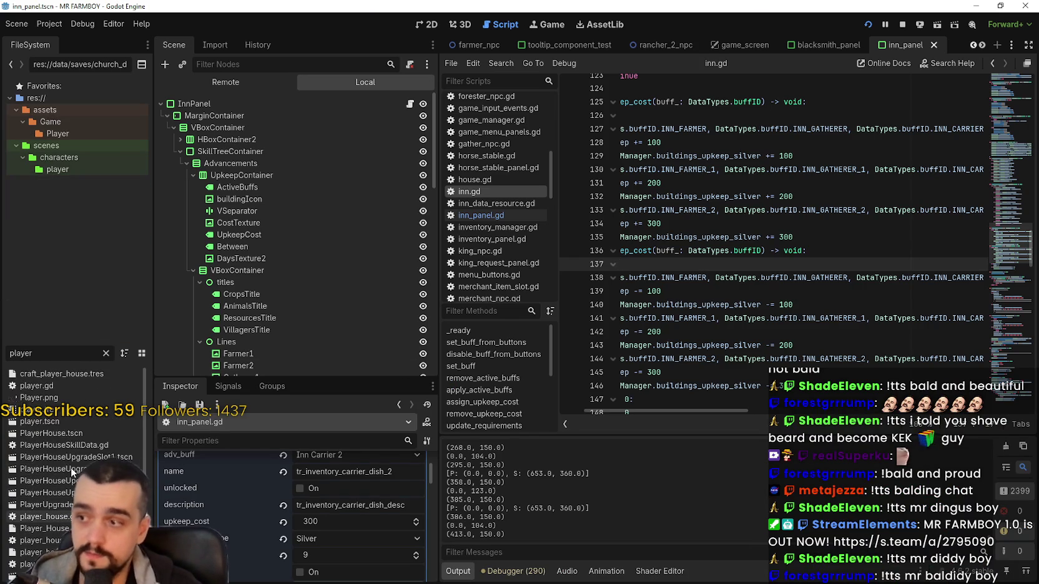
right_click(52, 398)
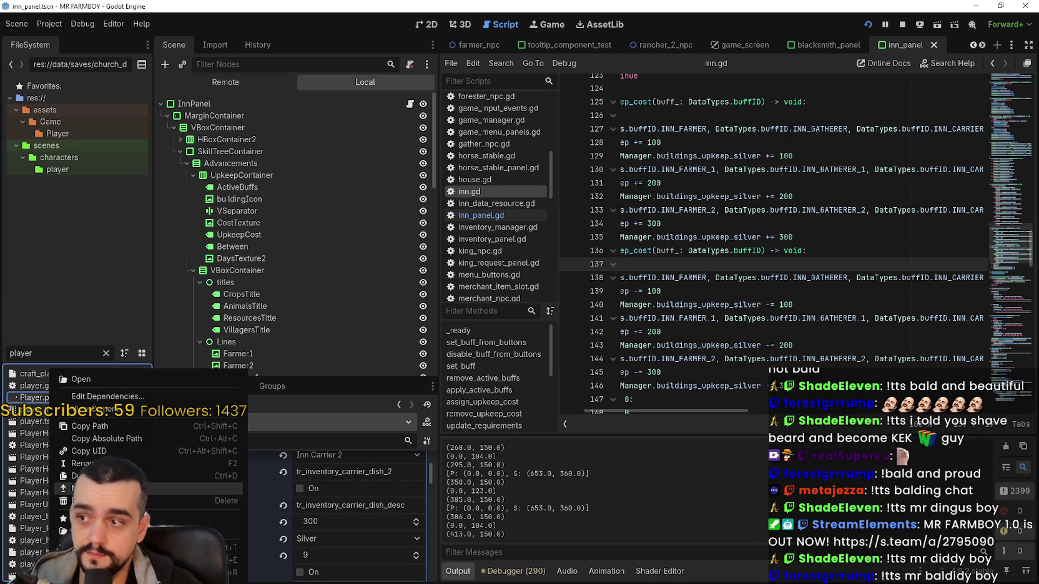
left_click(79, 379)
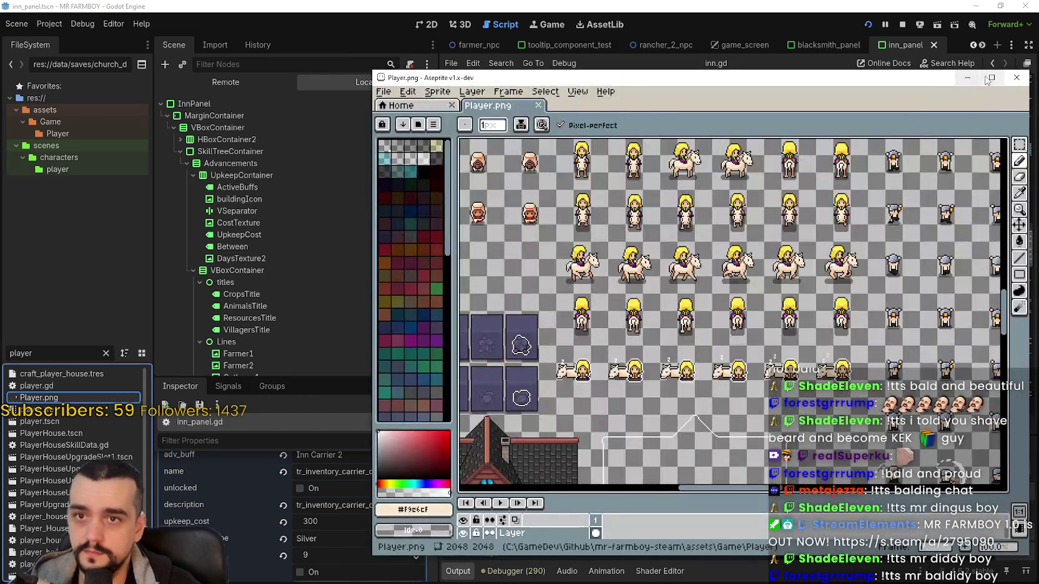
Maximize Aseprite, choose the Rectangular Marquee and bring the item icons into view
left_click(990, 78)
scroll(456, 219, "down", 3)
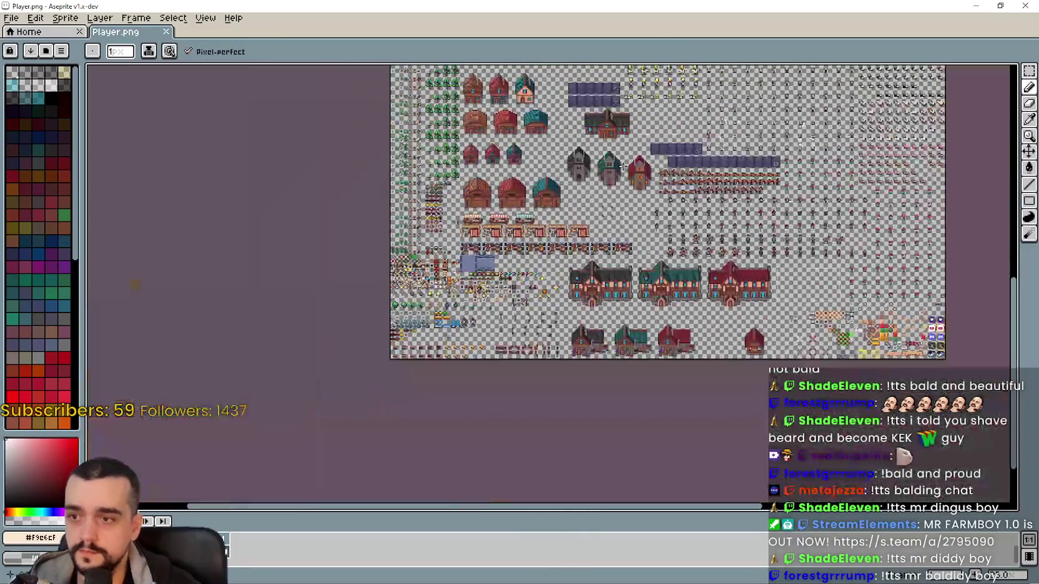
scroll(457, 218, "up", 2)
scroll(687, 309, "up", 3)
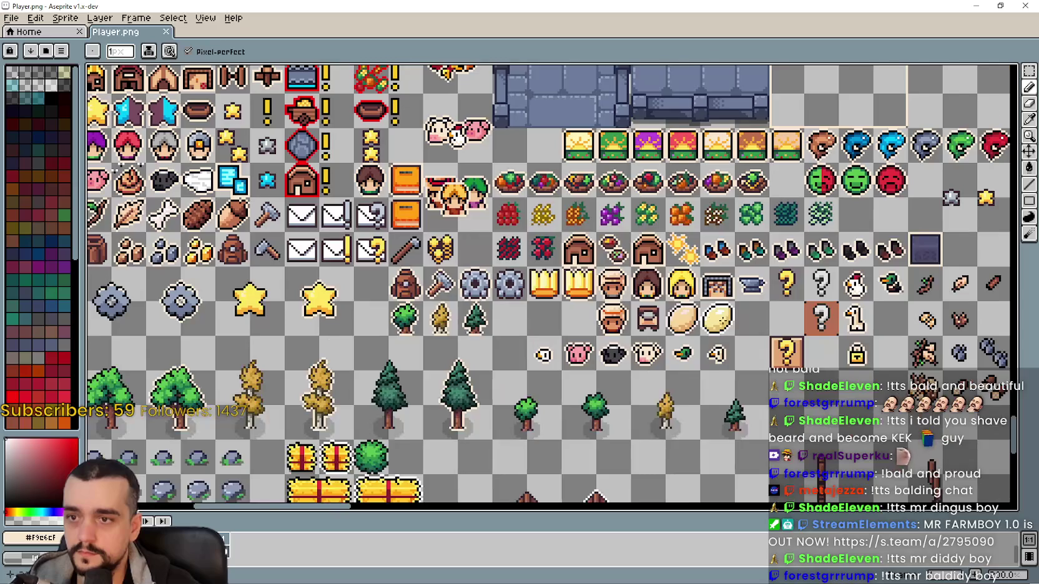
left_click(1029, 72)
mouse_move(520, 339)
left_mouse_down()
mouse_move(430, 325)
mouse_move(434, 304)
mouse_move(400, 301)
left_mouse_up()
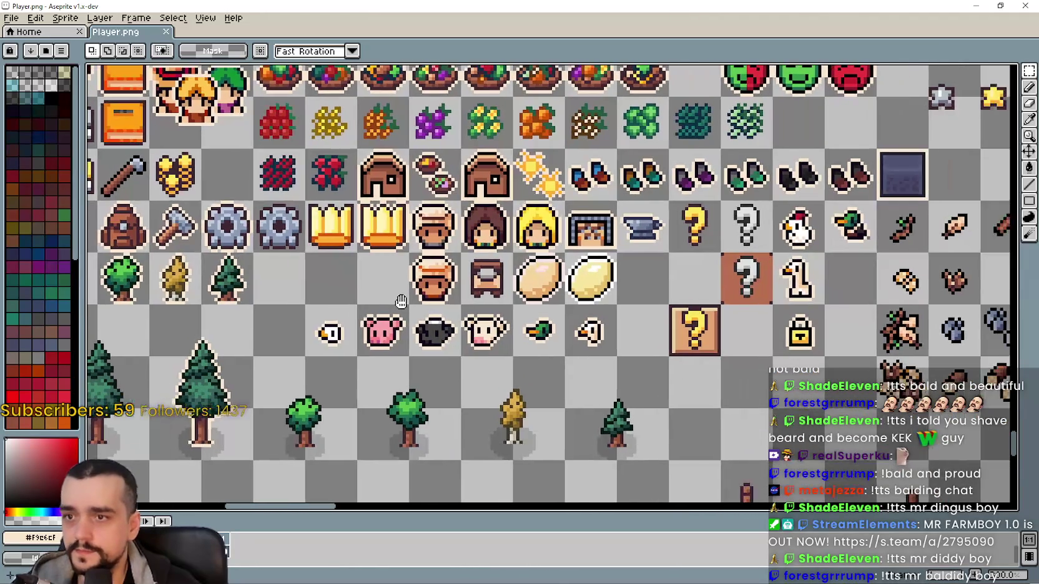
Select the 16×16 egg sprite and paste a copy near the nests' empty cells
scroll(437, 305, "down", 2)
scroll(624, 318, "up", 1)
scroll(744, 326, "up", 1)
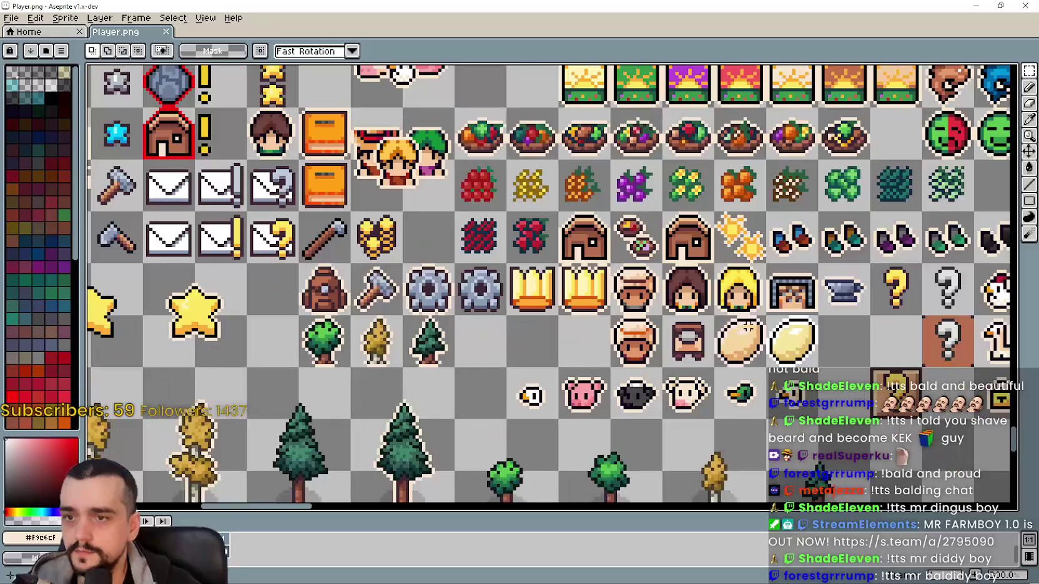
scroll(741, 320, "down", 2)
left_click_drag(187, 235, 337, 273)
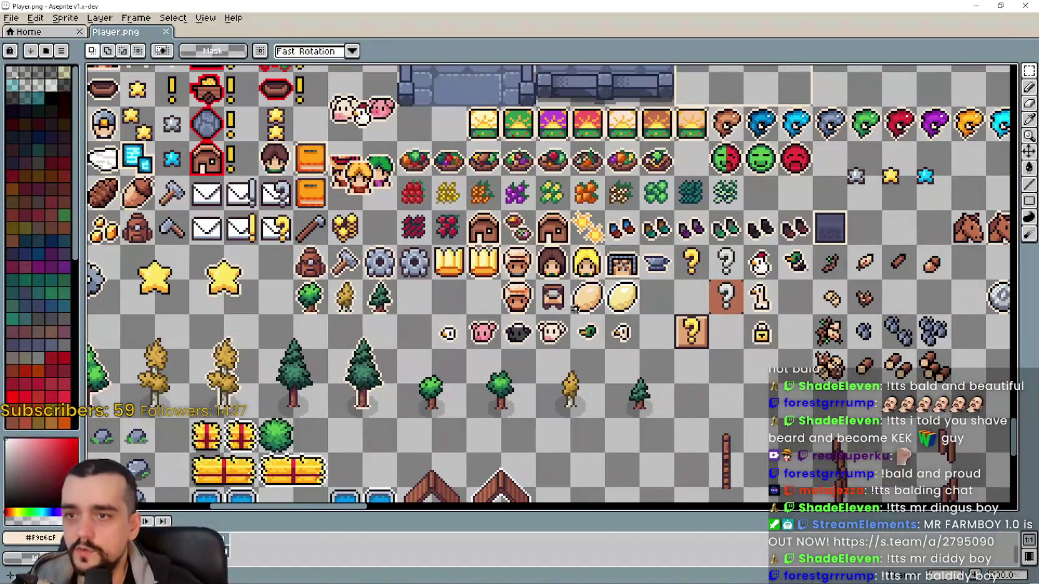
mouse_move(419, 273)
left_mouse_down()
mouse_move(668, 307)
mouse_move(813, 364)
left_mouse_up()
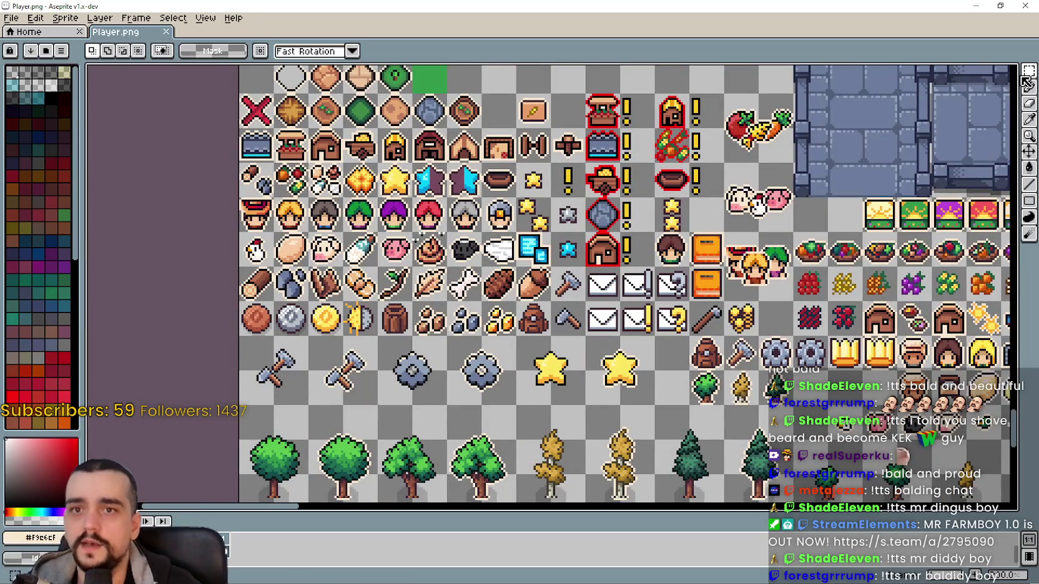
left_click_drag(273, 229, 308, 268)
mouse_move(999, 480)
left_mouse_down()
mouse_move(634, 406)
mouse_move(471, 359)
mouse_move(438, 243)
mouse_move(531, 237)
mouse_move(564, 195)
mouse_move(615, 190)
left_mouse_up()
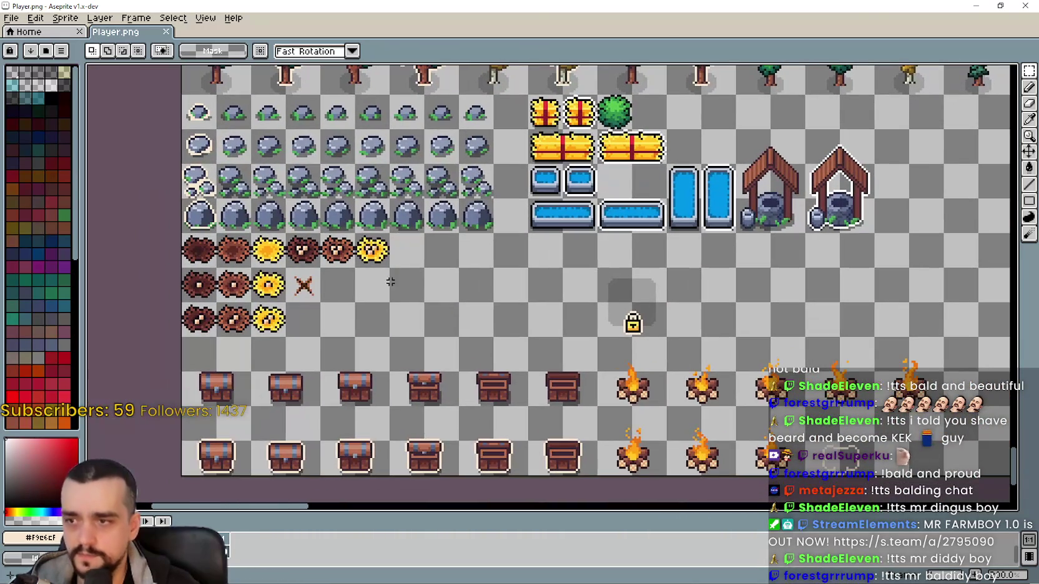
key("ctrl+v")
Place the pasted egg in the cell beside the nests
mouse_move(227, 286)
left_mouse_down()
mouse_move(422, 328)
mouse_move(408, 287)
left_mouse_up()
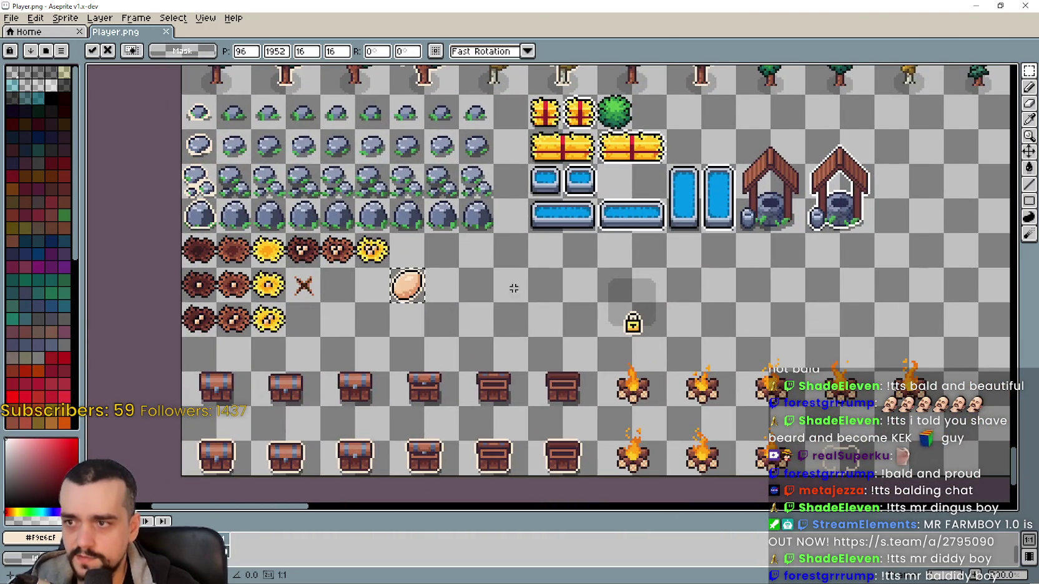
scroll(455, 287, "down", 2)
scroll(653, 324, "up", 2)
left_click(448, 224)
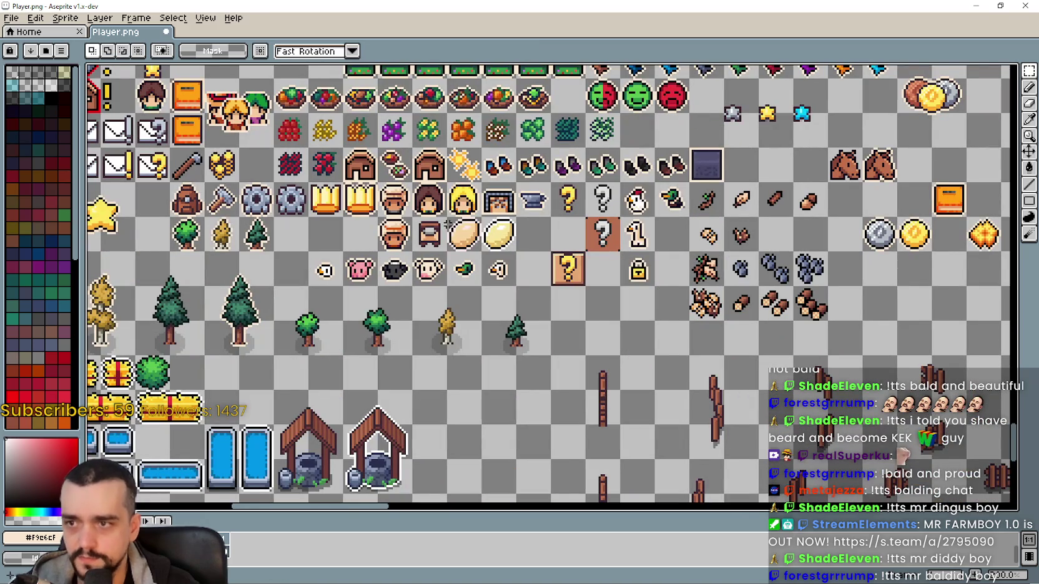
Copy the other two egg sprites and paste them next to the first egg
left_click_drag(447, 217, 515, 251)
key("ctrl+c")
scroll(455, 288, "down", 5)
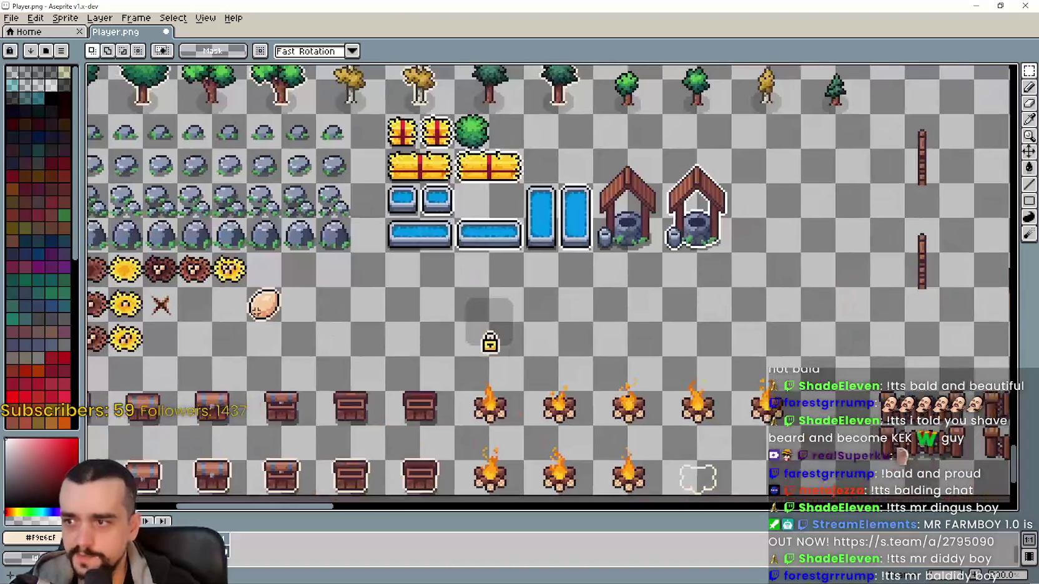
scroll(302, 322, "up", 1)
key("ctrl+v")
left_click_drag(515, 300, 348, 306)
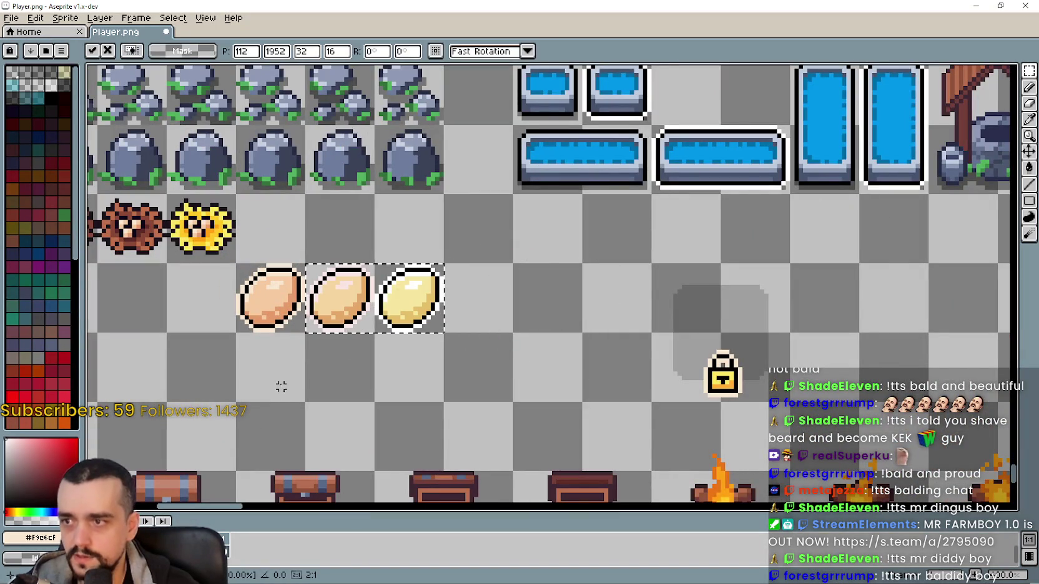
left_click(320, 339)
Copy the chicken, duck and goose heads from the upper rows and paste them
scroll(321, 339, "down", 1)
scroll(320, 339, "down", 2)
left_click_drag(437, 156, 437, 362)
scroll(437, 362, "up", 2)
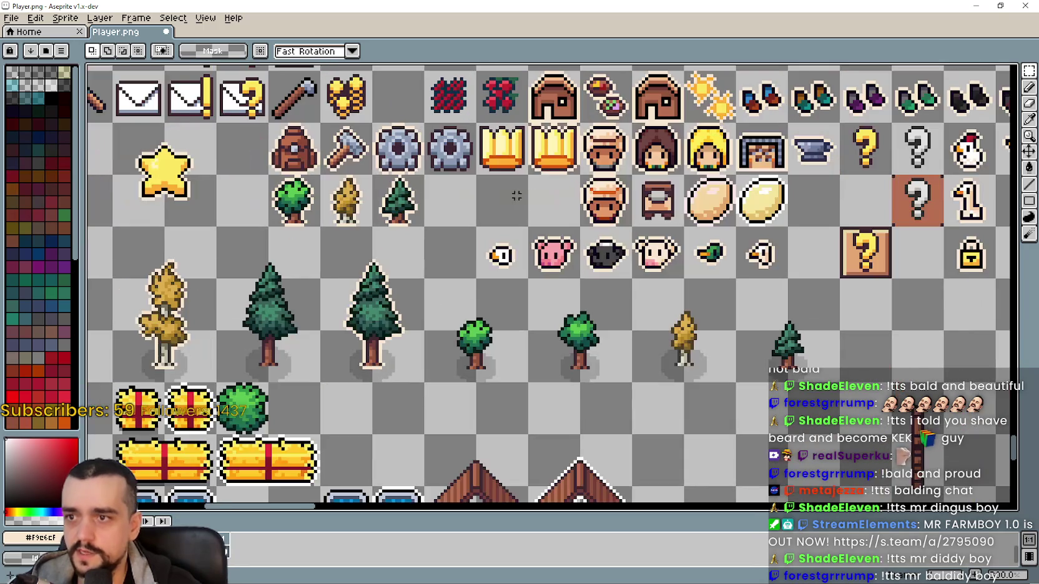
scroll(523, 324, "up", 1)
mouse_move(523, 324)
left_mouse_down()
mouse_move(523, 343)
mouse_move(291, 288)
left_mouse_up()
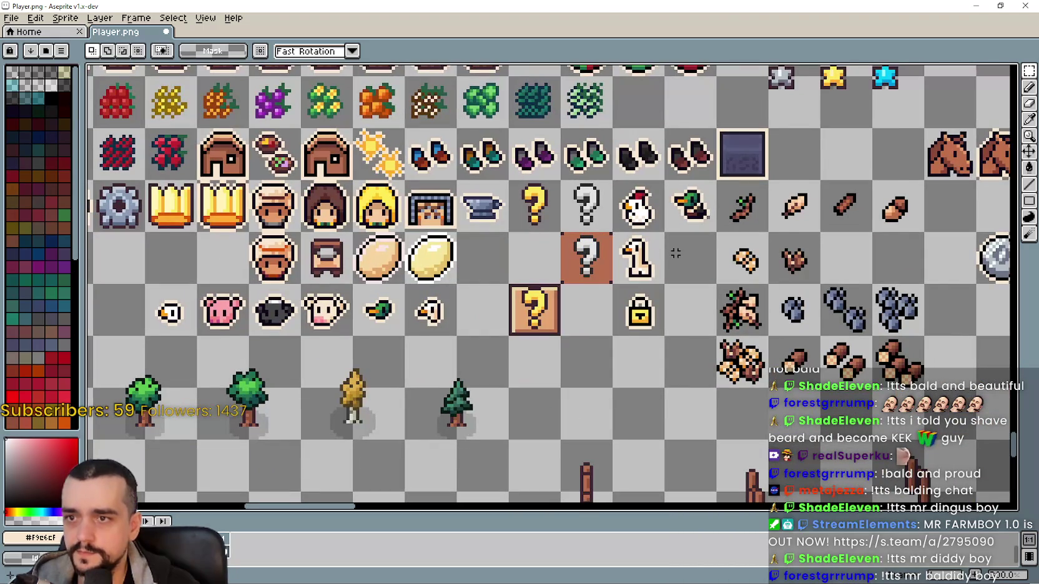
mouse_move(649, 223)
left_mouse_down()
mouse_move(279, 250)
mouse_move(593, 176)
left_mouse_up()
scroll(593, 176, "up", 1)
key("ctrl+v")
Arrange the chicken, goose and duck heads so each sits above an egg
mouse_move(585, 289)
left_mouse_down()
mouse_move(707, 283)
mouse_move(673, 239)
left_mouse_up()
scroll(618, 187, "up", 1)
left_click_drag(584, 170, 656, 236)
mouse_move(637, 219)
left_mouse_down()
mouse_move(580, 231)
mouse_move(384, 226)
left_mouse_up()
left_click_drag(587, 262, 663, 340)
left_click_drag(624, 299, 538, 213)
mouse_move(675, 178)
left_mouse_down()
mouse_move(727, 229)
mouse_move(468, 230)
mouse_move(459, 286)
left_mouse_up()
scroll(437, 243, "up", 1)
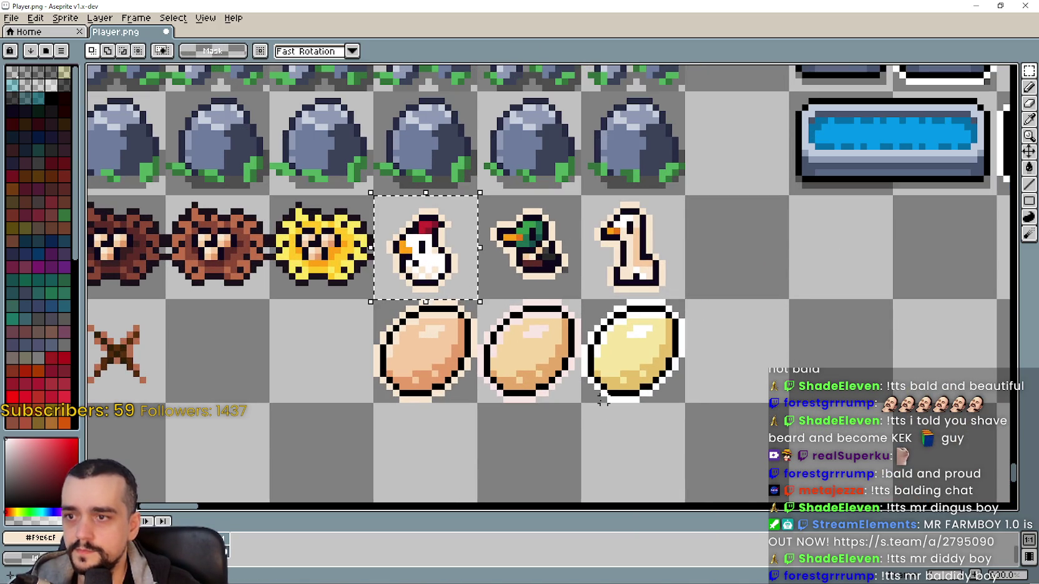
Select the middle egg cell and sample its colours with the eyedropper
left_click(600, 402)
scroll(578, 372, "up", 1)
scroll(552, 340, "down", 1)
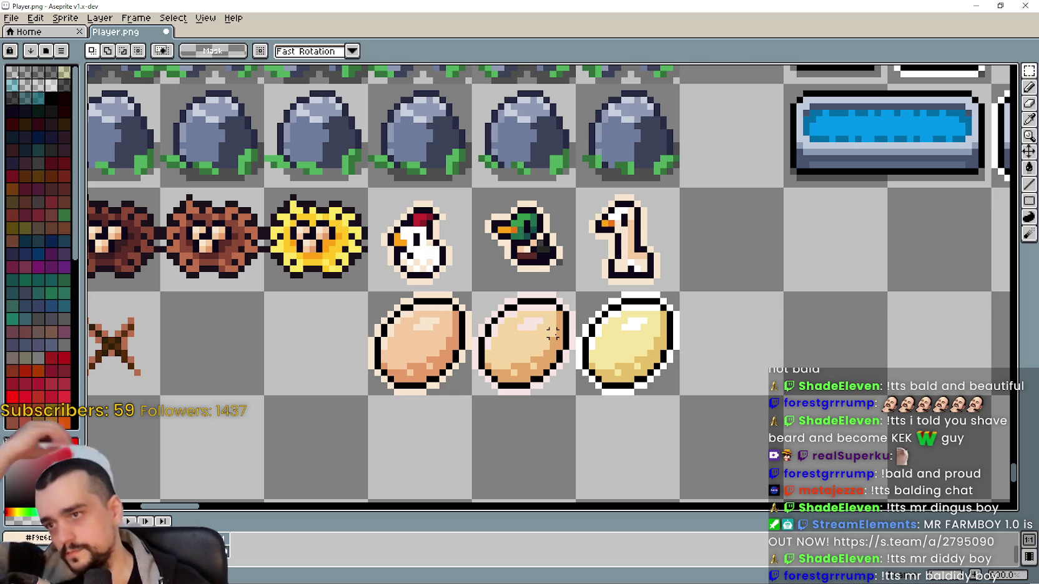
scroll(513, 249, "up", 1)
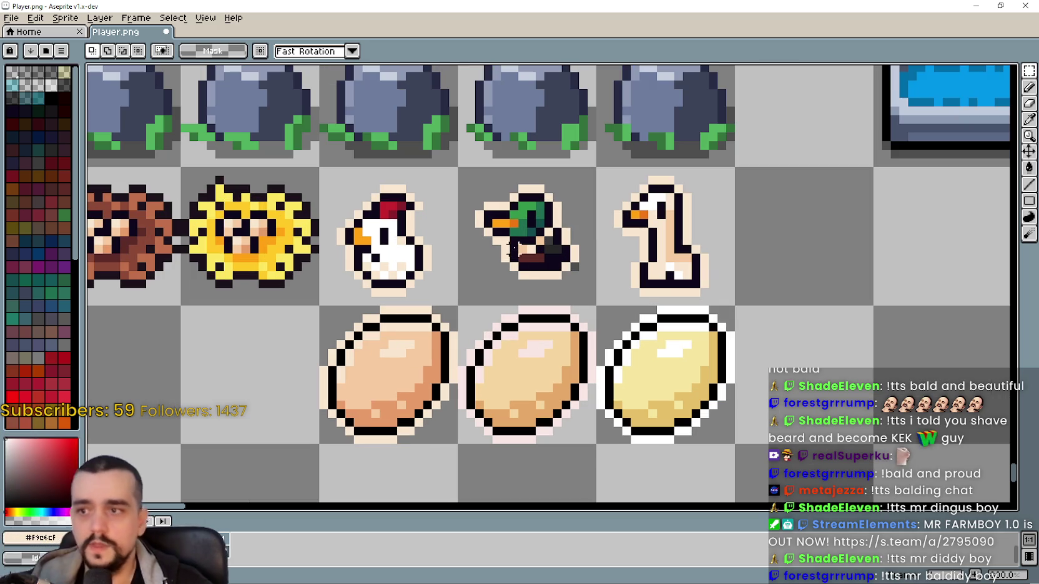
scroll(583, 344, "down", 1)
scroll(538, 290, "up", 1)
scroll(541, 278, "up", 1)
scroll(541, 278, "down", 1)
left_click(1029, 118)
scroll(676, 268, "up", 2)
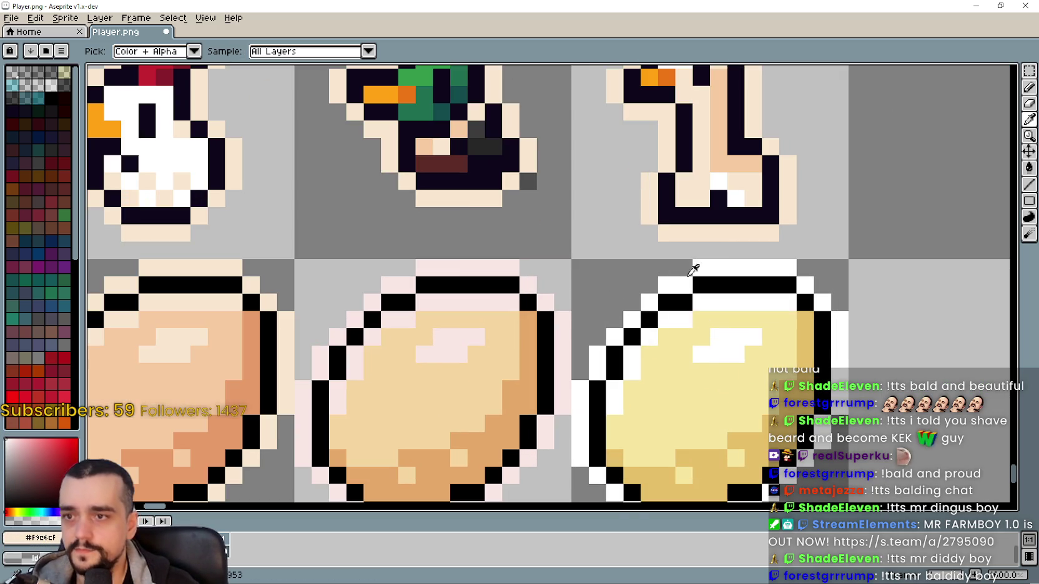
scroll(712, 265, "down", 2)
left_click(1028, 70)
left_click_drag(501, 263, 640, 403)
key("i")
scroll(726, 260, "up", 1)
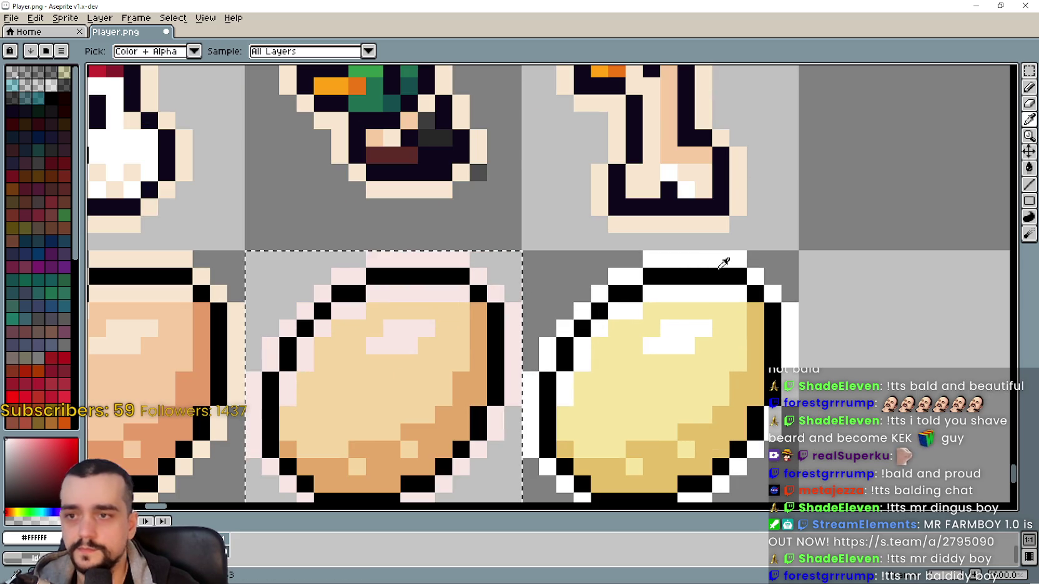
scroll(719, 255, "up", 1)
Set the Paint Bucket to fill contiguous pixels only and select the left egg tile
left_click(1028, 167)
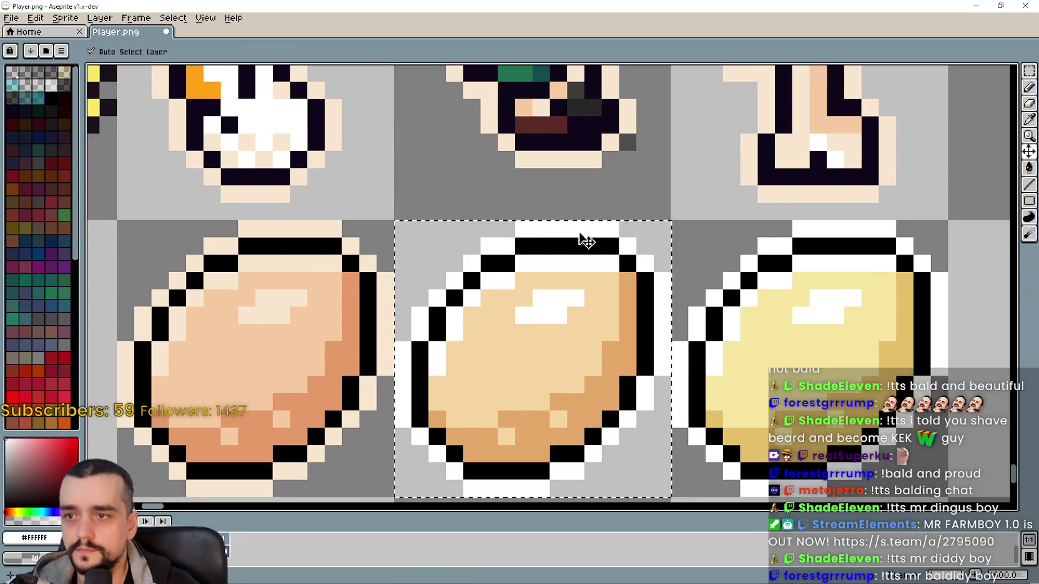
left_click(192, 51)
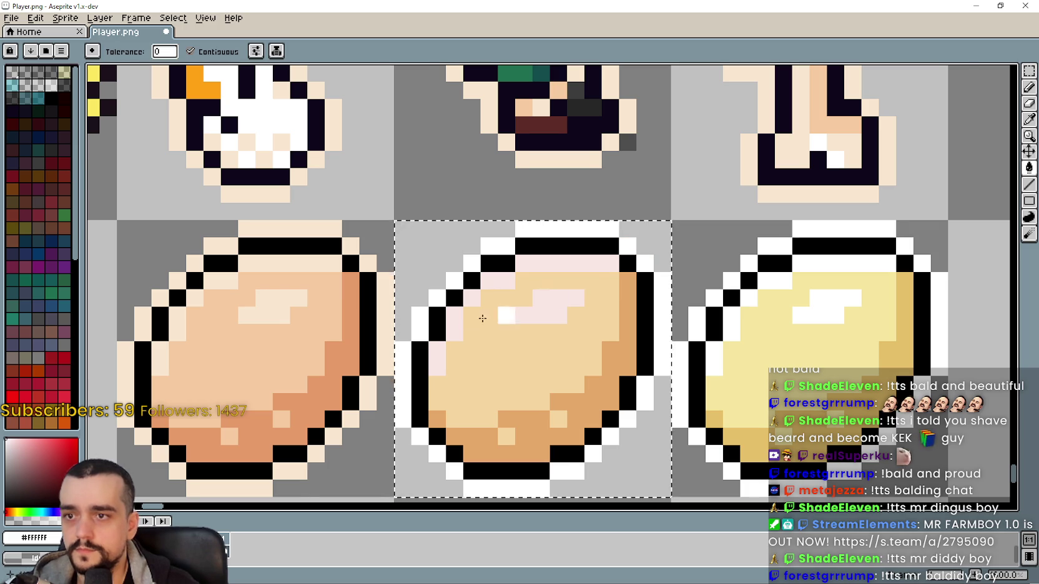
scroll(562, 315, "left", 2)
scroll(587, 332, "down", 2)
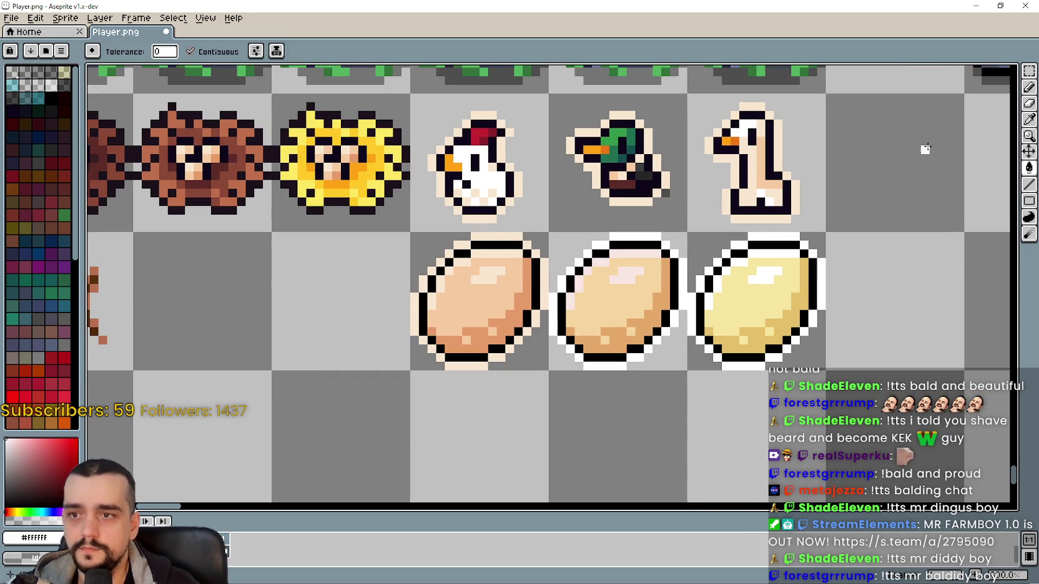
left_click(1028, 71)
scroll(558, 244, "up", 2)
left_click_drag(254, 214, 537, 496)
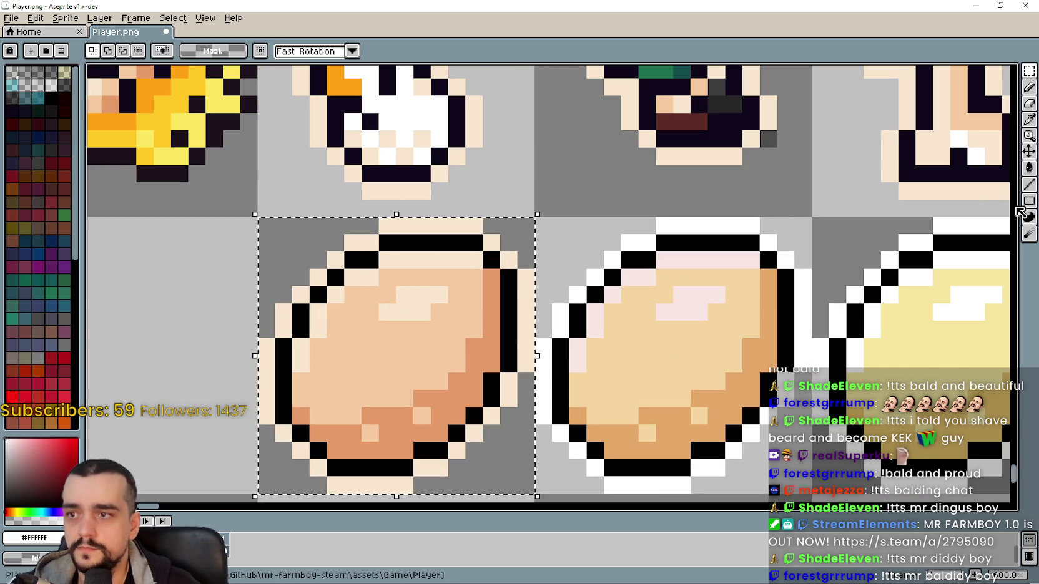
Fill the left egg's cream outline pixels white along its top, left side and bottom
left_click(1029, 174)
left_click(387, 227)
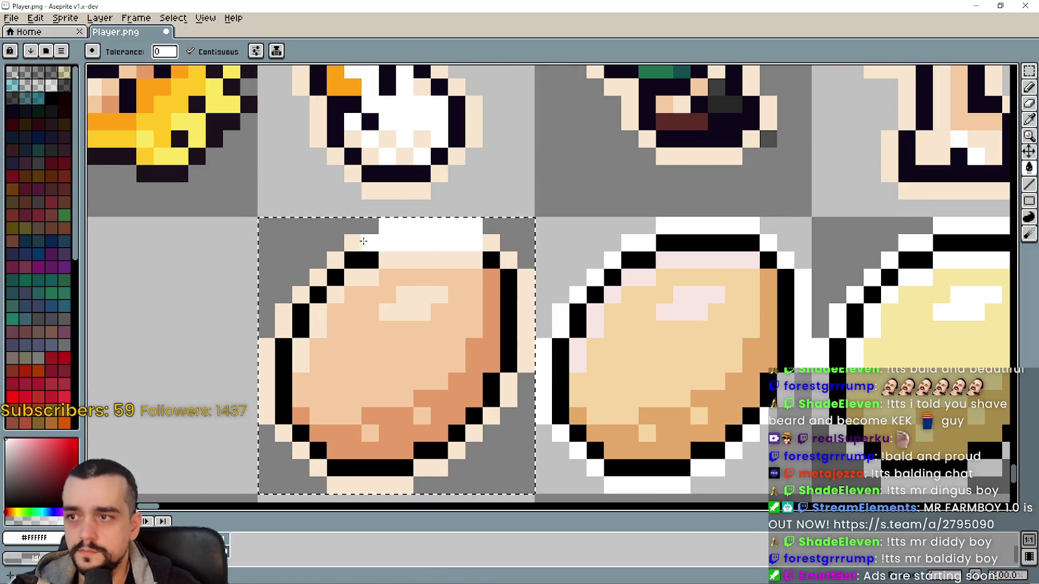
left_click(363, 246)
left_click(335, 259)
left_click(318, 277)
left_click(301, 294)
left_click(285, 309)
left_click(283, 329)
left_click(267, 381)
left_click(285, 434)
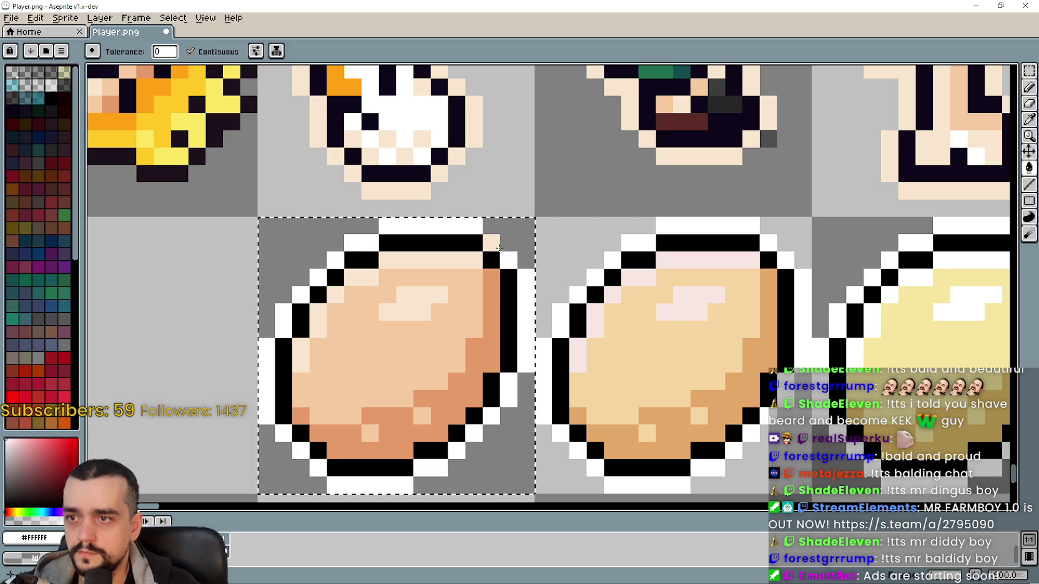
Save Player.png with Ctrl+S, confirming the save
scroll(504, 253, "down", 3)
key("ctrl+s")
key("Return")
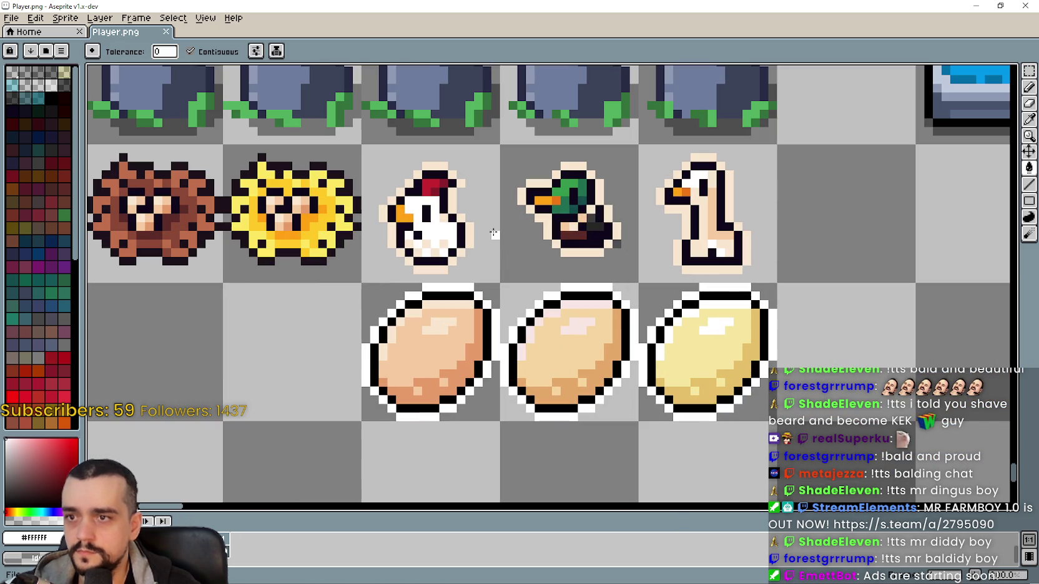
left_click(1028, 71)
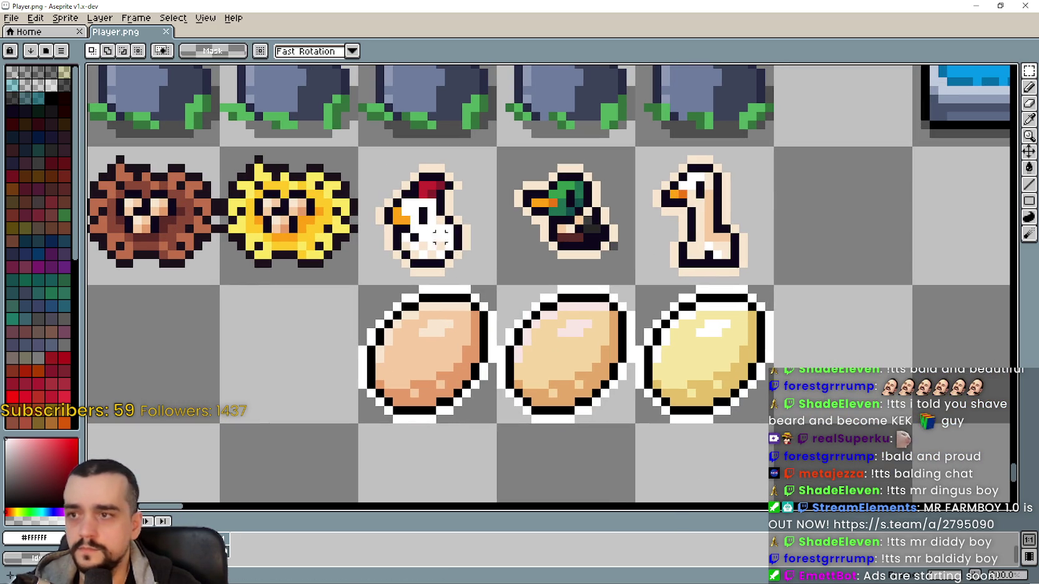
scroll(405, 185, "down", 1)
Duplicate the three eggs into the row directly beneath them
left_click_drag(354, 204, 562, 308)
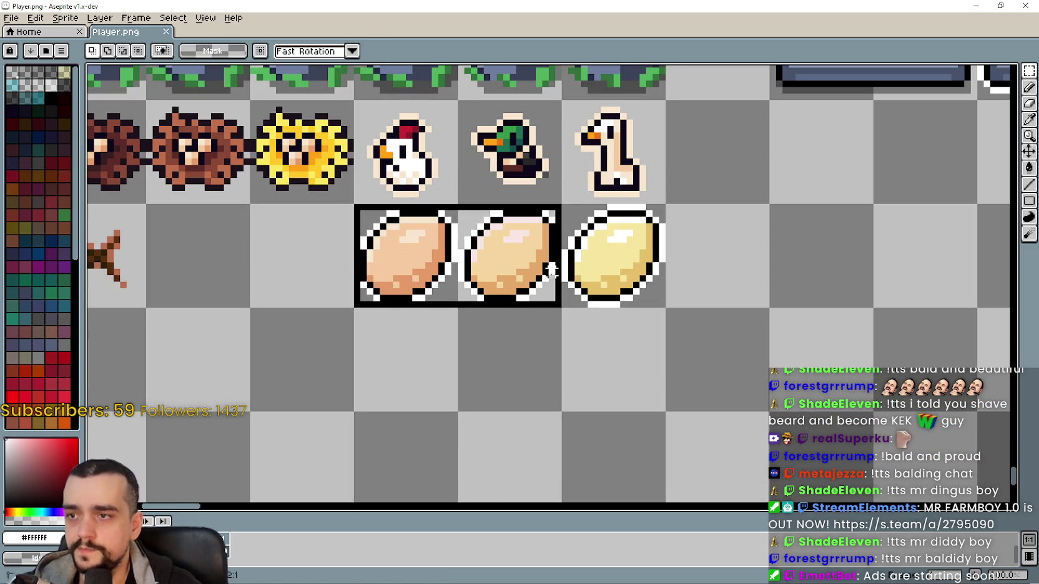
left_click_drag(665, 308, 564, 204)
left_click_drag(568, 268, 568, 372)
scroll(443, 131, "up", 3)
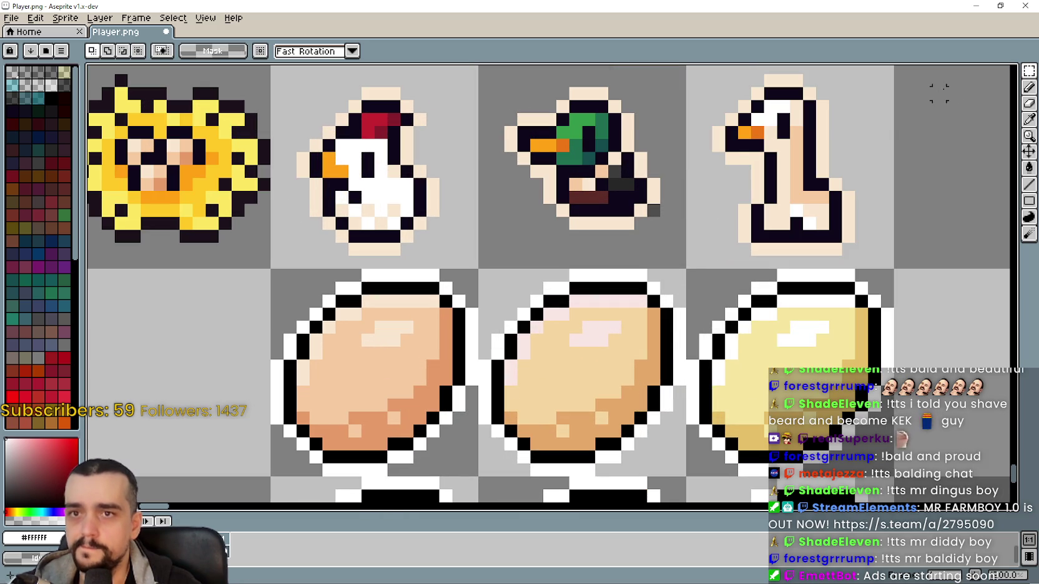
scroll(329, 203, "up", 2)
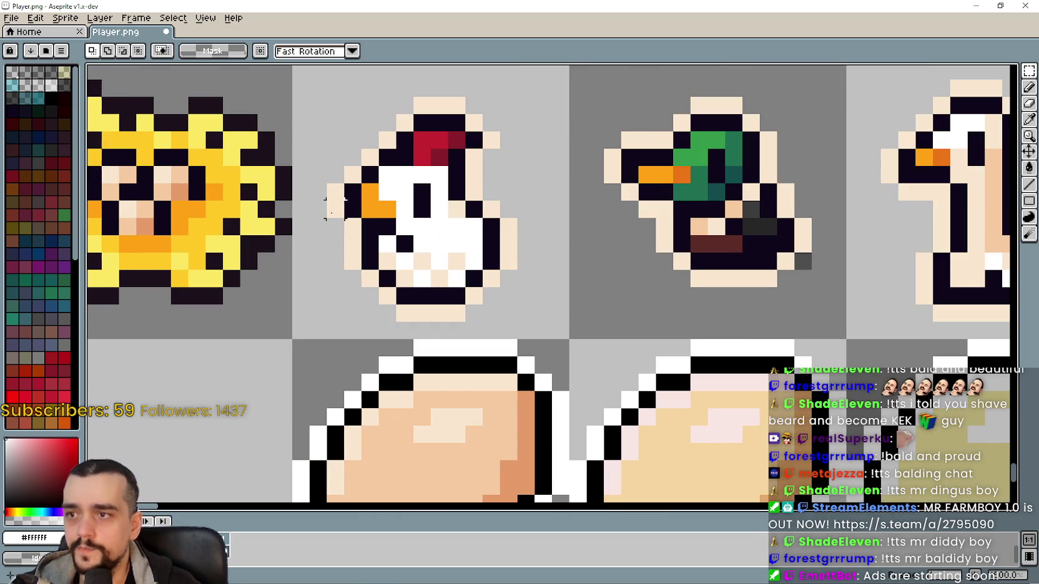
scroll(353, 181, "down", 1)
Select the chicken's upper part and clear the pixels and cream outline along its right edge
left_click_drag(353, 100, 452, 213)
scroll(359, 169, "up", 1)
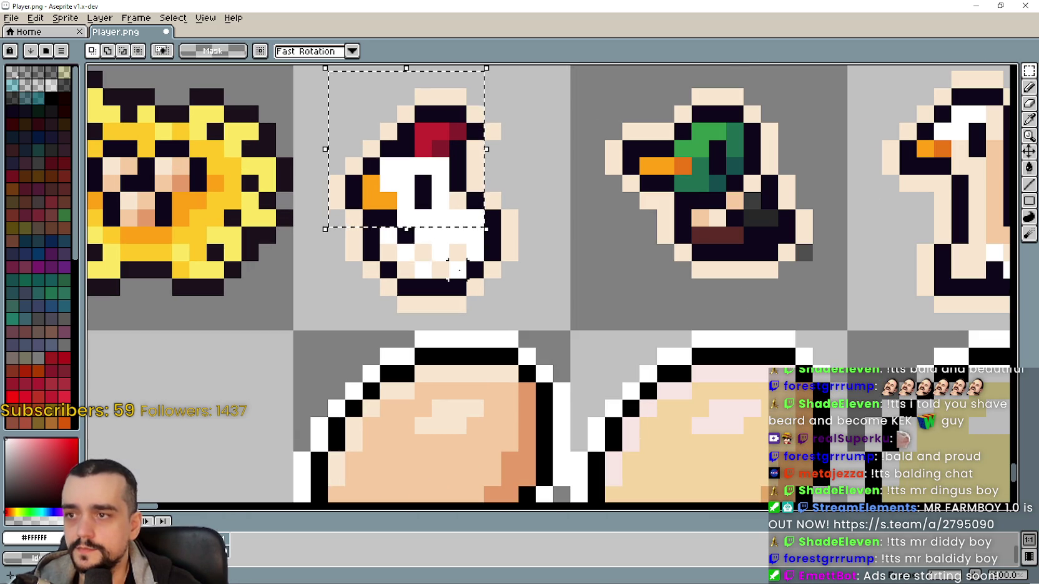
left_click(1029, 118)
scroll(388, 187, "down", 1)
scroll(388, 187, "up", 1)
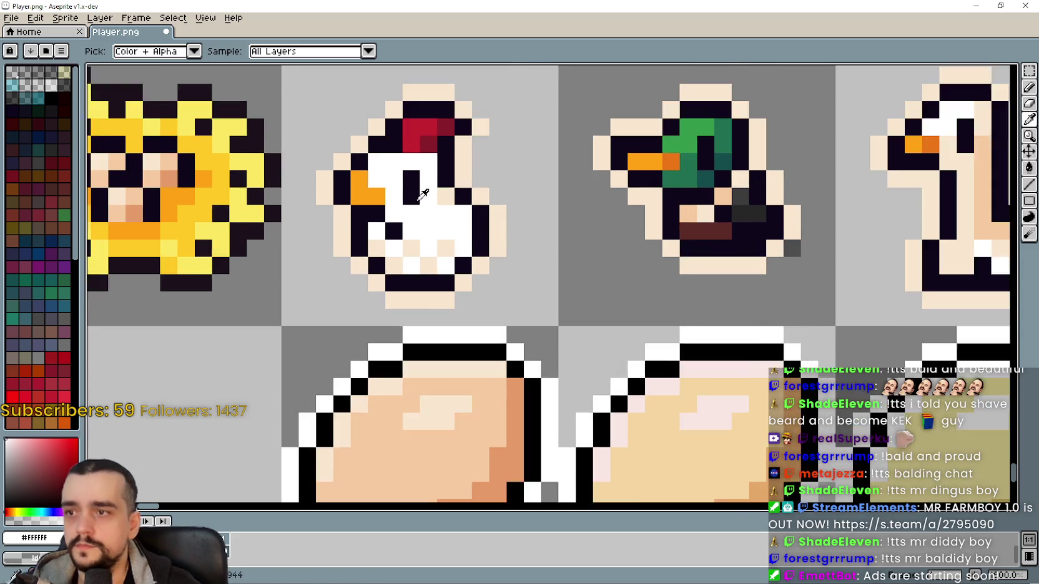
scroll(435, 187, "down", 2)
scroll(436, 186, "up", 2)
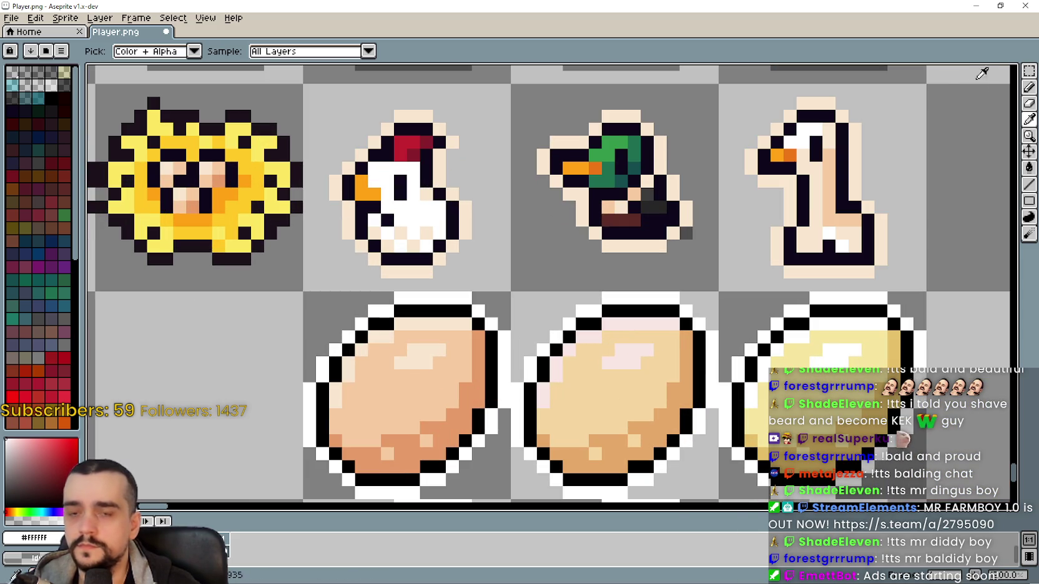
left_click(1029, 87)
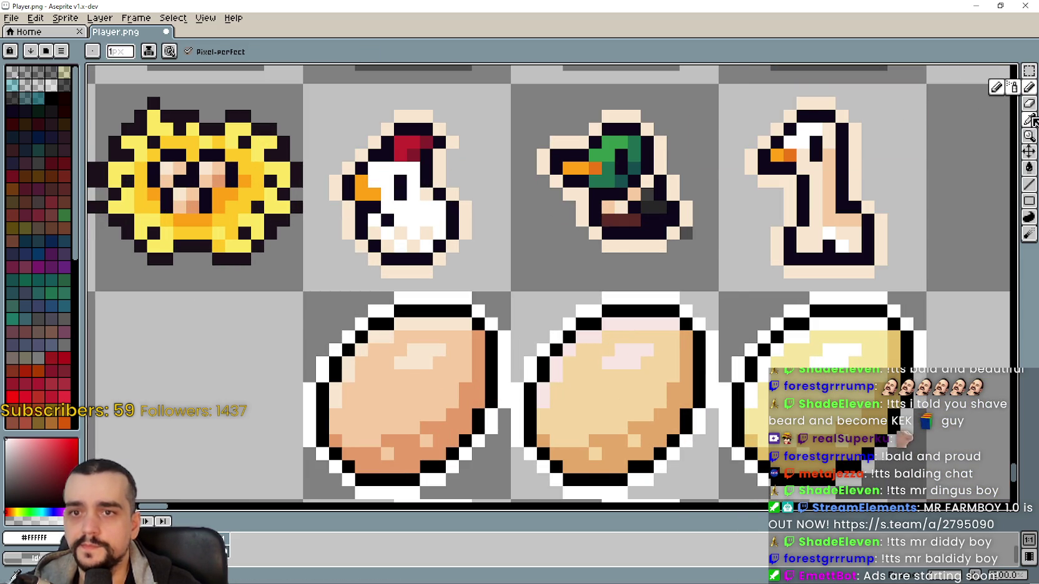
left_click(1029, 118)
scroll(449, 174, "up", 1)
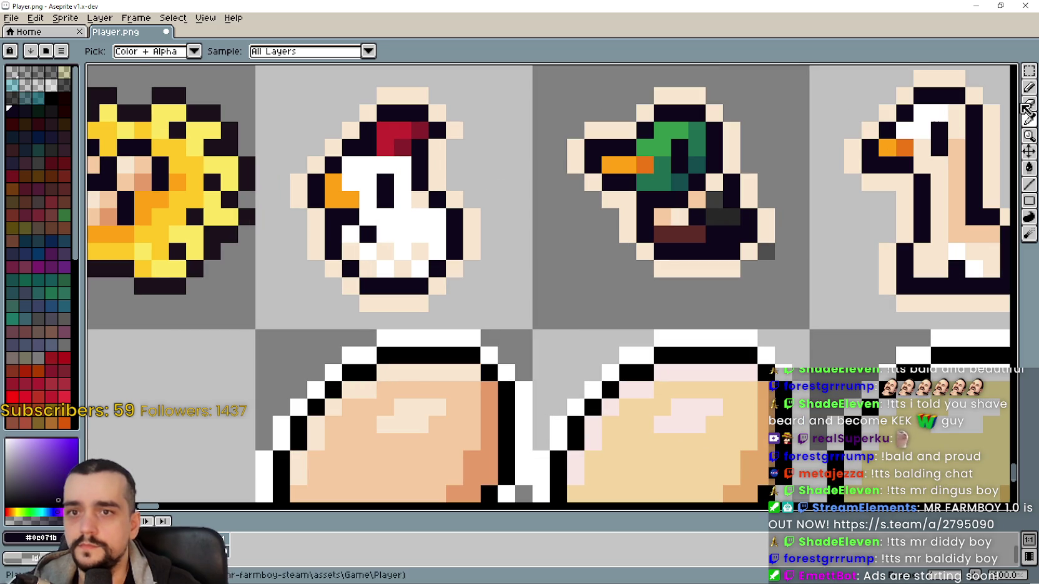
left_click(1028, 87)
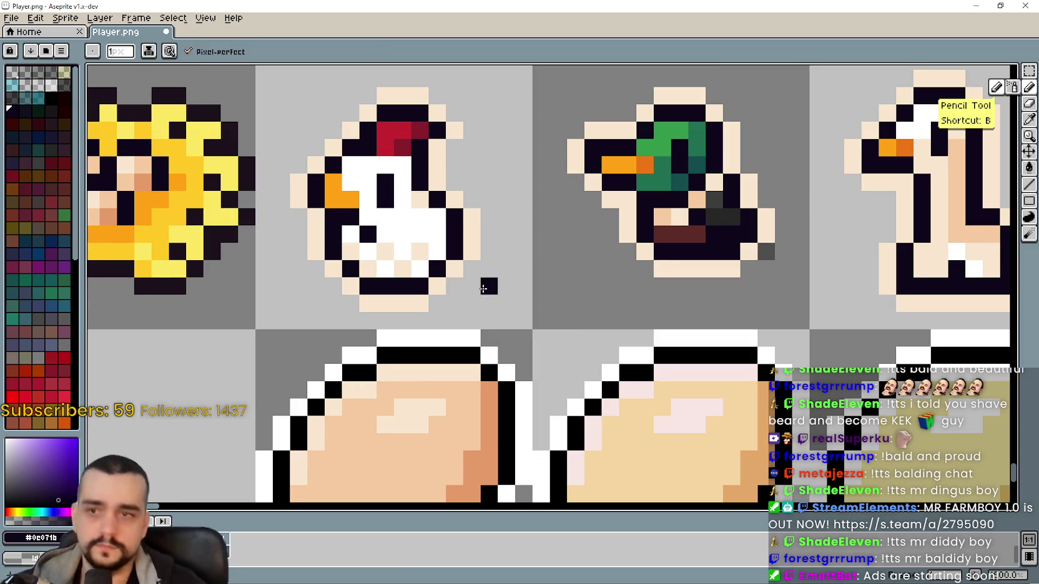
left_click_drag(490, 201, 388, 310)
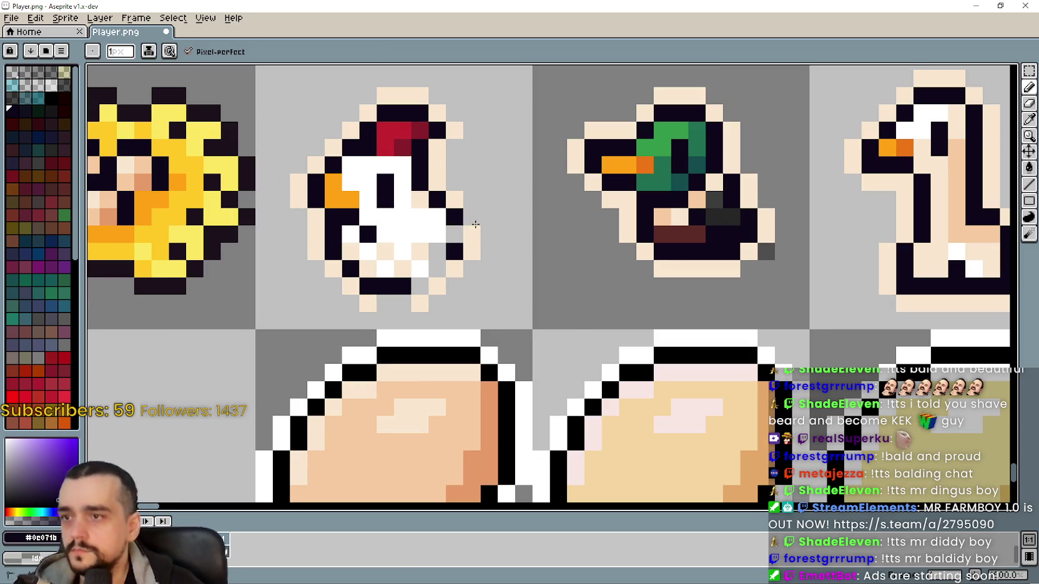
left_click_drag(480, 218, 474, 248)
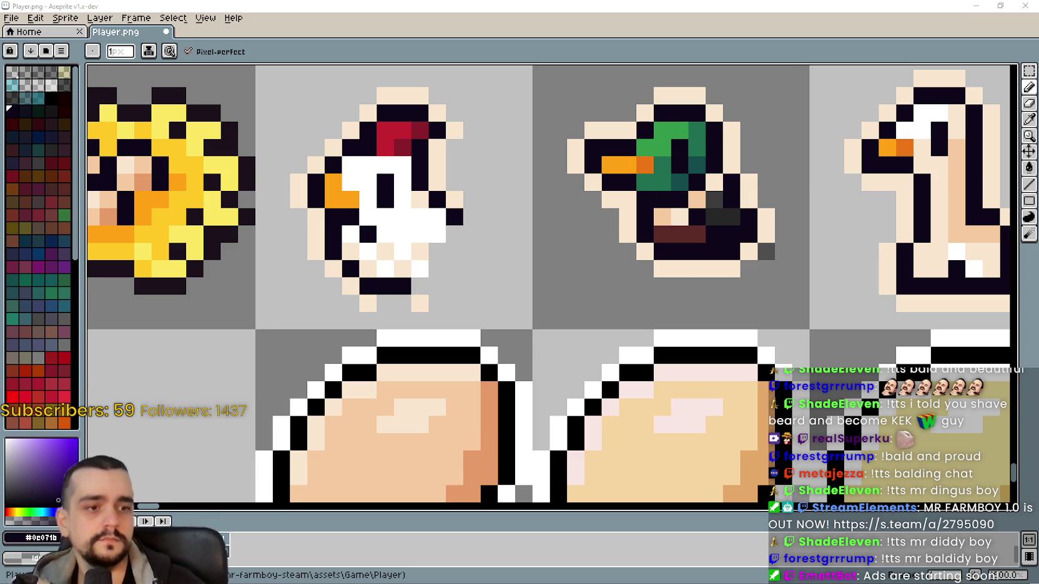
Erase the chicken's bottom outline row and feet, then pick its cream outline colour for drawing
left_click_drag(429, 354, 534, 376)
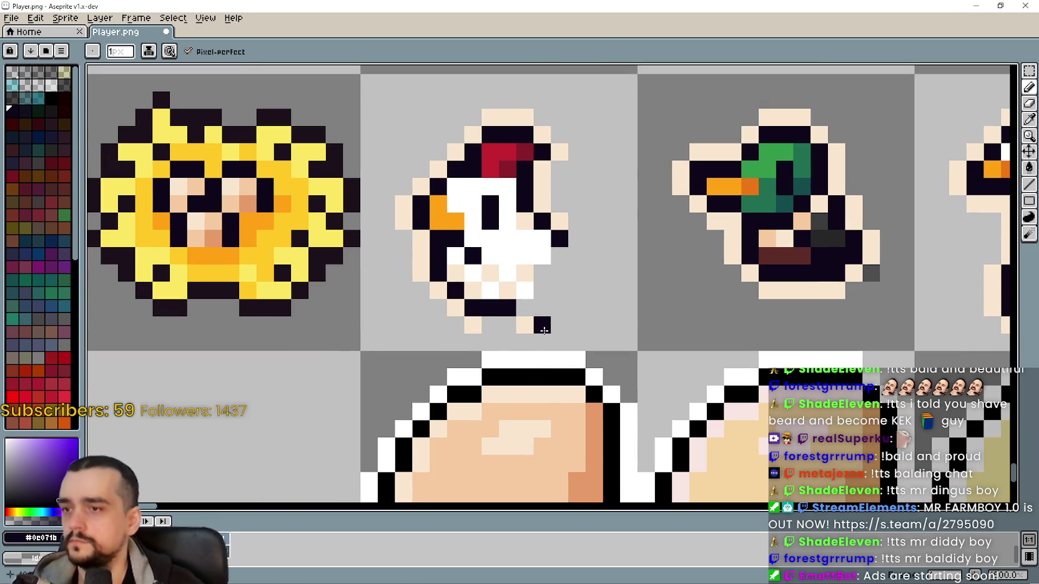
left_click_drag(510, 317, 465, 328)
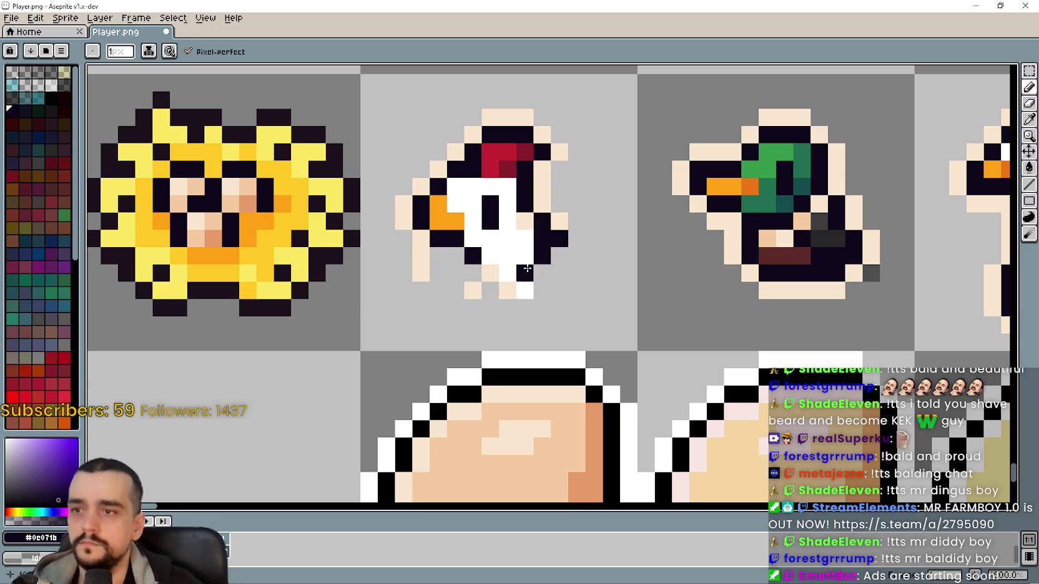
left_click_drag(485, 282, 527, 283)
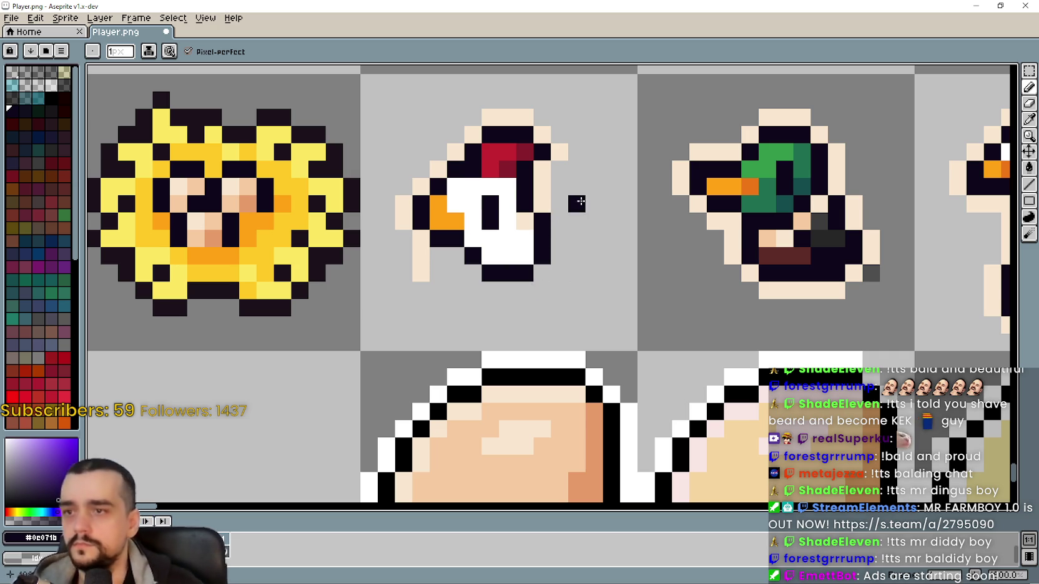
scroll(470, 319, "up", 2)
scroll(485, 293, "down", 1)
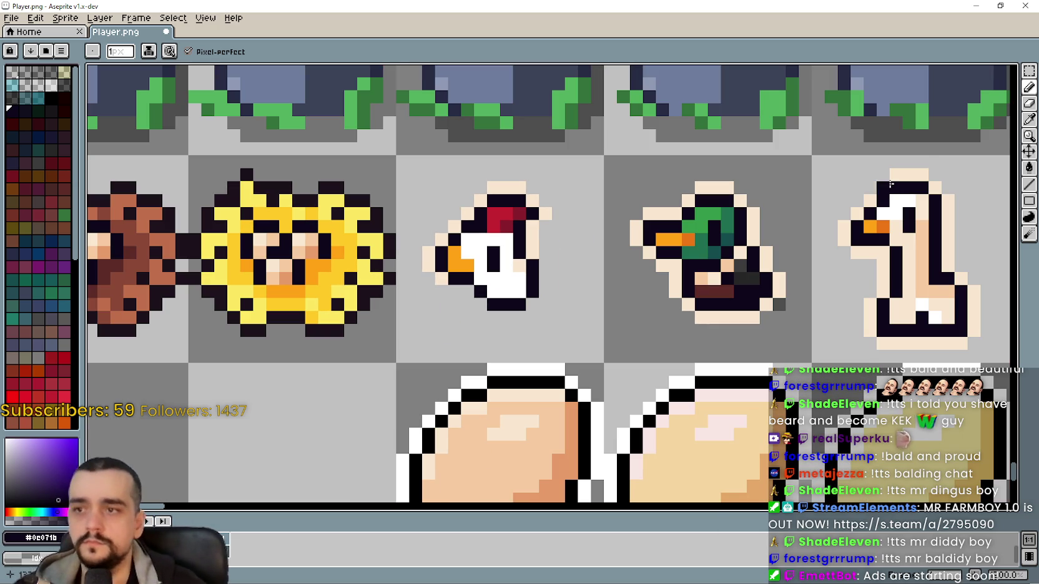
left_click(1029, 120)
left_click(533, 239)
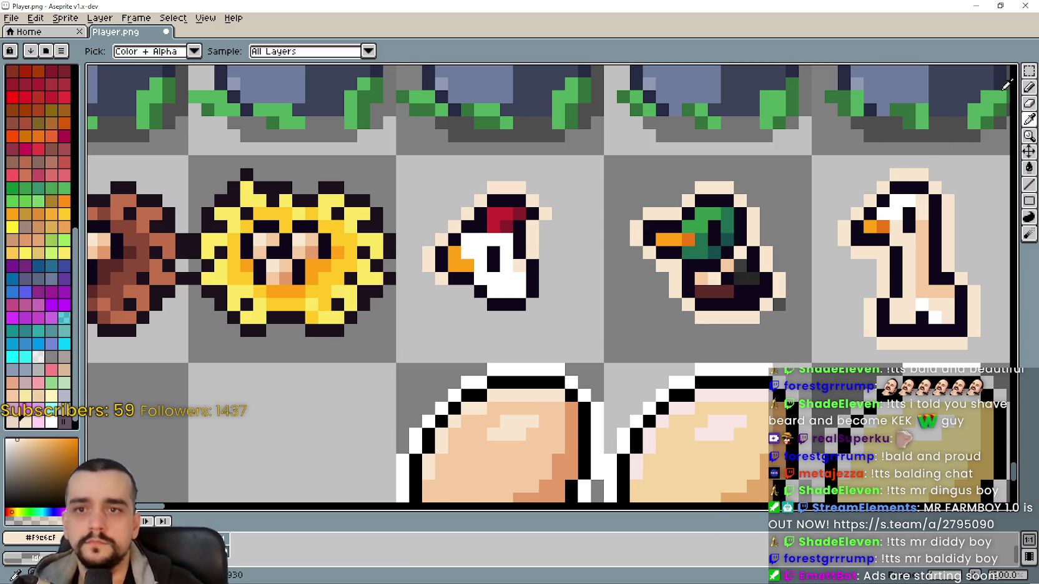
left_click(1029, 86)
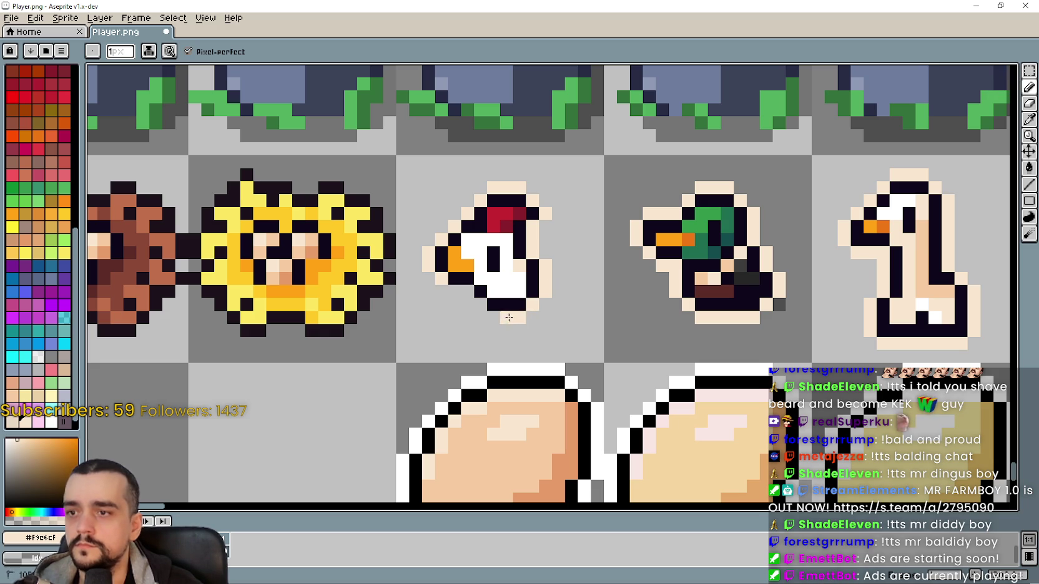
scroll(459, 296, "down", 5)
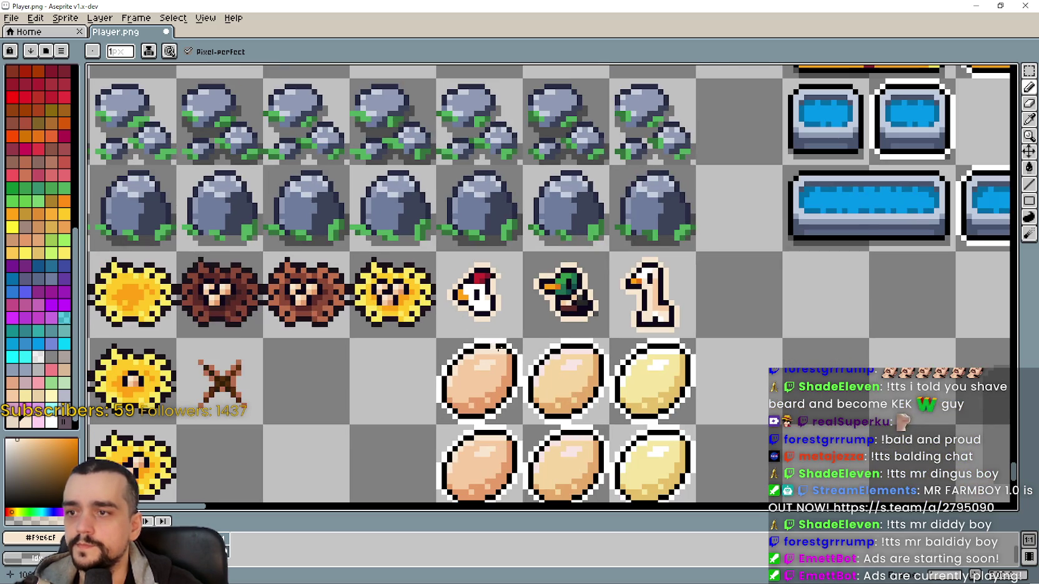
Sample the dark outline colour and draw a straight dark line across the chicken's bottom
scroll(477, 290, "up", 3)
key("m")
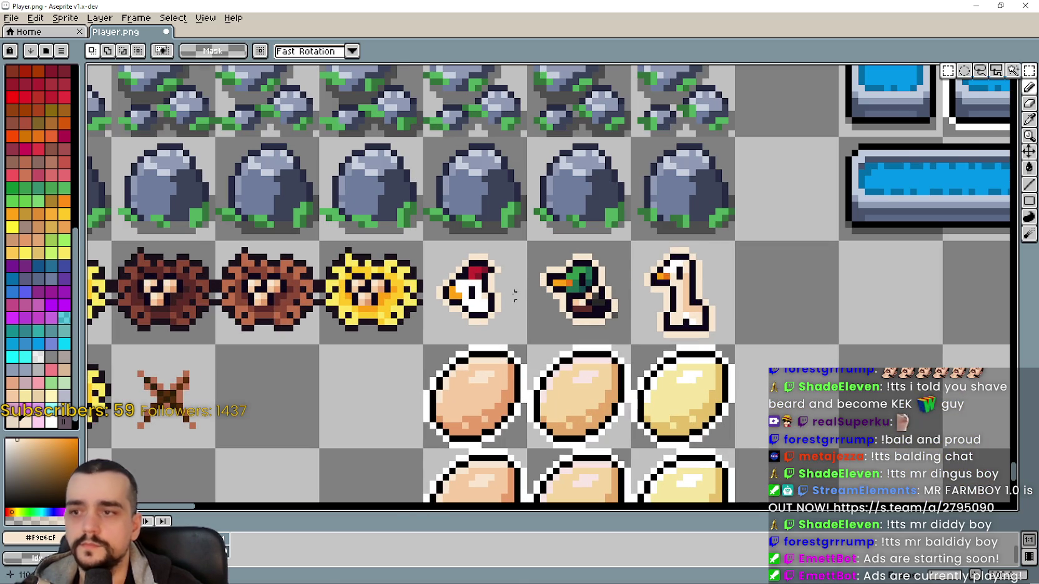
scroll(429, 309, "up", 2)
scroll(429, 309, "down", 1)
scroll(464, 274, "up", 2)
scroll(463, 269, "down", 2)
scroll(481, 267, "up", 2)
left_click(1029, 118)
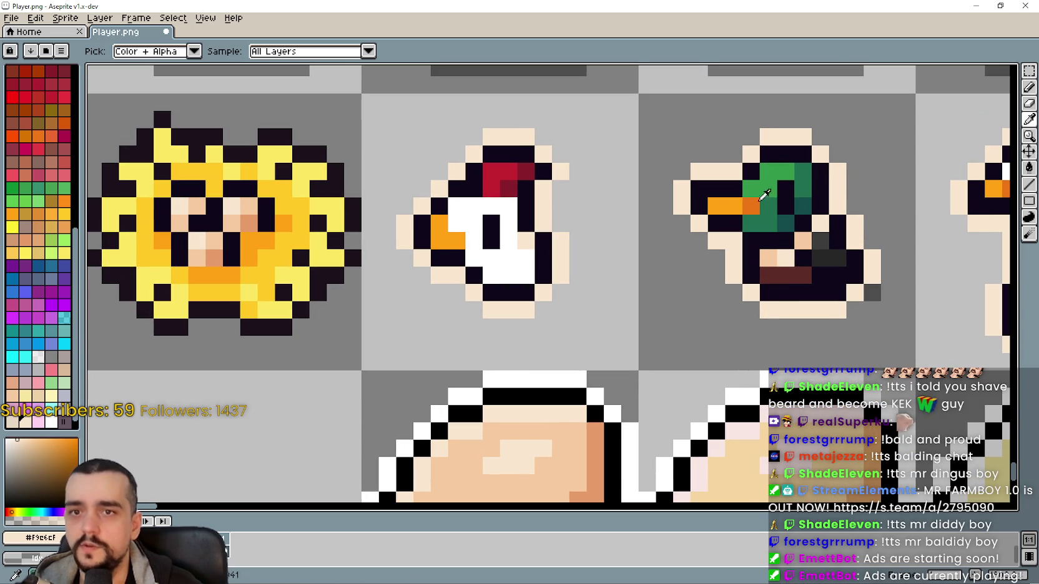
scroll(459, 368, "down", 1)
scroll(473, 329, "up", 1)
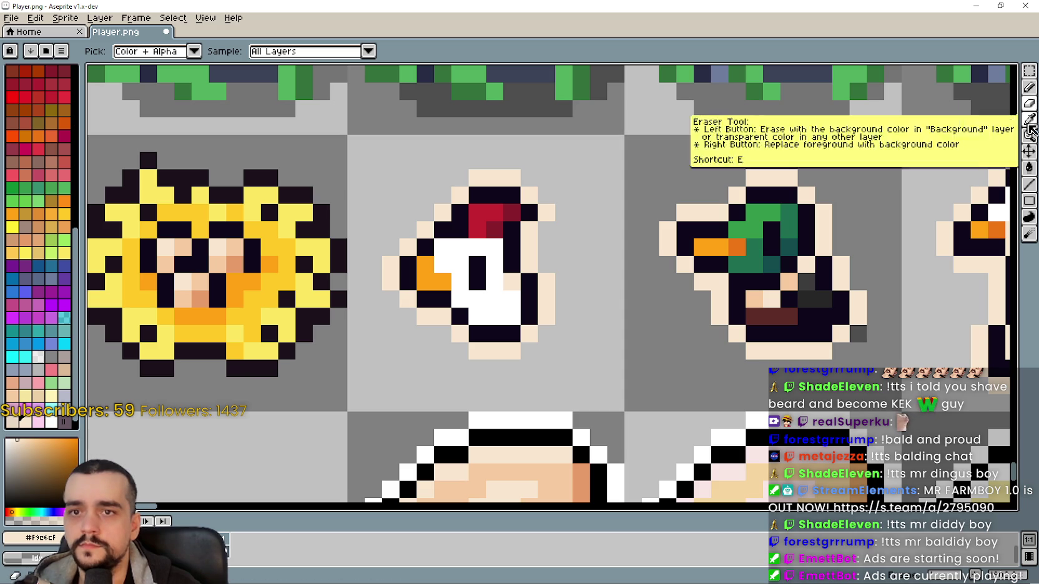
left_click(1029, 184)
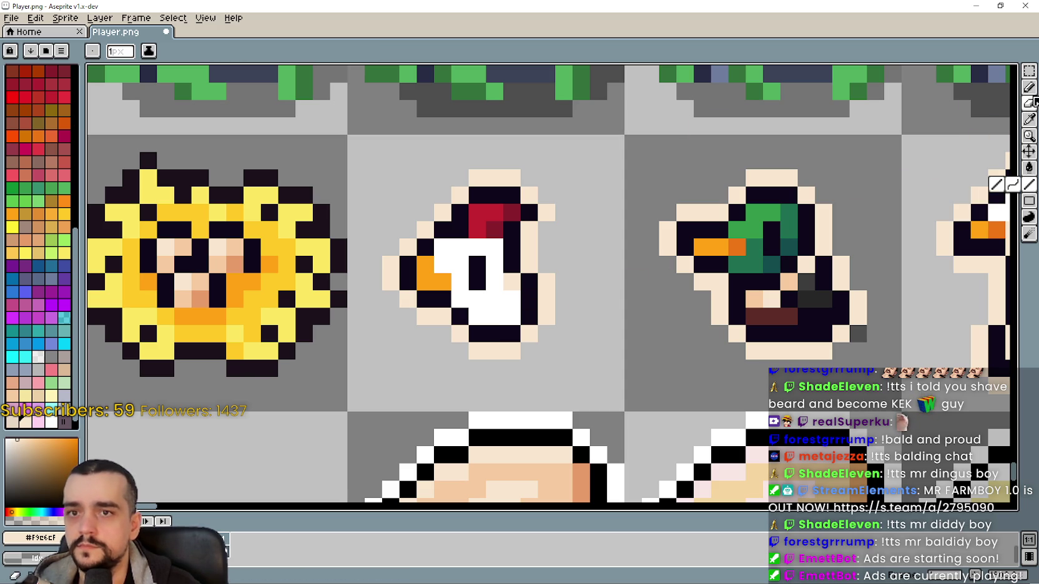
left_click(1031, 122)
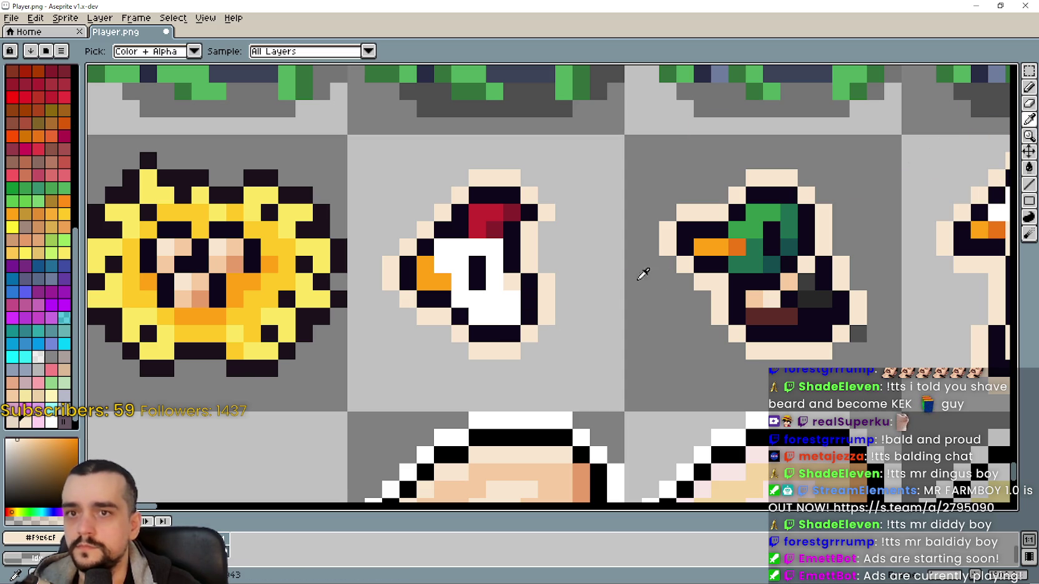
left_click(499, 324)
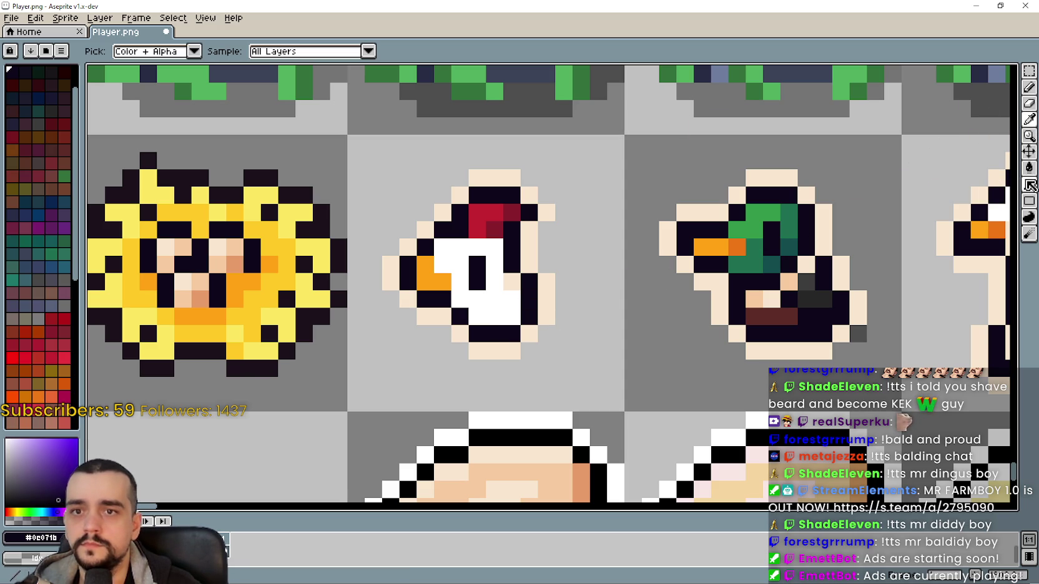
left_click(1029, 184)
mouse_move(461, 334)
left_mouse_down()
mouse_move(522, 351)
mouse_move(557, 273)
mouse_move(482, 315)
left_mouse_up()
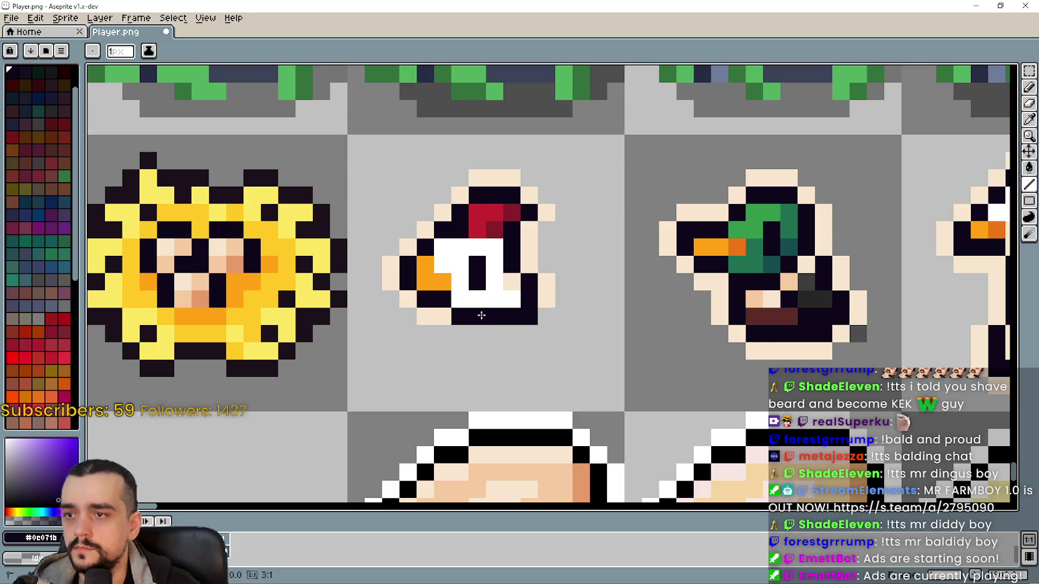
Pick the chicken's cream colour and pencil it along the lower-right corner and bottom edge
scroll(564, 364, "down", 1)
left_click_drag(559, 357, 562, 312)
scroll(557, 304, "up", 1)
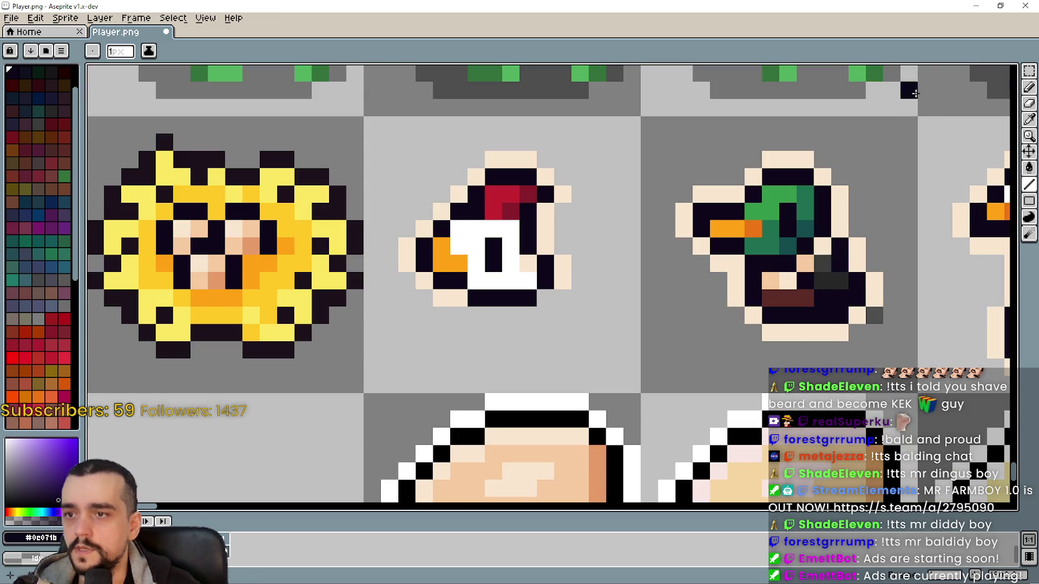
key("alt")
left_click(562, 265)
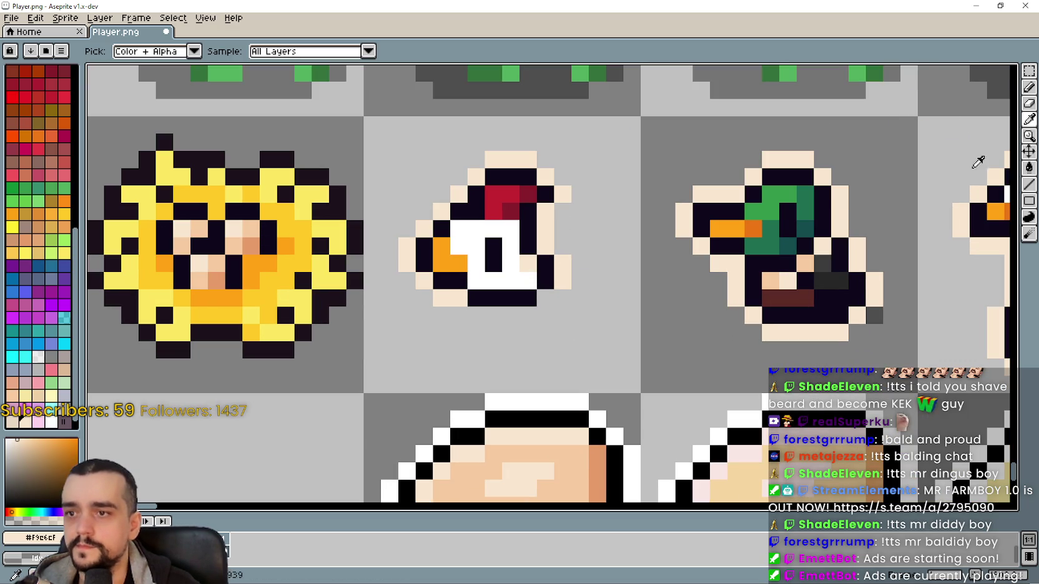
left_click(565, 299)
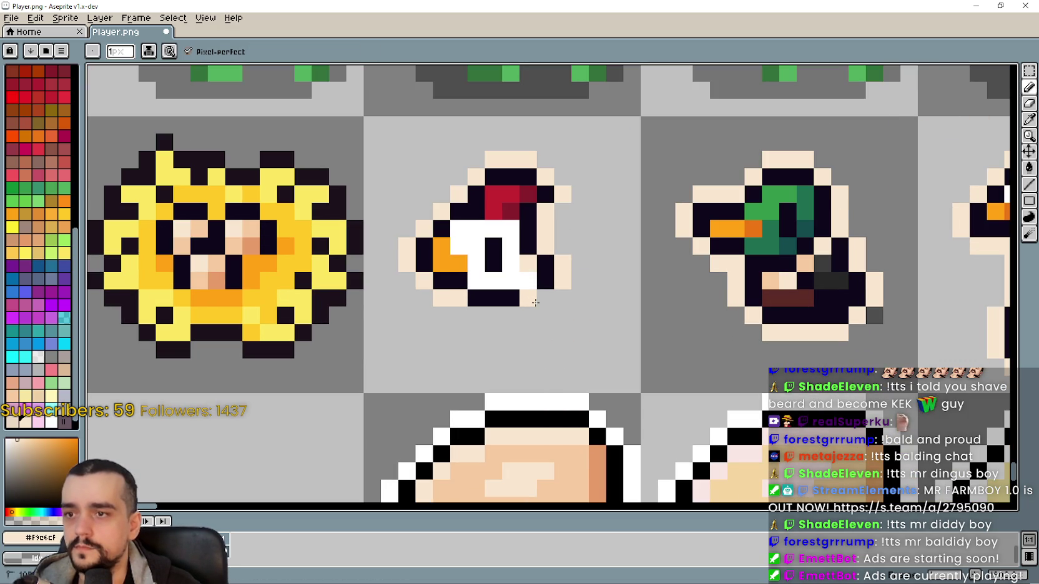
left_click(544, 298)
left_click_drag(530, 315, 476, 315)
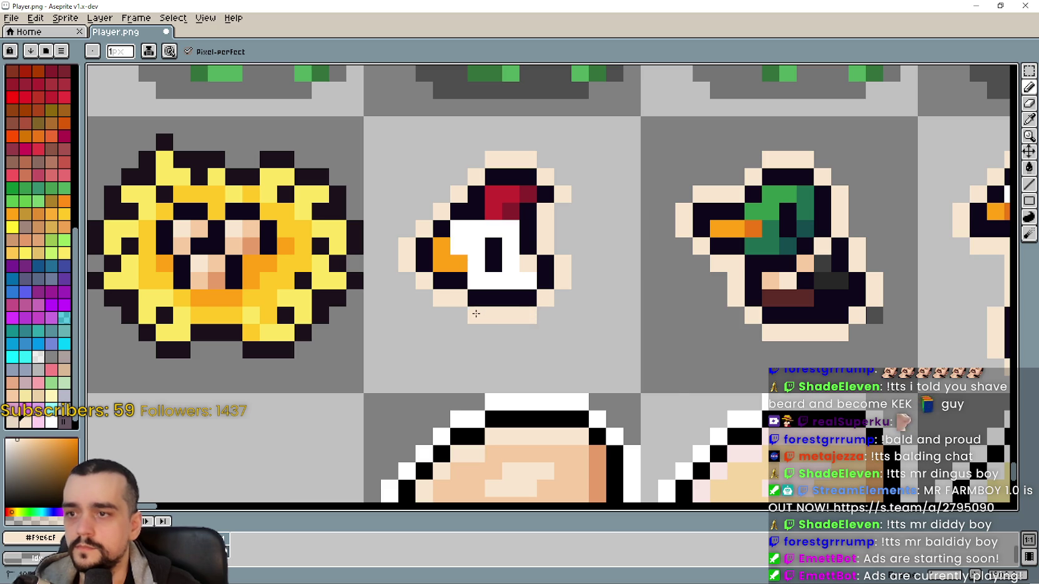
scroll(528, 360, "down", 3)
left_click(1029, 71)
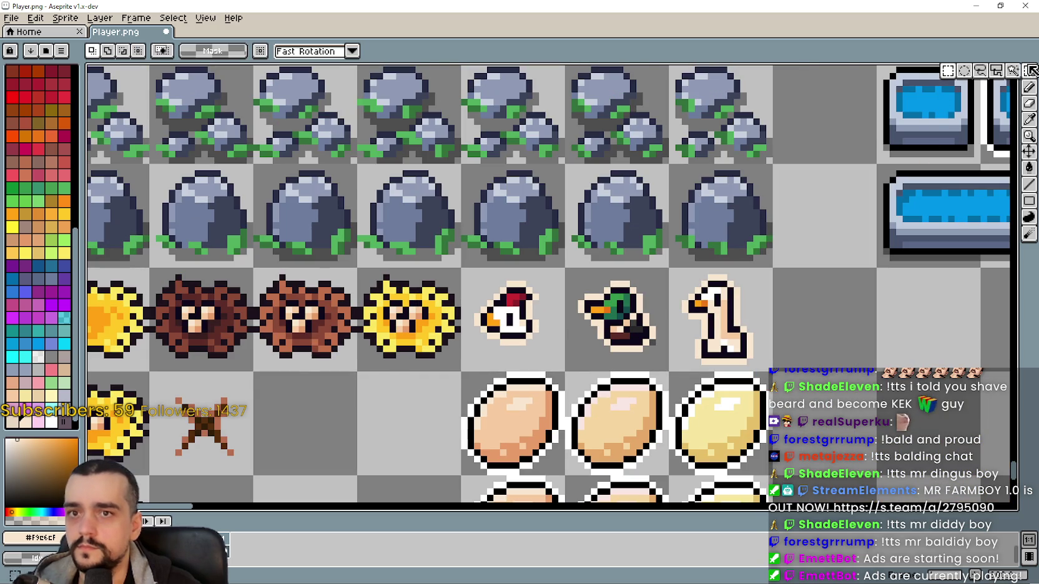
Select the chicken head tile and drag a copy down onto the lower-left egg
scroll(538, 312, "up", 1)
left_click_drag(436, 242, 580, 385)
scroll(502, 270, "down", 2)
scroll(503, 269, "down", 3)
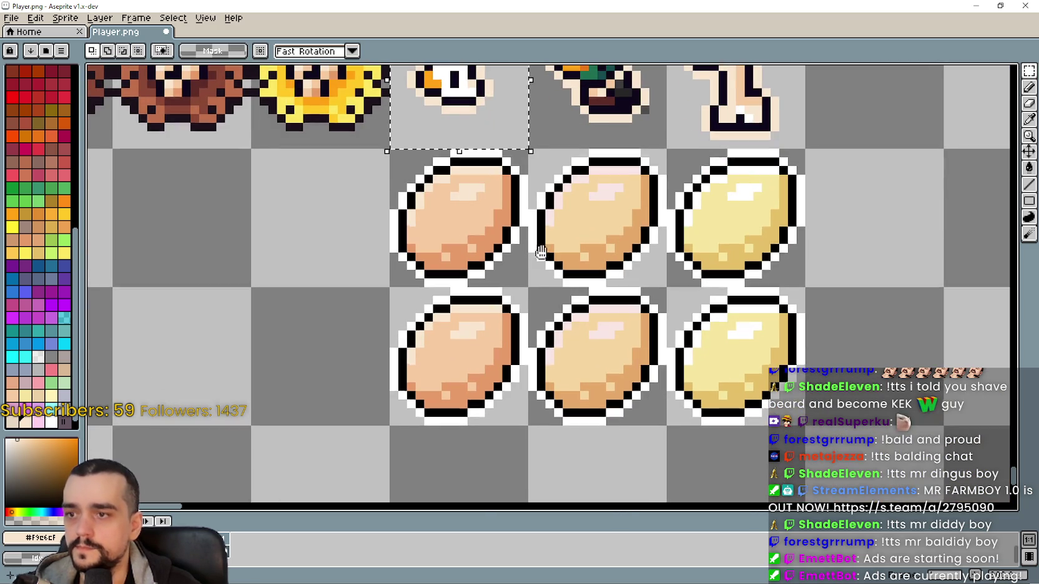
mouse_move(477, 113)
left_mouse_down()
mouse_move(479, 404)
mouse_move(507, 427)
left_mouse_up()
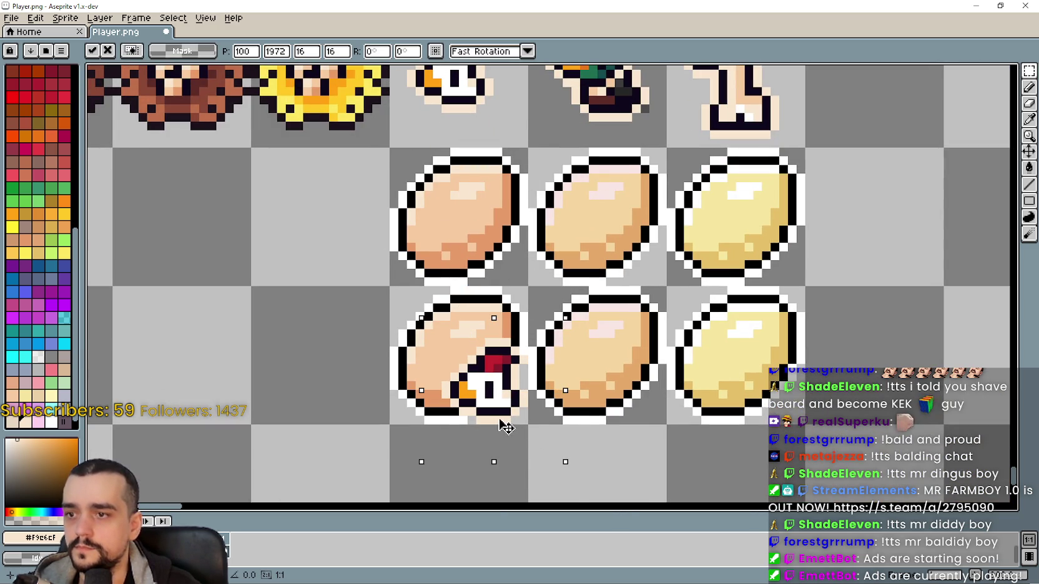
Shift the chicken copy into the empty tile left of the egg and commit it
scroll(503, 424, "down", 3)
scroll(627, 403, "left", 1)
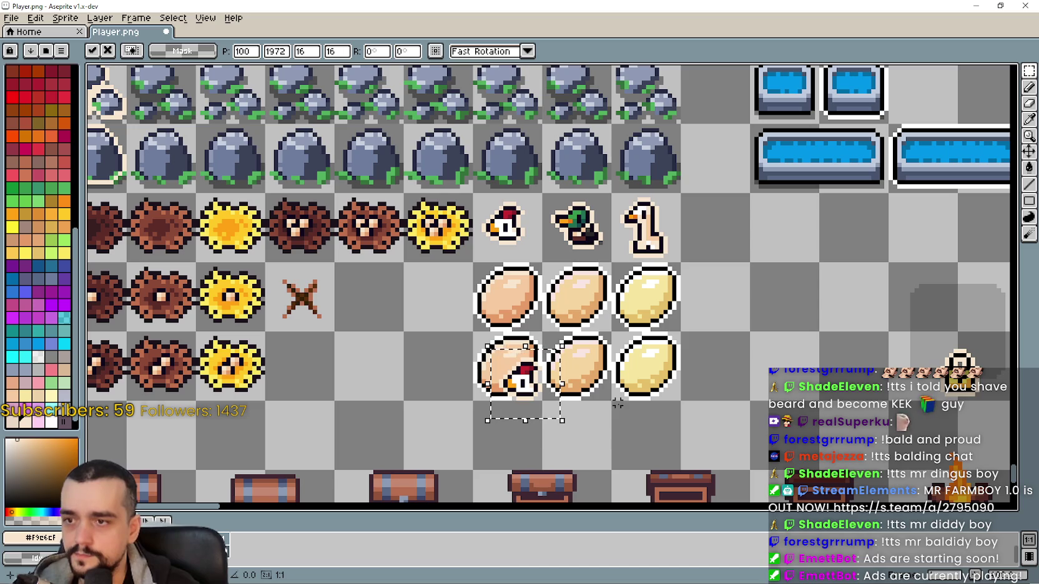
scroll(523, 393, "up", 1)
key("Left")
key("Left")
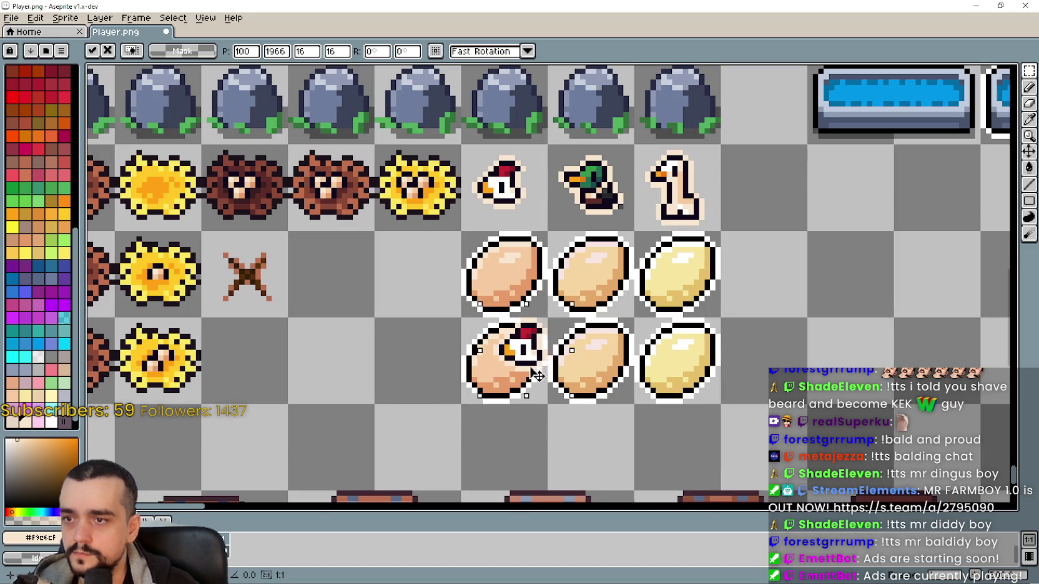
scroll(575, 412, "down", 1)
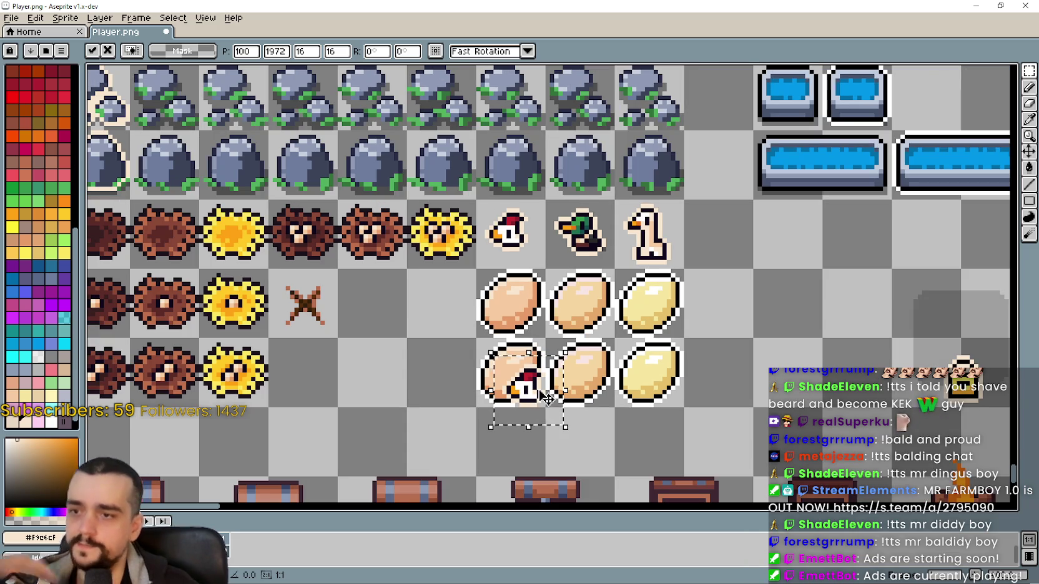
scroll(534, 404, "up", 1)
scroll(534, 404, "up", 1)
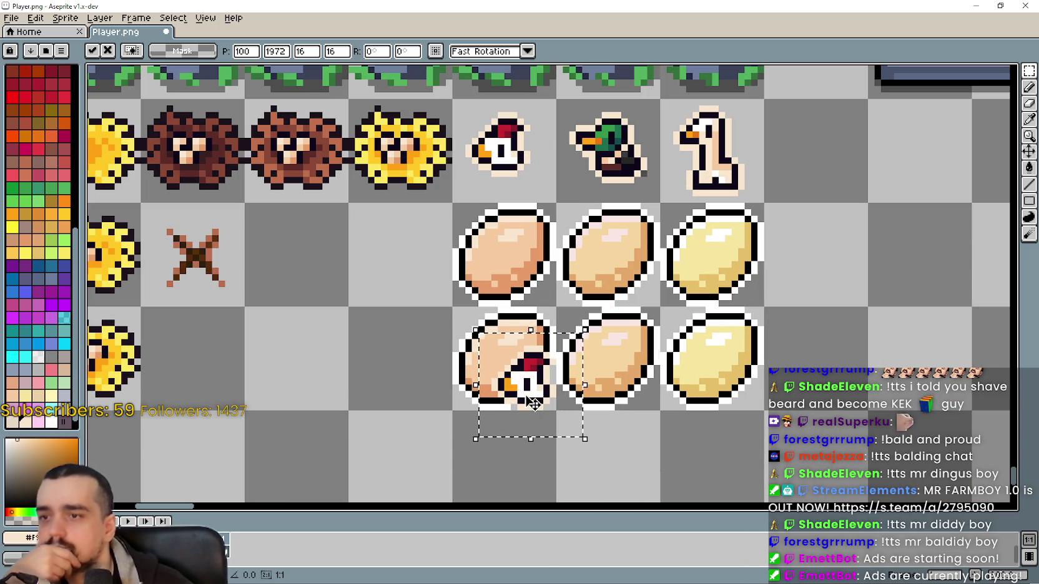
scroll(534, 404, "down", 1)
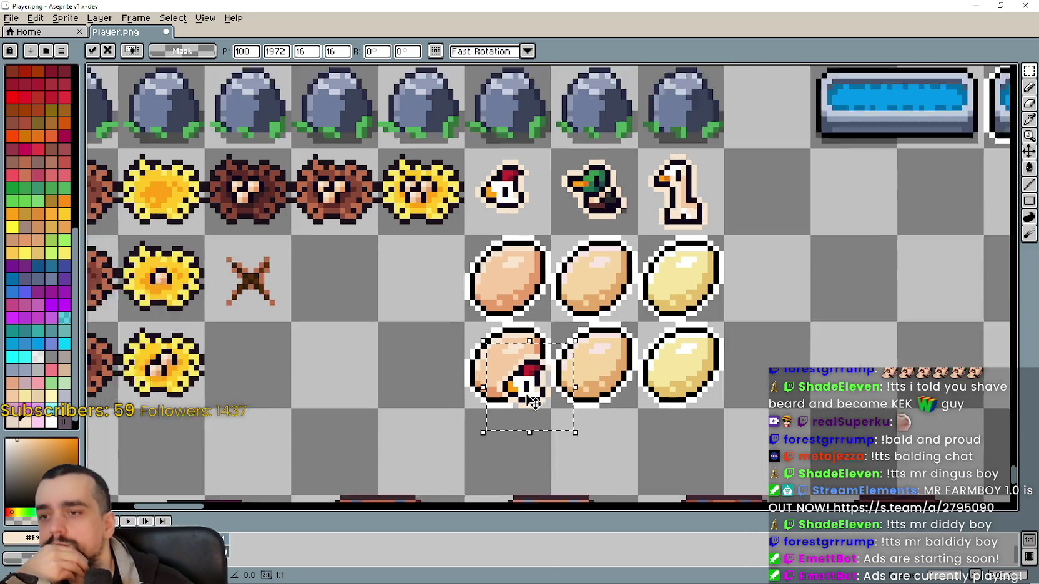
scroll(534, 405, "down", 1)
mouse_move(532, 400)
left_mouse_down()
mouse_move(444, 398)
mouse_move(460, 373)
mouse_move(449, 372)
left_mouse_up()
scroll(451, 400, "up", 3)
left_click(631, 442)
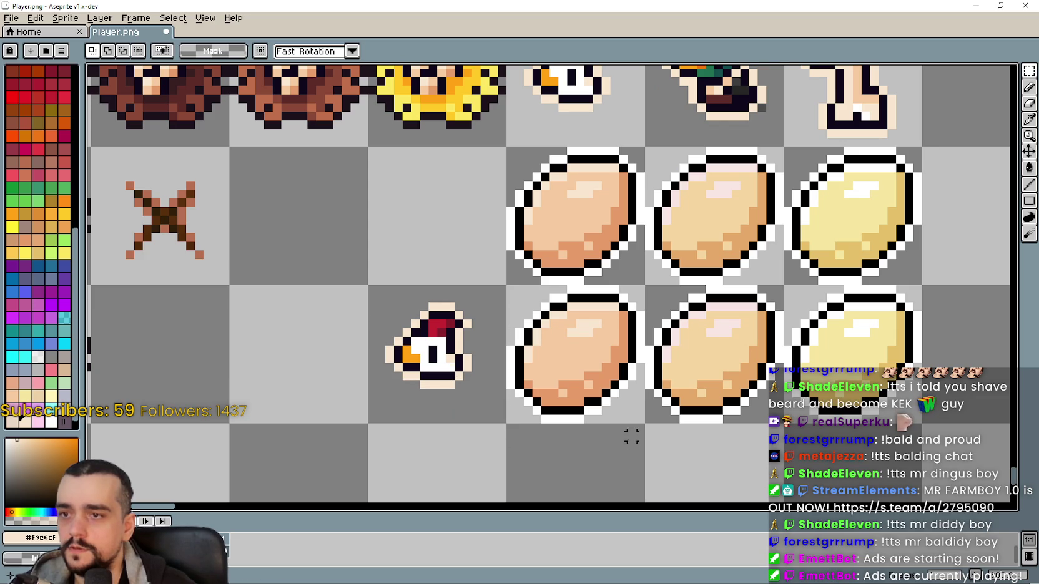
Select the chicken copy's tile and bucket-erase the cream outline on the head's upper left
left_click(563, 375)
left_click(437, 374)
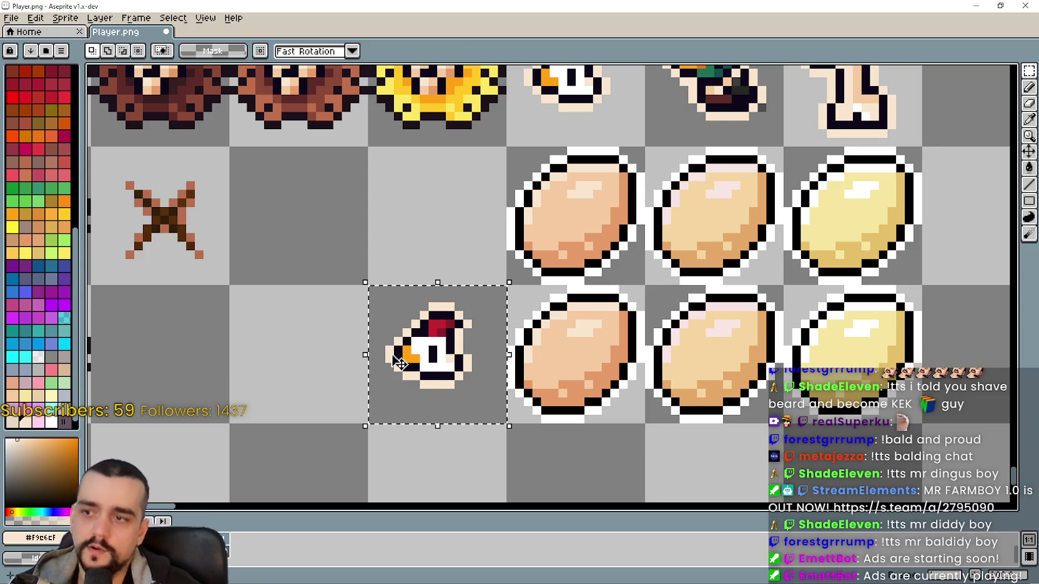
key("g")
scroll(371, 335, "up", 2)
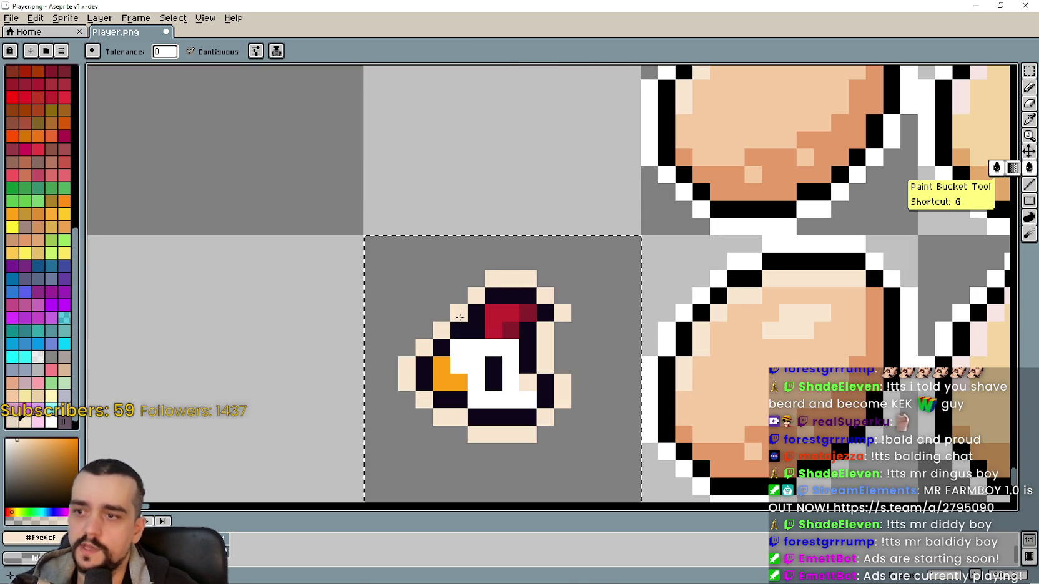
right_click(519, 276)
right_click(477, 295)
right_click(459, 312)
right_click(442, 328)
Clear the remaining cream outline along the chicken's left side, bottom, right side and top-right pixel
right_click(406, 374)
right_click(424, 400)
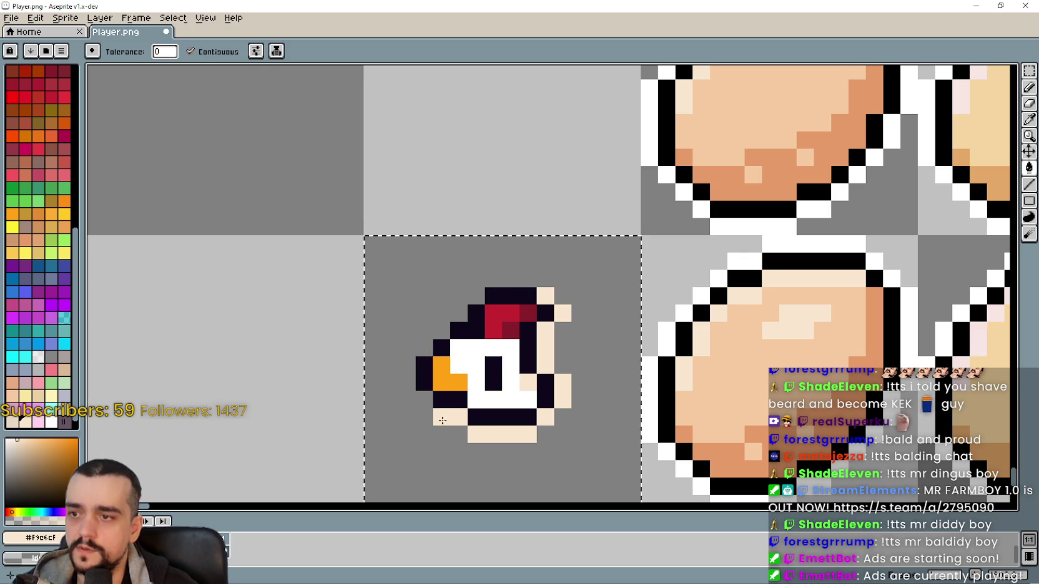
right_click(449, 416)
right_click(499, 434)
right_click(546, 418)
right_click(563, 391)
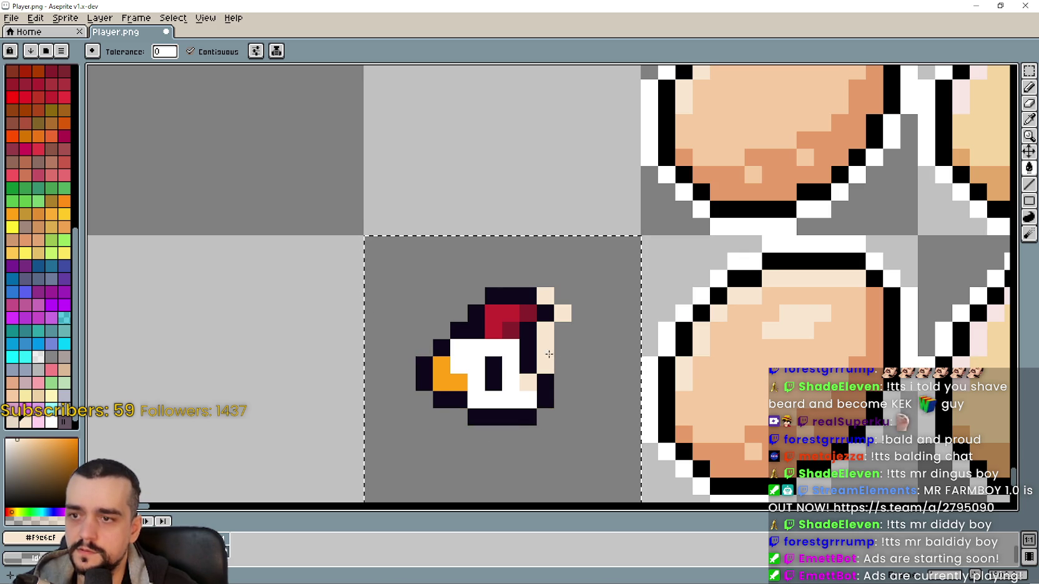
right_click(545, 347)
right_click(563, 313)
right_click(551, 295)
scroll(551, 294, "down", 2)
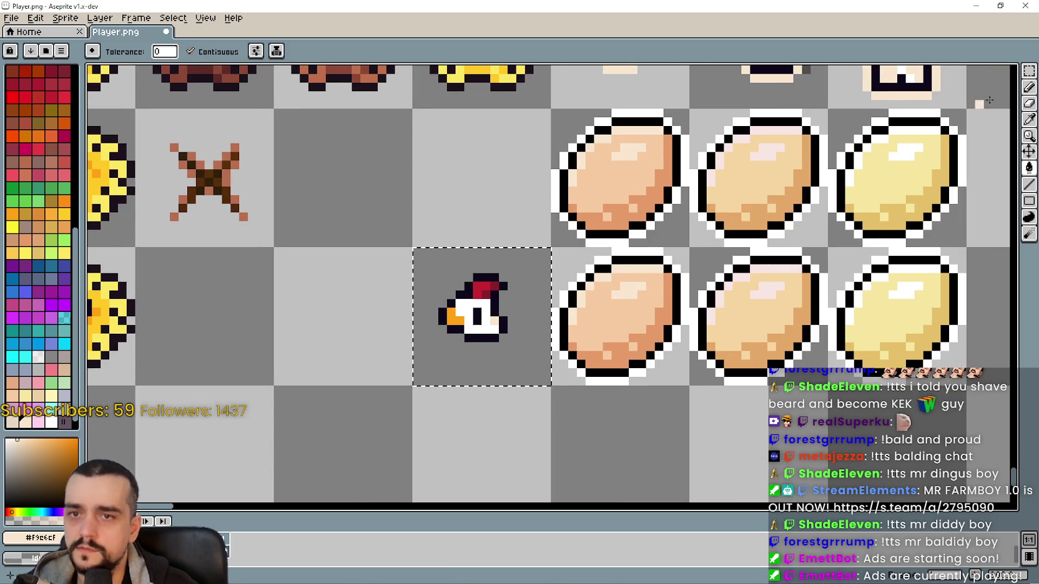
left_click(1029, 70)
Place the outline-free chicken head on the lower-left egg's bottom right, nudged one pixel left and up
mouse_move(488, 311)
left_mouse_down()
mouse_move(578, 356)
mouse_move(662, 345)
mouse_move(663, 354)
left_mouse_up()
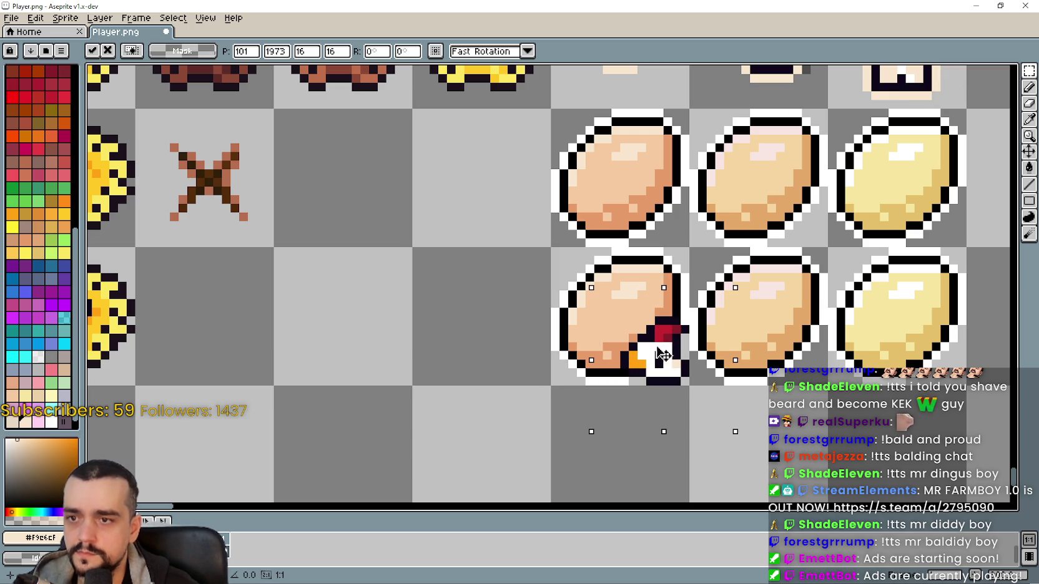
scroll(653, 371, "up", 3)
scroll(654, 382, "down", 3)
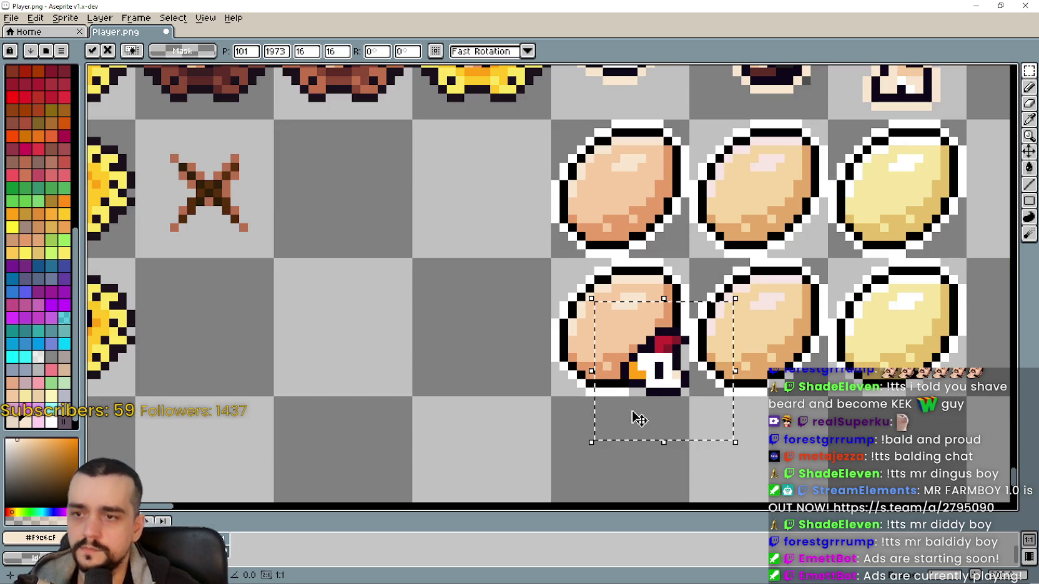
scroll(653, 401, "up", 1)
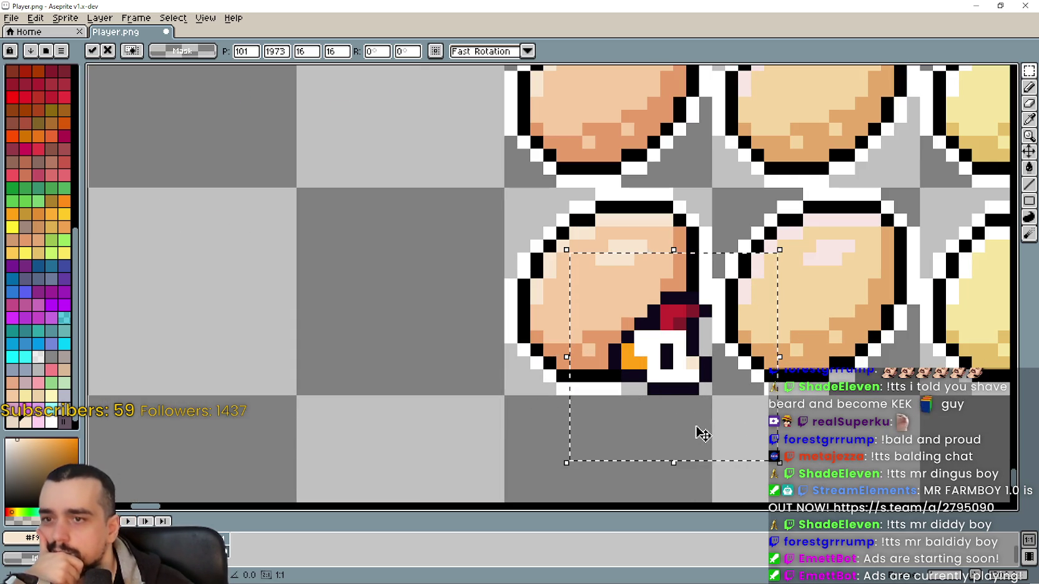
left_click_drag(705, 382, 691, 369)
key("Up")
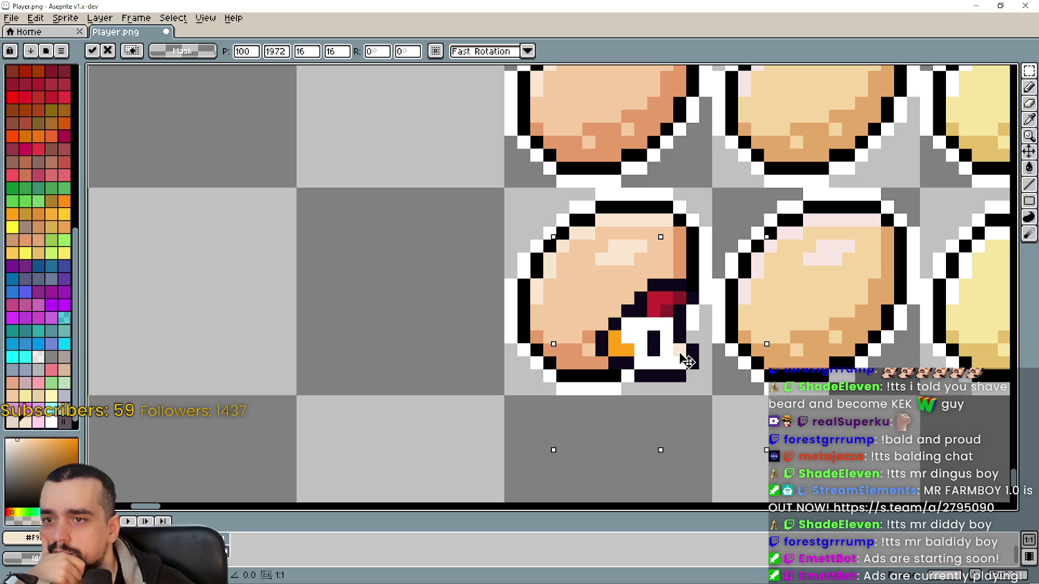
scroll(677, 428, "down", 1)
left_click_drag(651, 464, 580, 412)
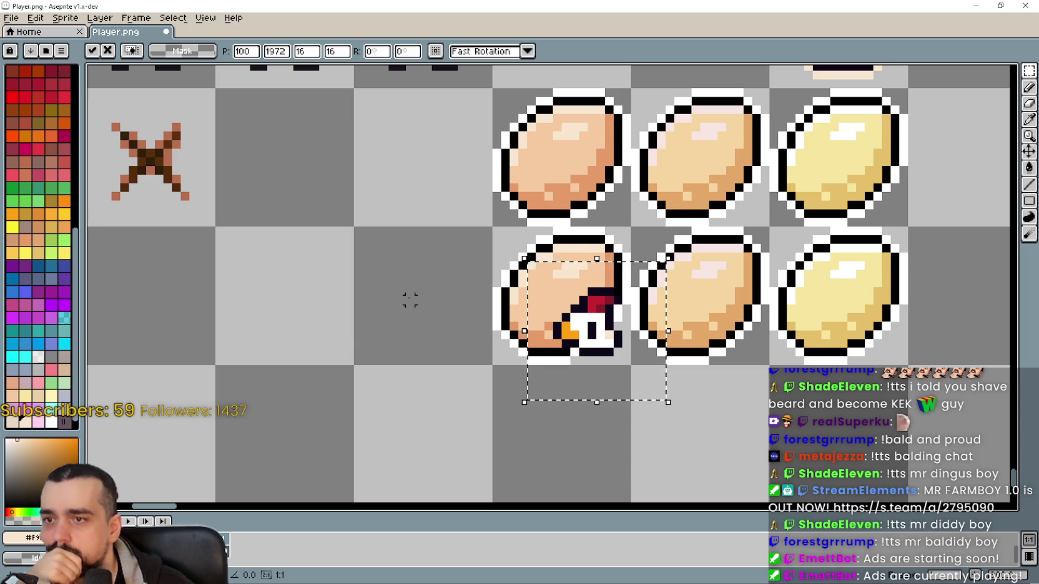
key("ctrl+d")
Pick white from the egg and paint white pixels beside the chicken head's base
scroll(659, 353, "up", 2)
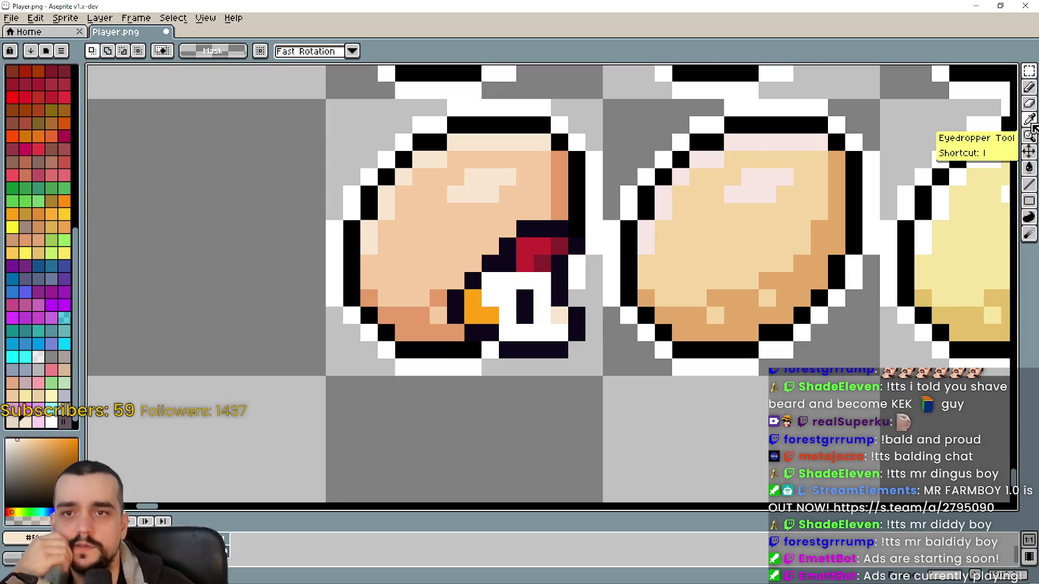
left_click(1029, 119)
left_click(578, 268)
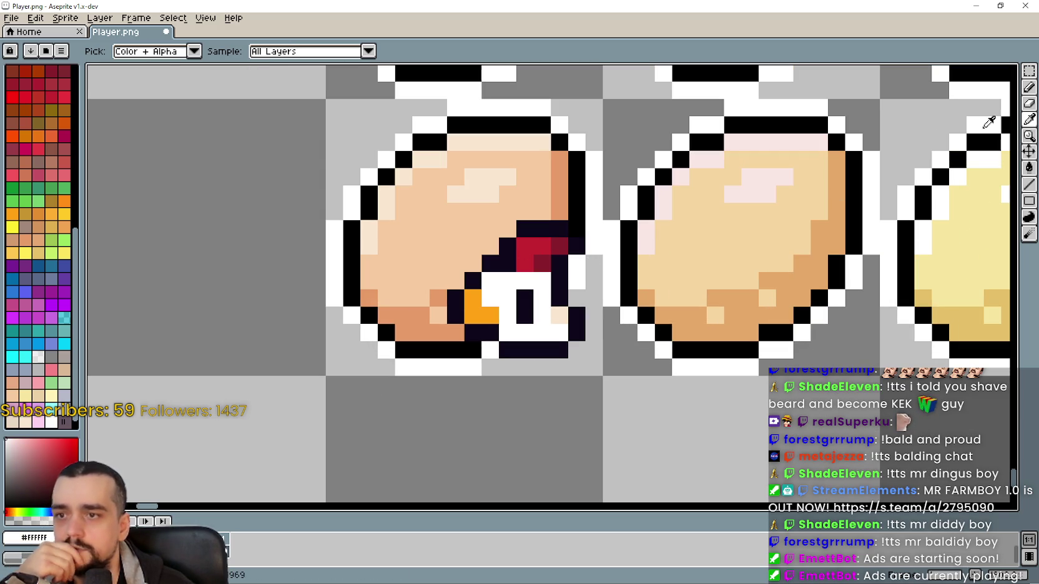
left_click(1029, 87)
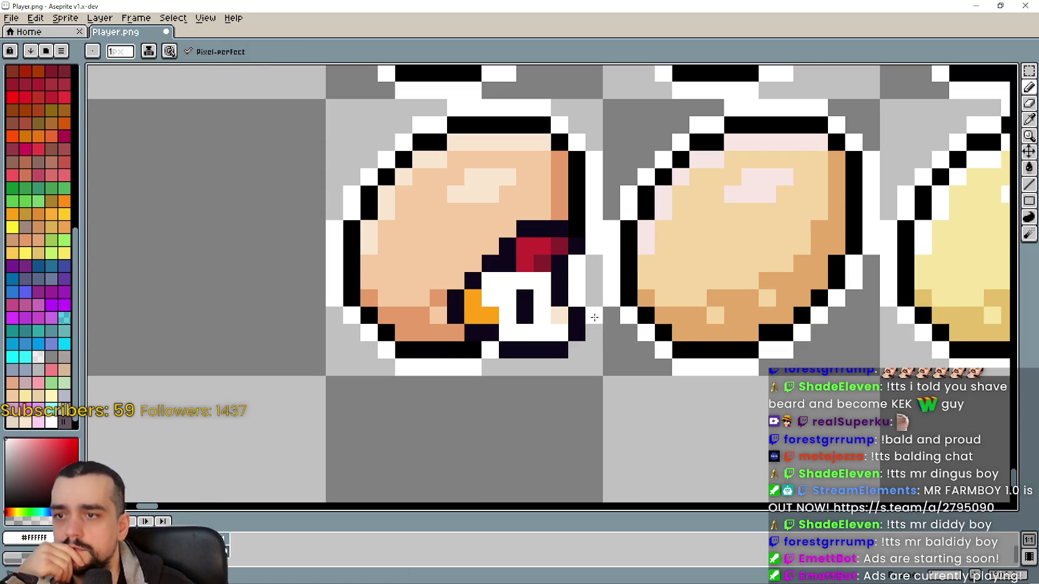
left_click_drag(560, 366, 518, 367)
scroll(525, 407, "down", 4)
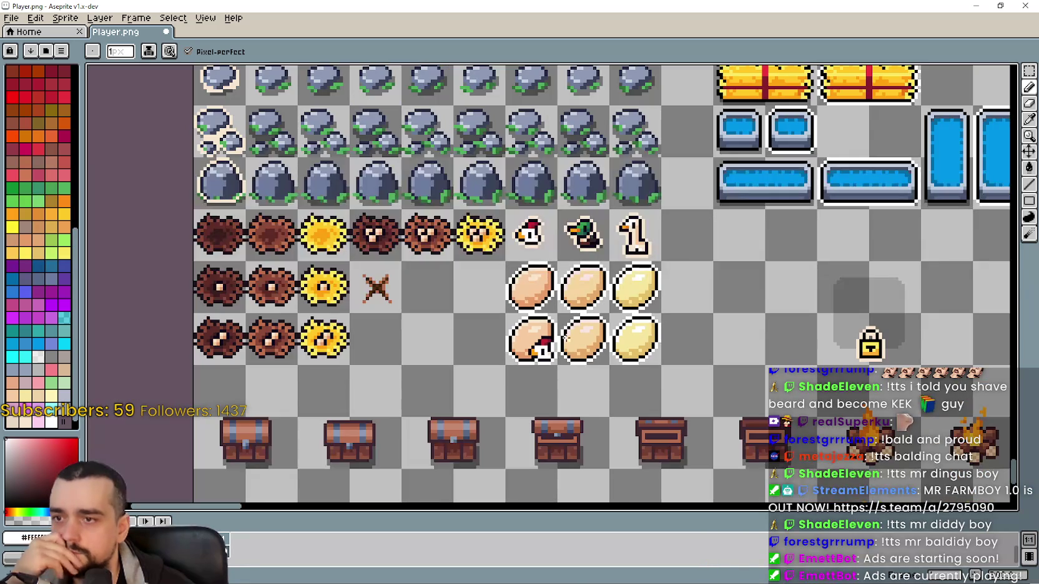
Delete the duck head's lower body and clear its cream outline with the Paint Bucket
scroll(536, 382, "up", 2)
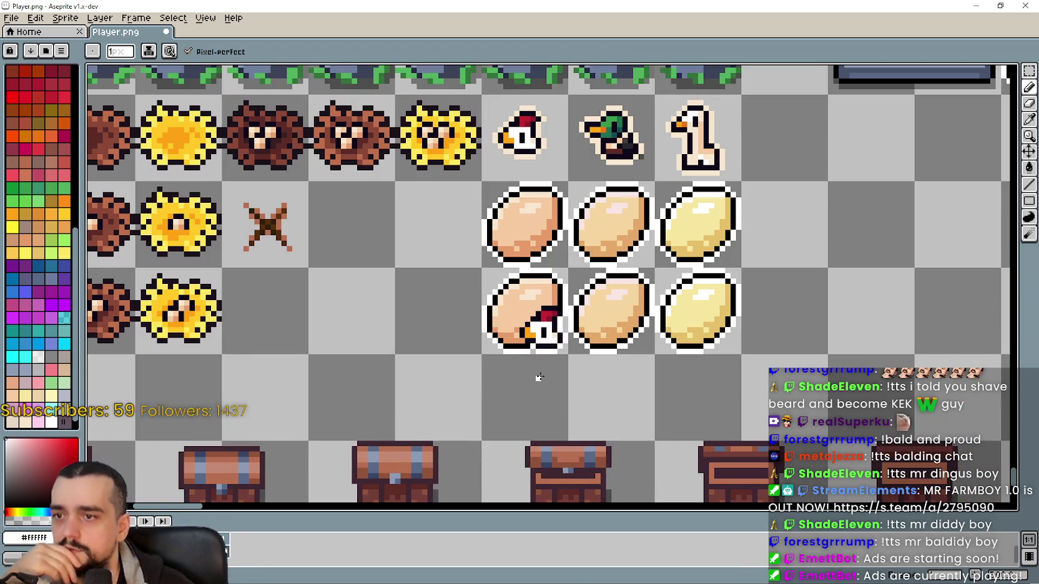
scroll(540, 377, "up", 2)
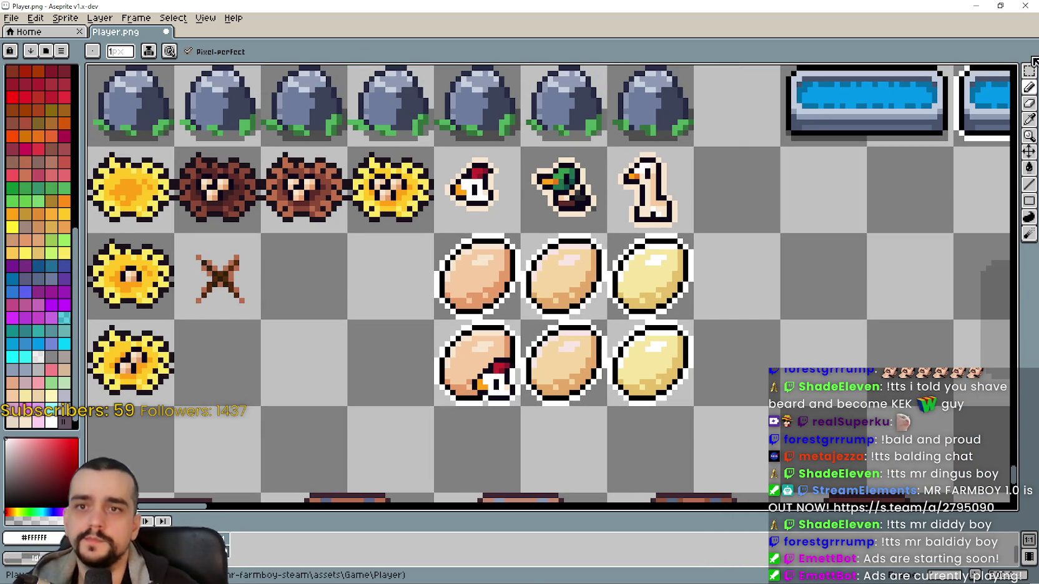
left_click(1030, 71)
scroll(444, 208, "up", 3)
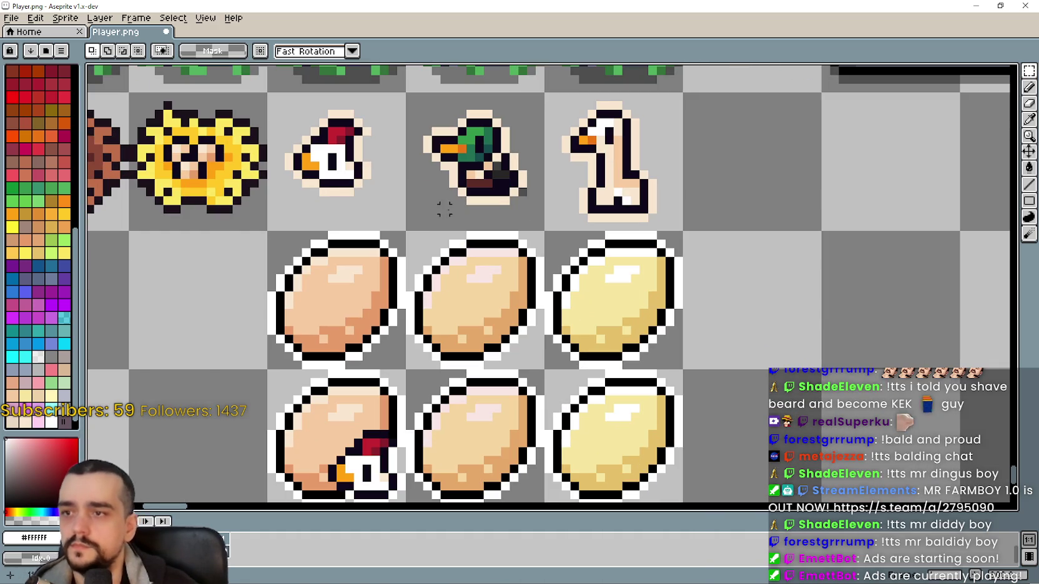
left_click_drag(444, 218, 538, 183)
key("Delete")
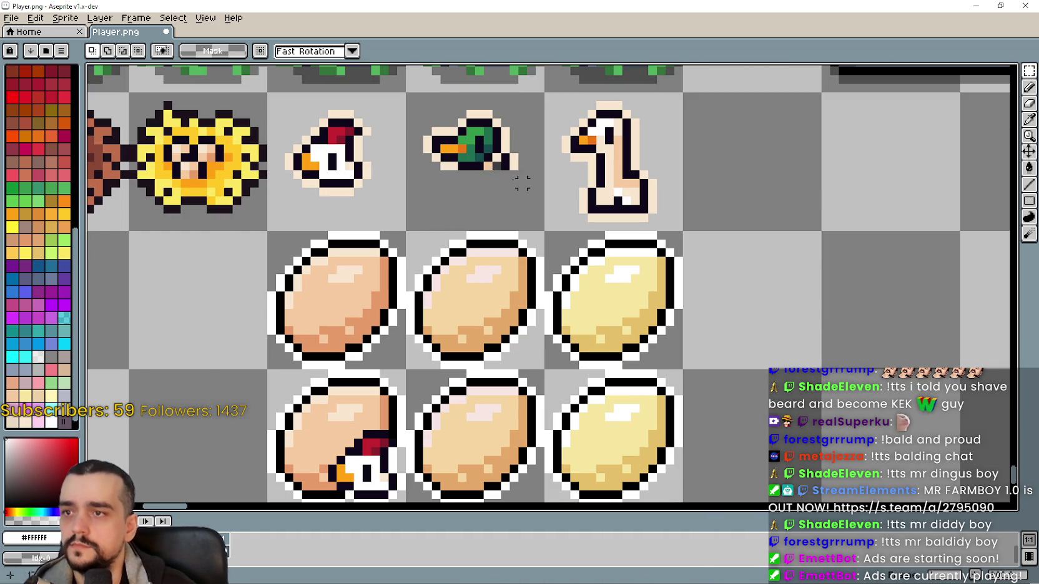
scroll(534, 164, "up", 2)
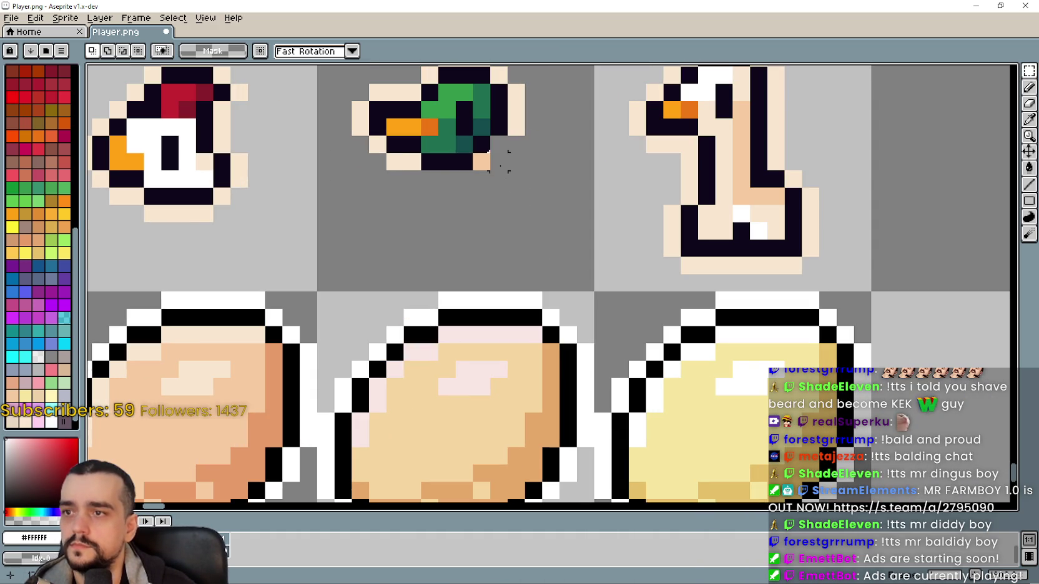
scroll(491, 181, "down", 4)
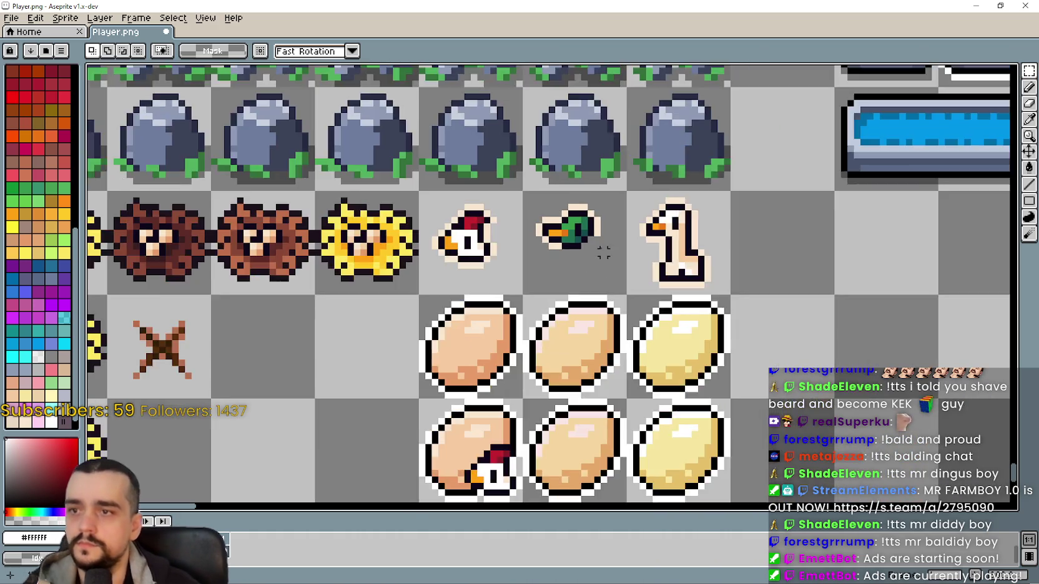
scroll(547, 251, "up", 3)
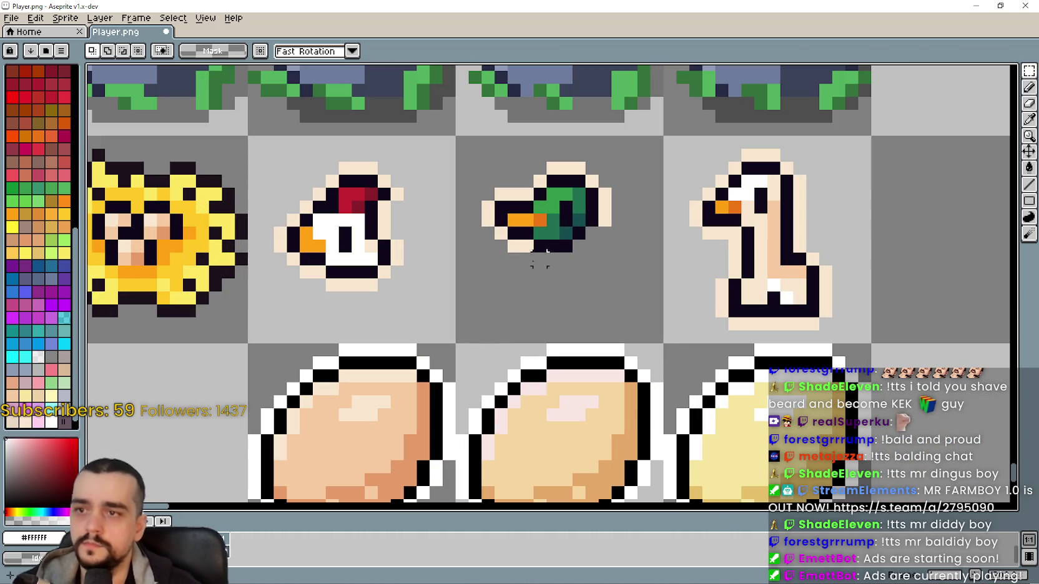
left_click(1028, 167)
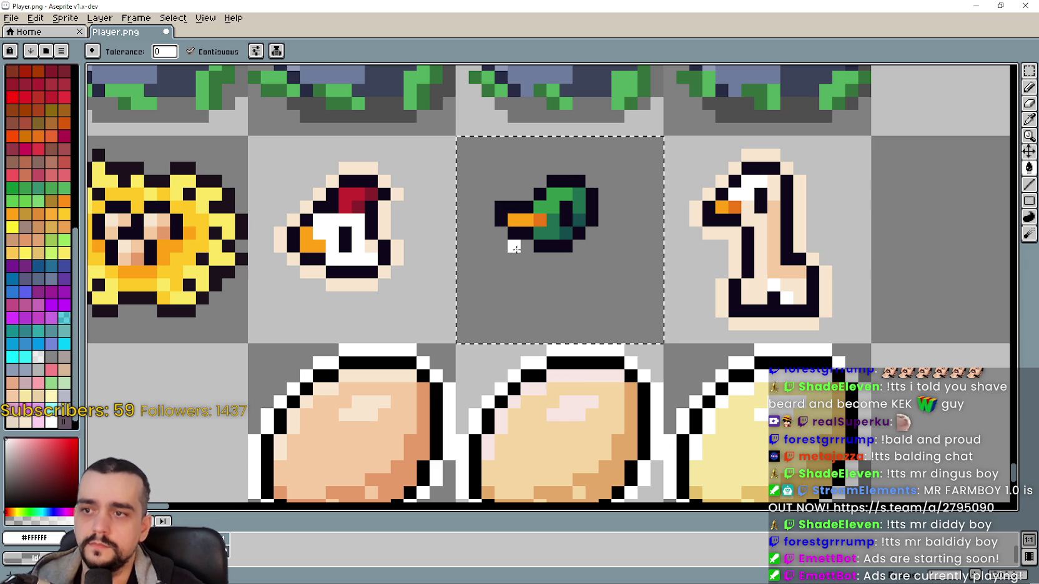
scroll(578, 246, "down", 2)
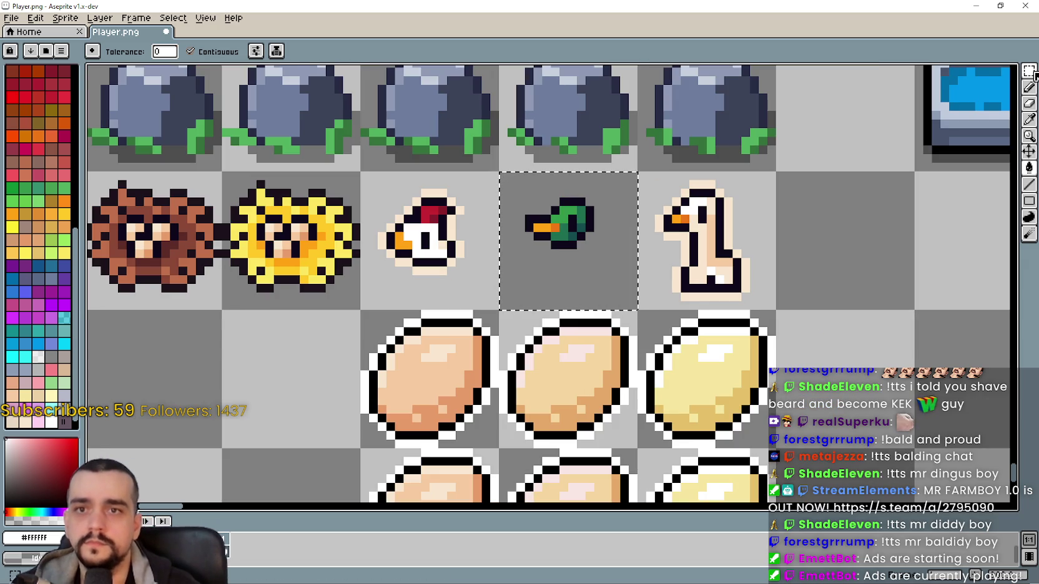
Move the duck head onto the lower right of the middle egg in the bottom row
left_click(1028, 70)
scroll(549, 259, "down", 1)
scroll(549, 259, "down", 3)
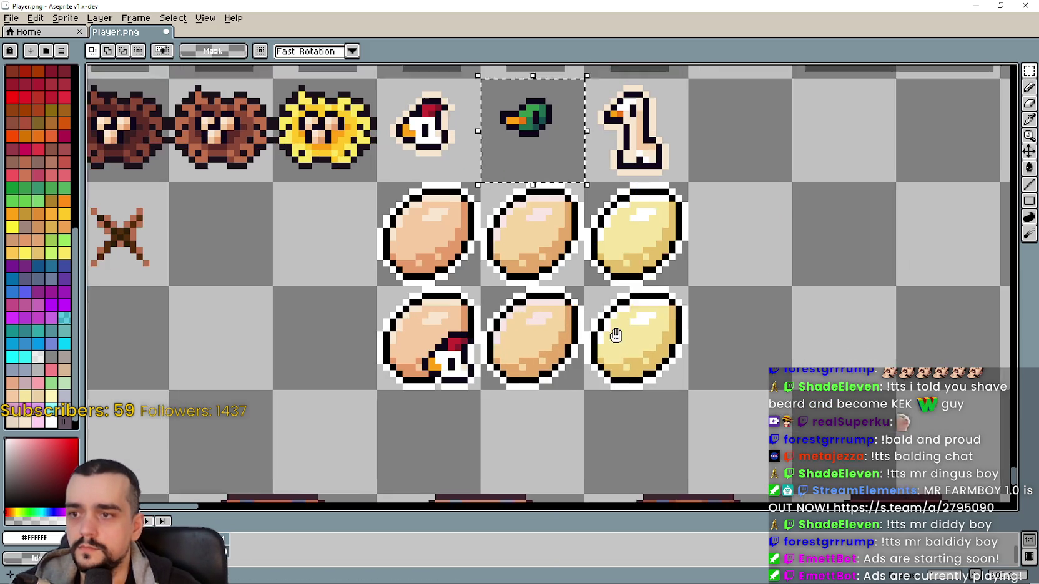
scroll(616, 335, "down", 1)
mouse_move(538, 121)
left_mouse_down()
mouse_move(546, 403)
mouse_move(558, 364)
left_mouse_up()
scroll(558, 365, "up", 1)
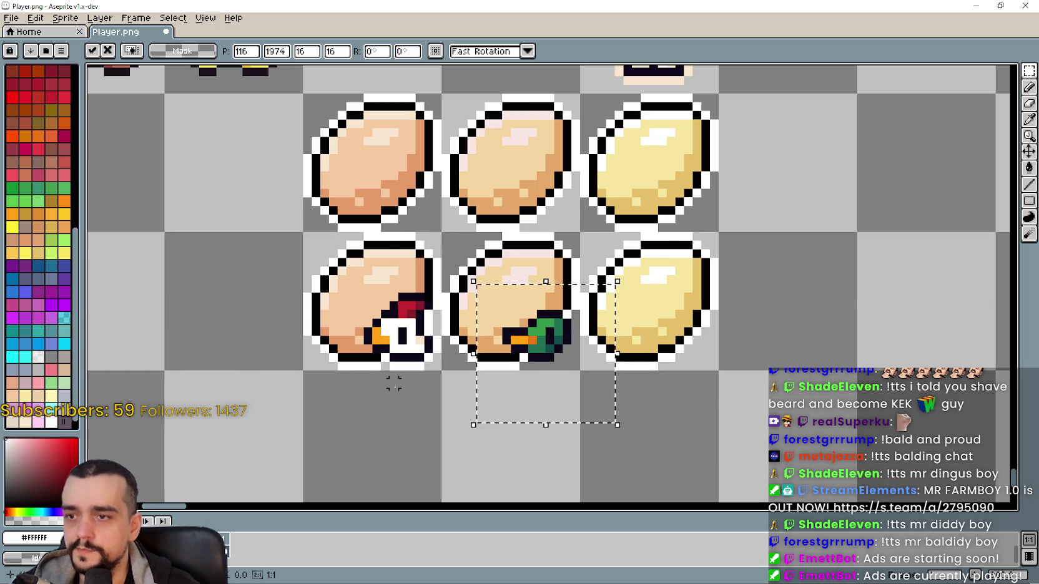
left_click(650, 313)
scroll(649, 313, "up", 1)
scroll(931, 197, "down", 1)
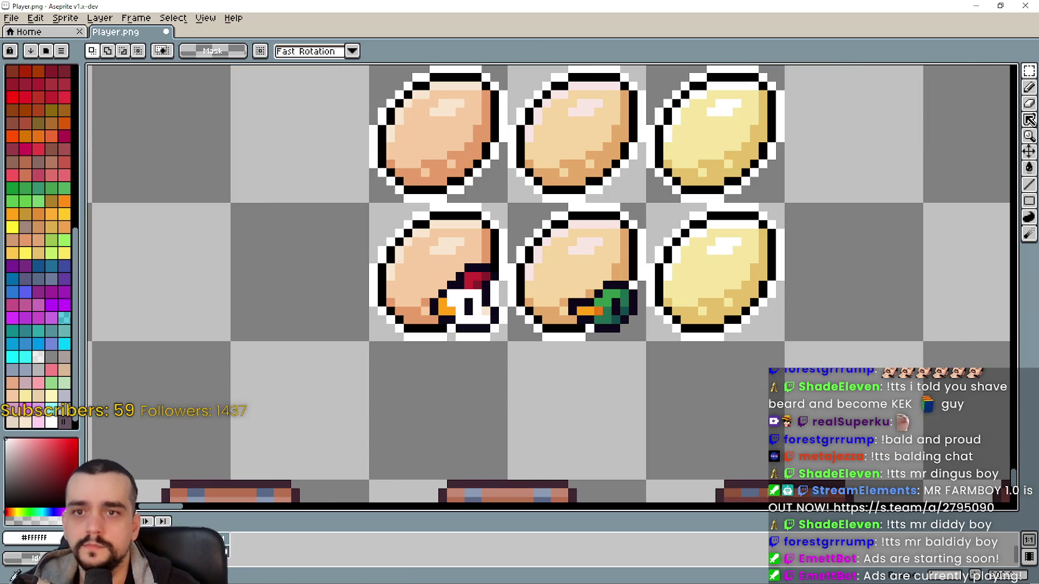
left_click(1030, 120)
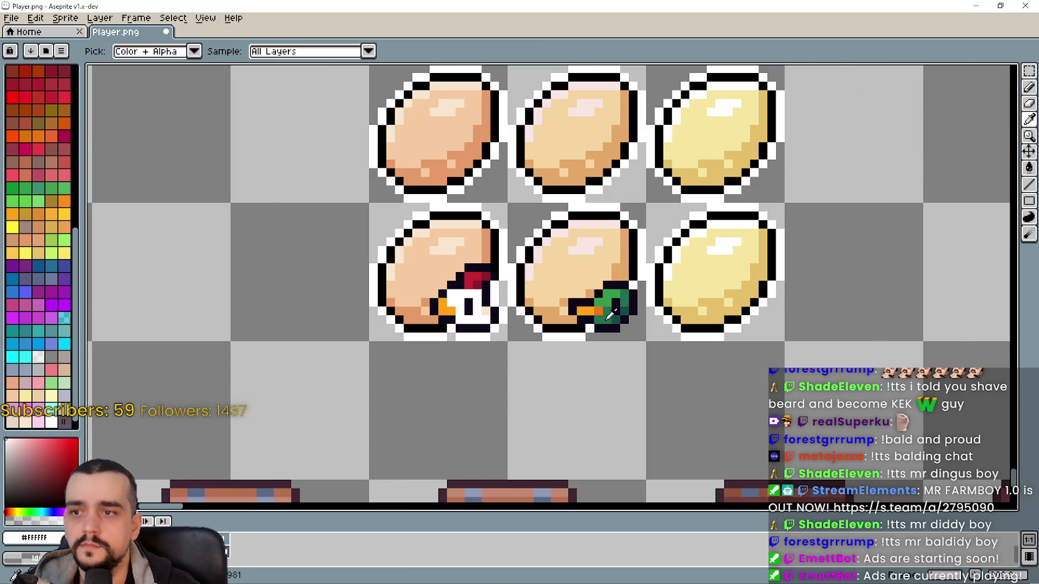
scroll(573, 330, "up", 1)
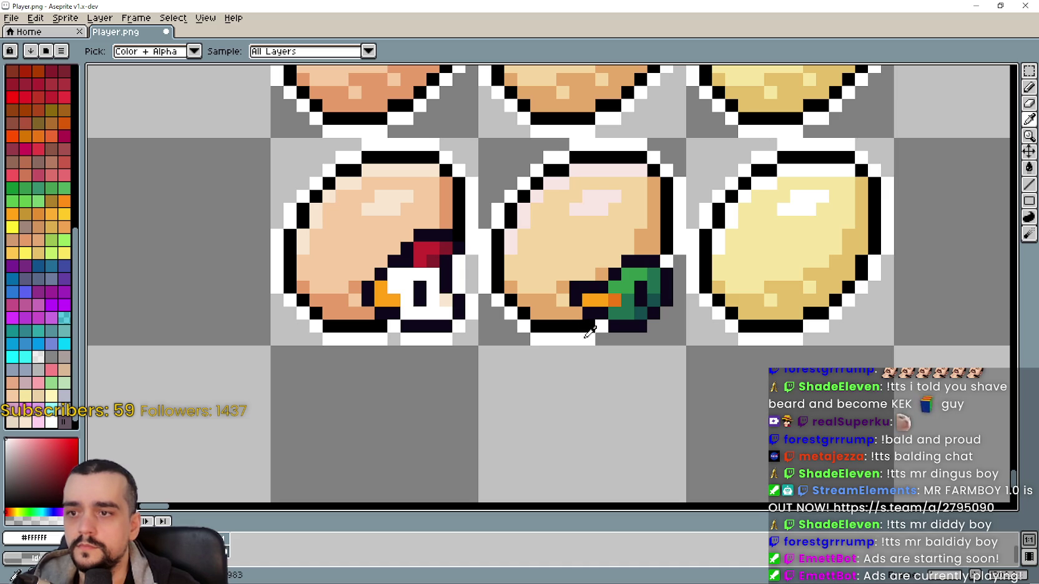
left_click(1028, 87)
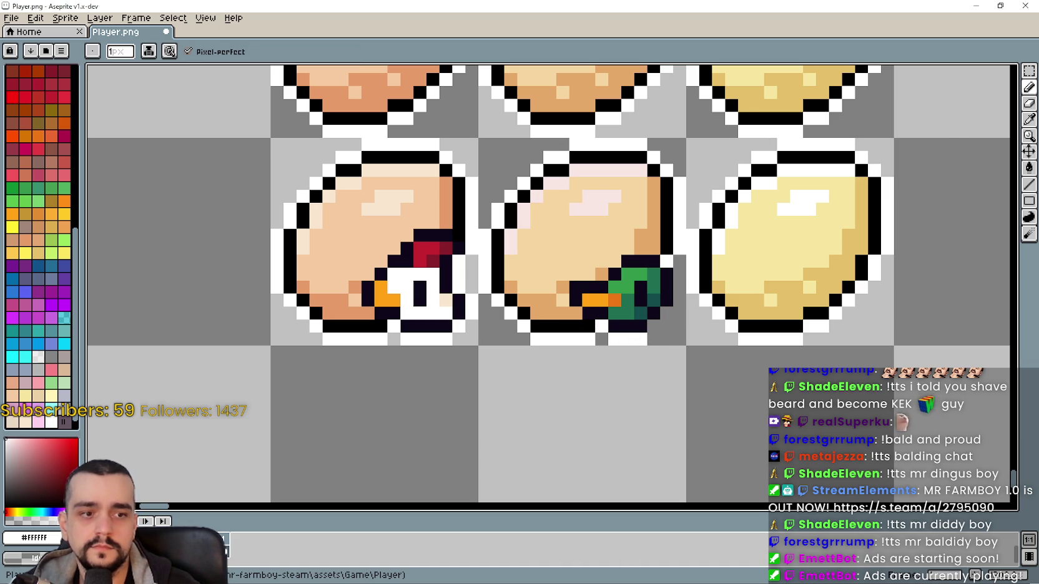
left_click_drag(681, 317, 585, 330)
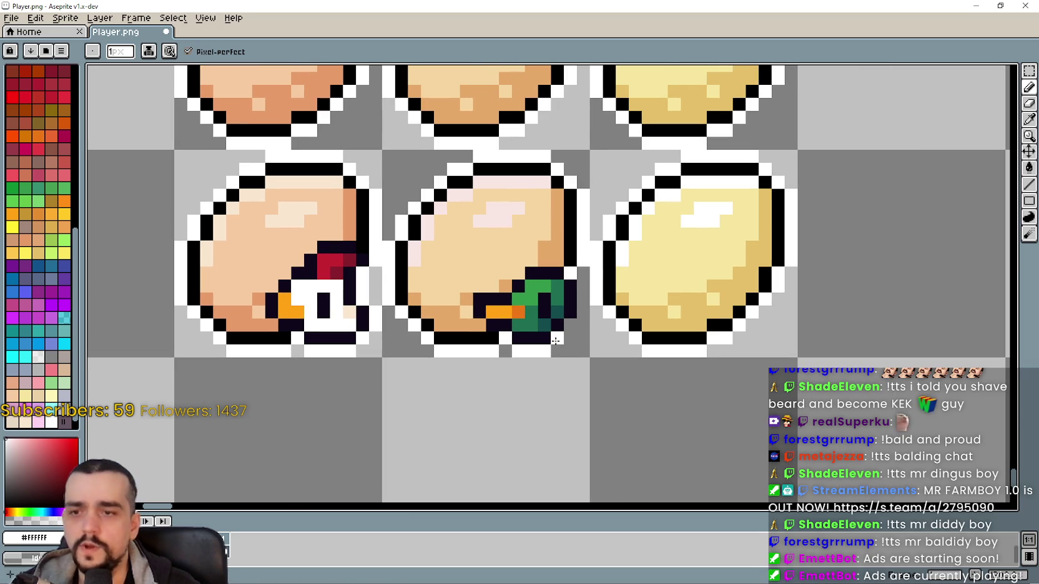
scroll(585, 288, "down", 3)
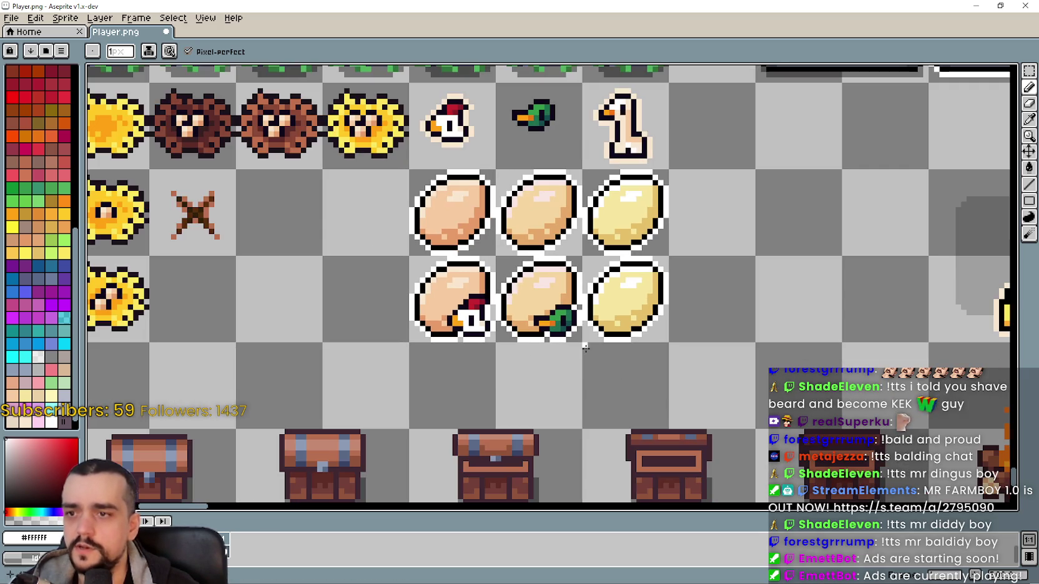
Select the long-necked bird's lower body and delete it, leaving only the head
scroll(535, 289, "up", 2)
mouse_move(726, 280)
left_mouse_down()
mouse_move(780, 271)
mouse_move(635, 328)
left_mouse_up()
scroll(635, 328, "down", 1)
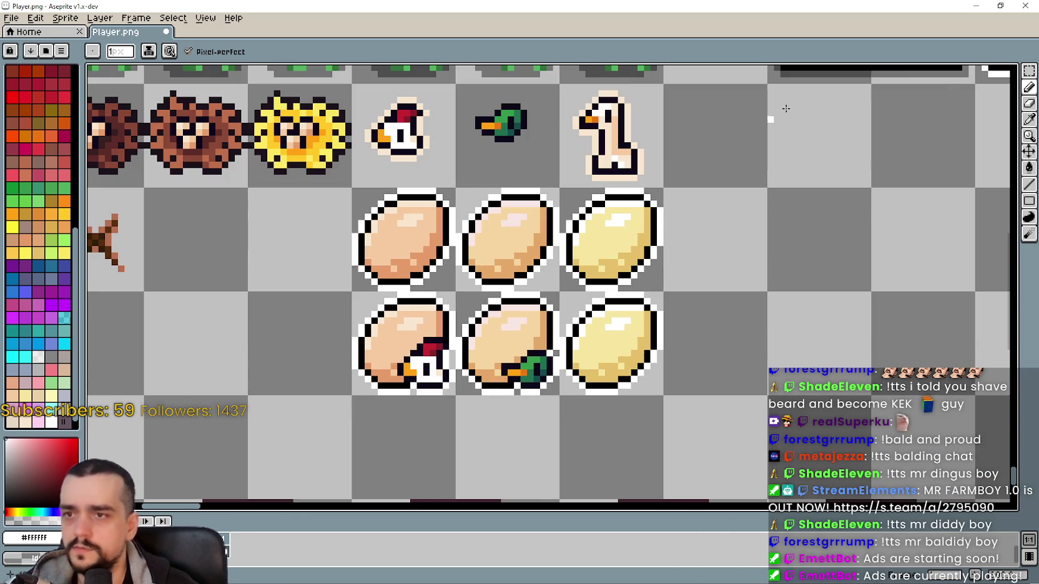
left_click(1029, 74)
scroll(504, 277, "up", 5)
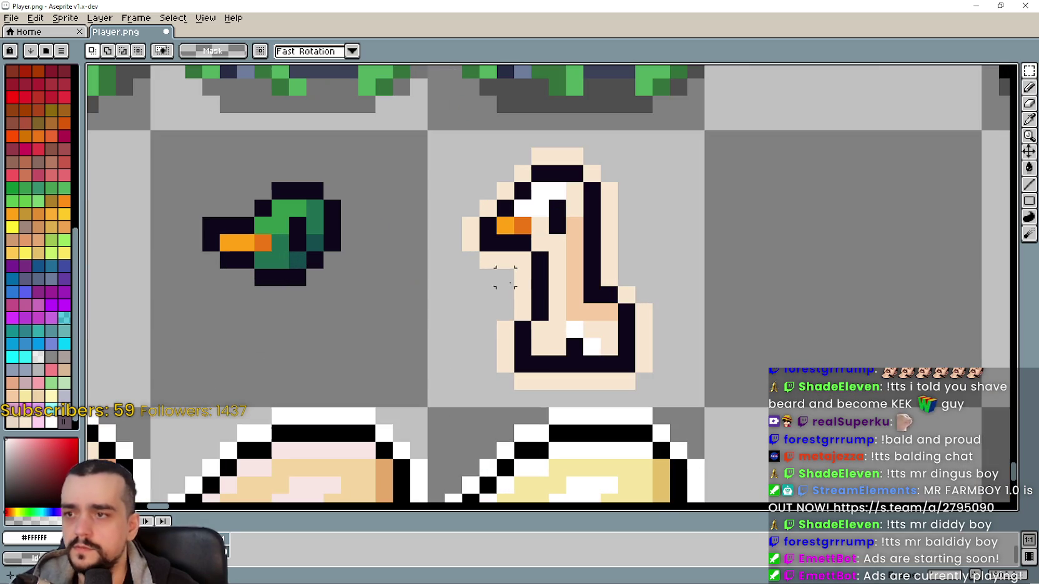
left_click_drag(471, 364, 685, 289)
scroll(587, 300, "down", 1)
left_click(500, 373)
mouse_move(479, 382)
left_mouse_down()
mouse_move(679, 300)
mouse_move(679, 274)
left_mouse_up()
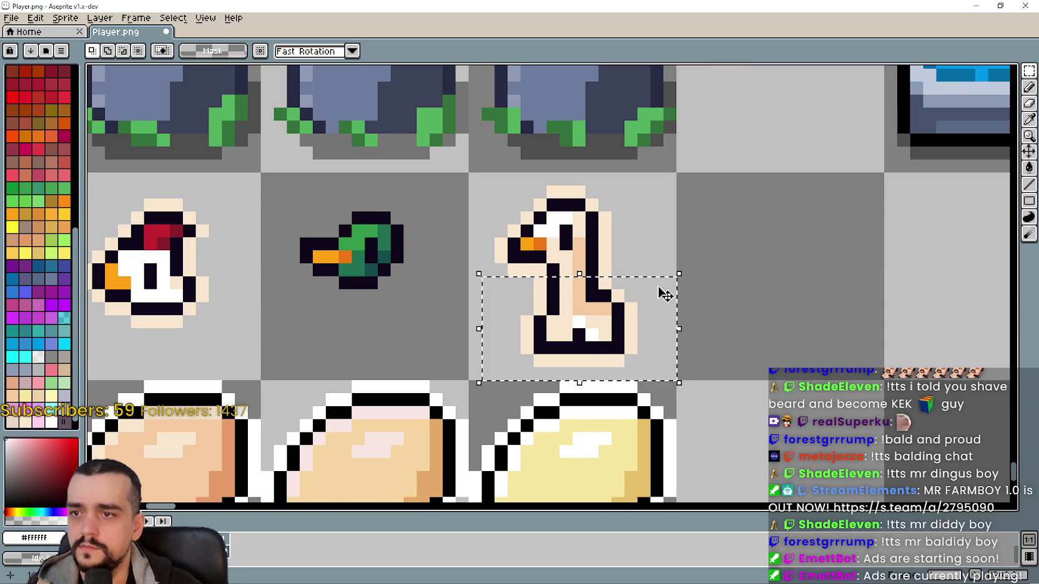
key("Delete")
Sample the dark outline colour and add a dark pixel beneath the bird's head
scroll(604, 272, "up", 1)
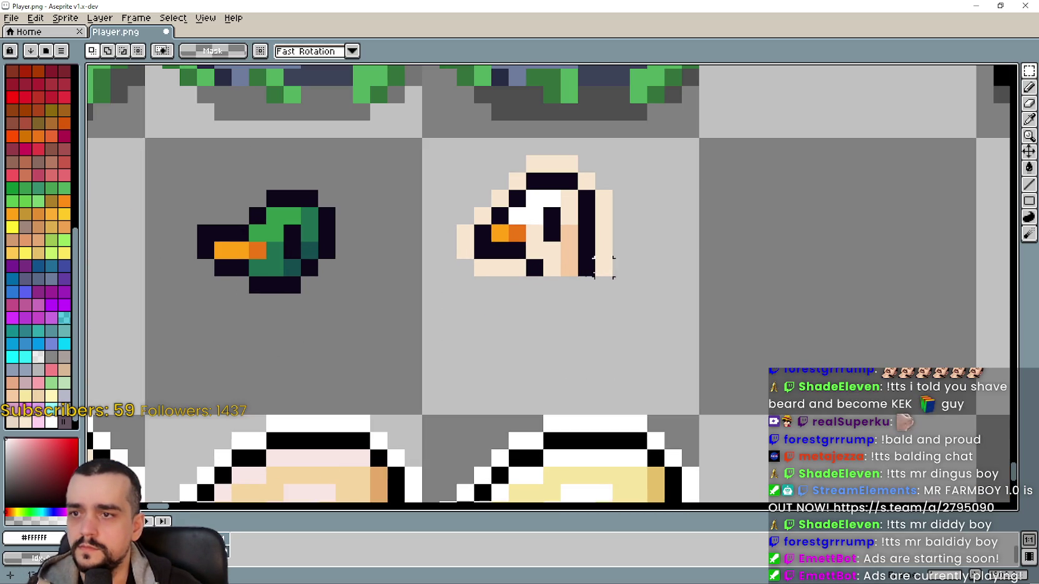
scroll(551, 294, "down", 2)
scroll(658, 284, "up", 1)
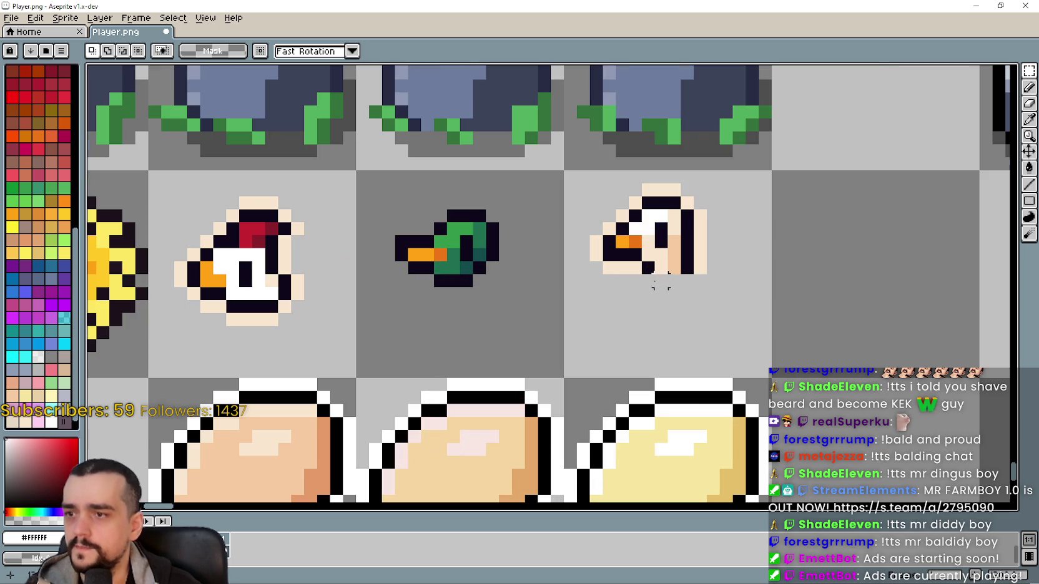
left_click(1028, 120)
scroll(653, 278, "up", 1)
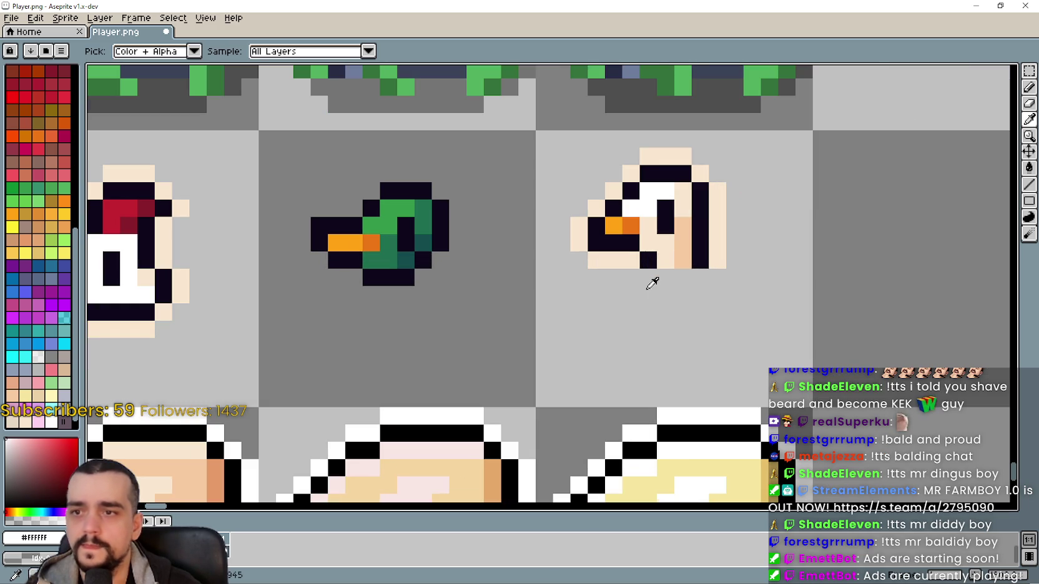
left_click(652, 261)
left_click(1028, 87)
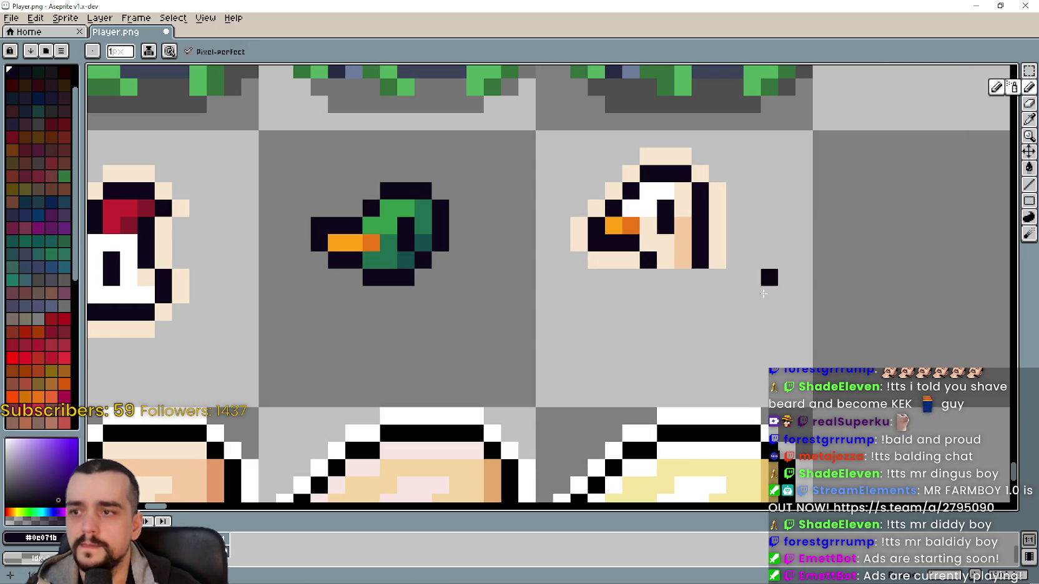
left_click(665, 277)
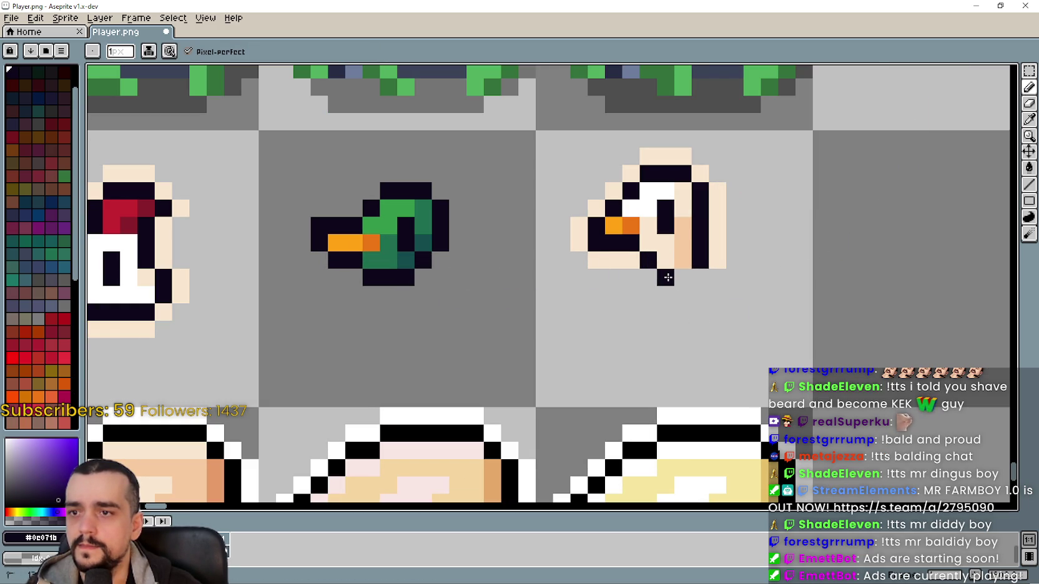
scroll(719, 307, "down", 3)
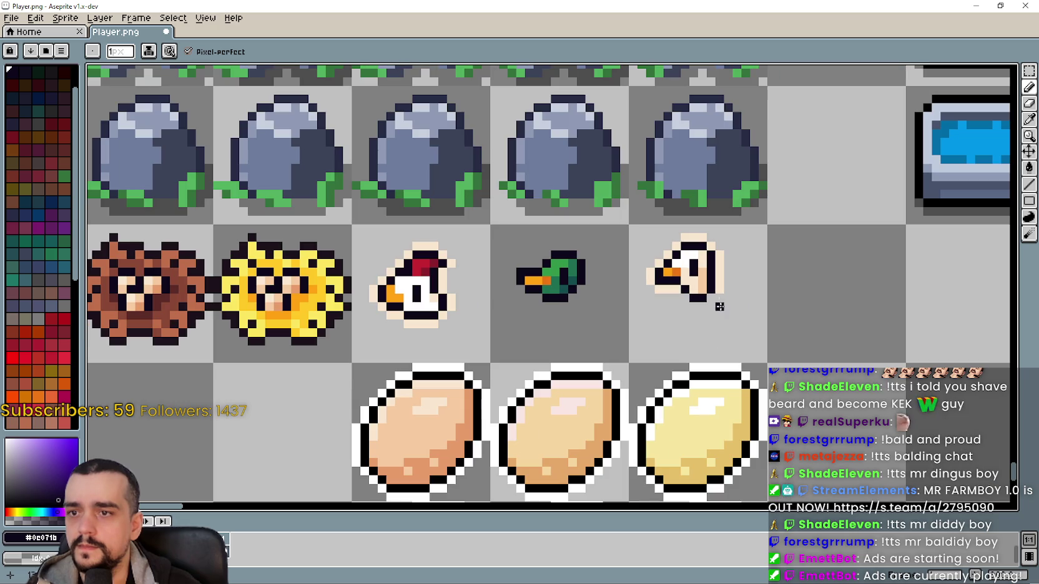
mouse_move(745, 315)
left_mouse_down()
mouse_move(724, 296)
mouse_move(605, 270)
left_mouse_up()
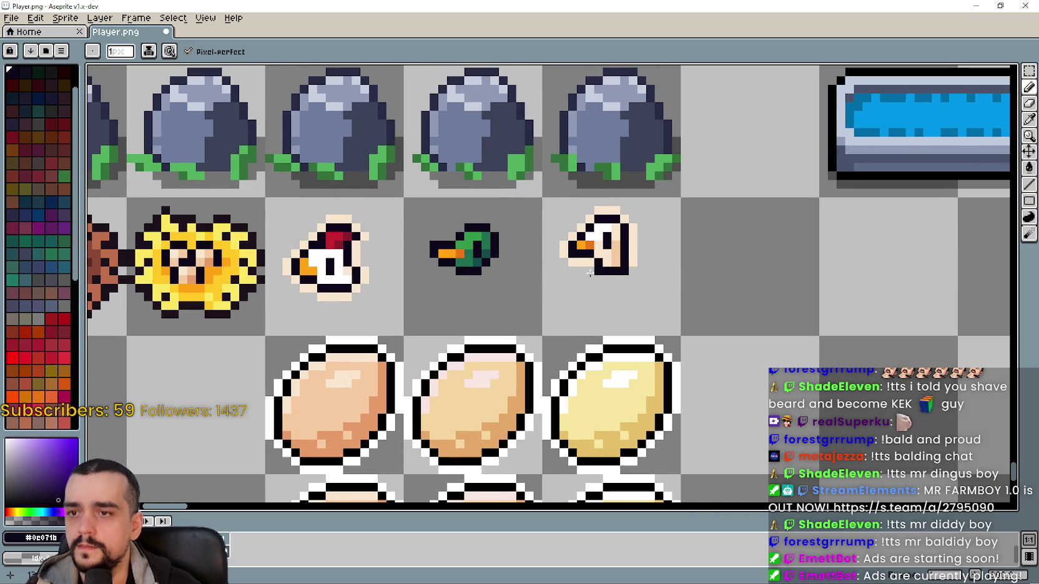
scroll(576, 265, "up", 1)
left_click(1028, 71)
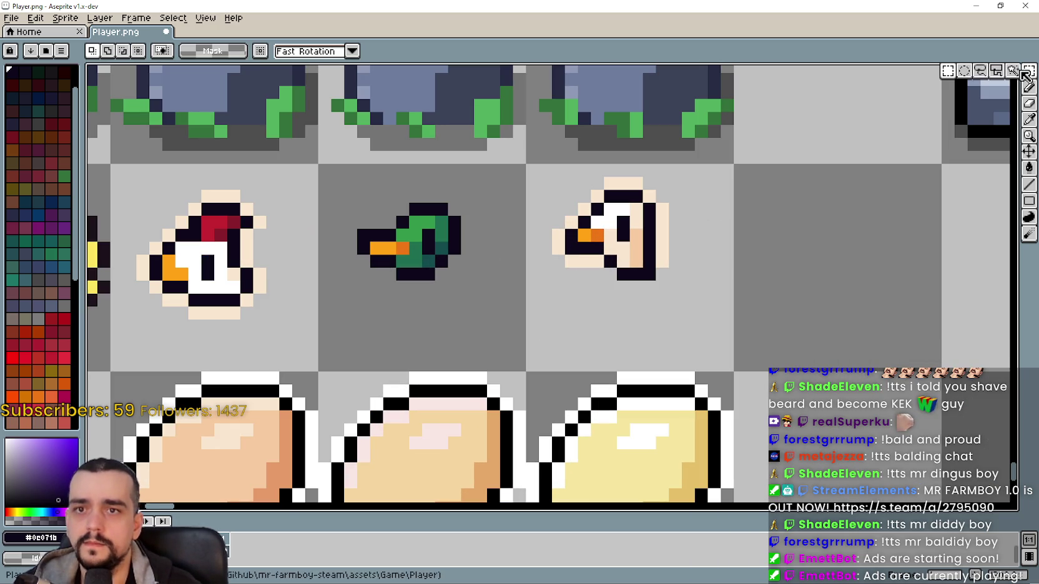
Clear the stray cream and black pixels around the bird head's outline
left_click_drag(672, 175, 723, 194)
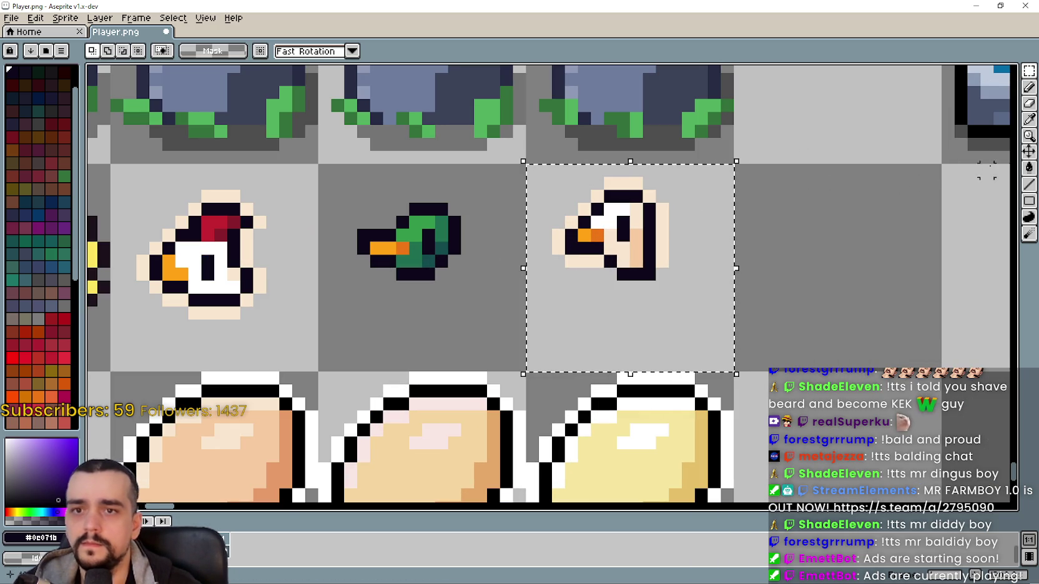
left_click(1029, 167)
scroll(687, 211, "up", 1)
left_click(653, 223)
right_click(653, 225)
right_click(637, 191)
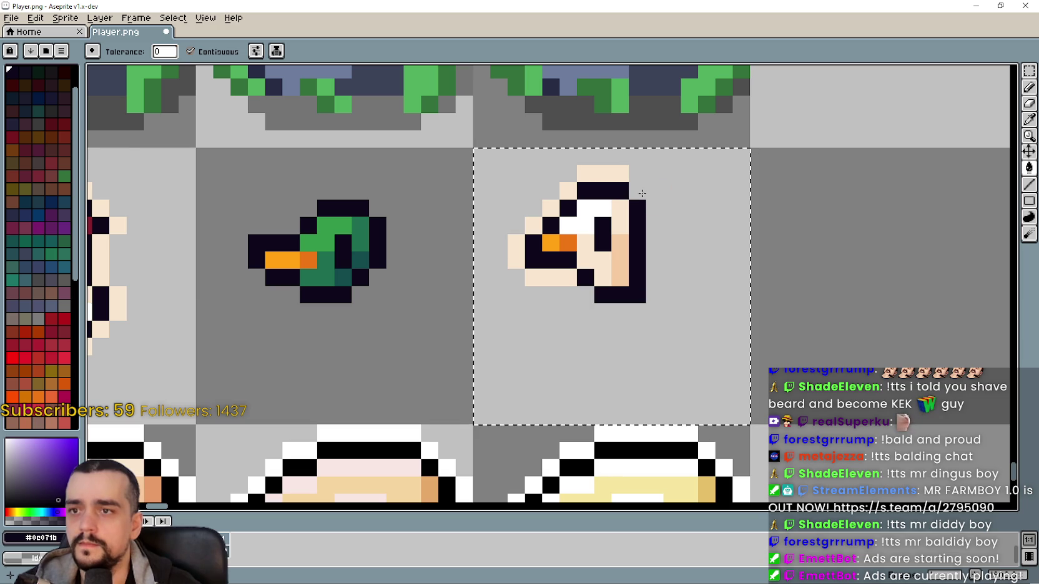
right_click(603, 173)
right_click(569, 191)
right_click(551, 208)
right_click(534, 224)
right_click(516, 251)
scroll(621, 258, "down", 5)
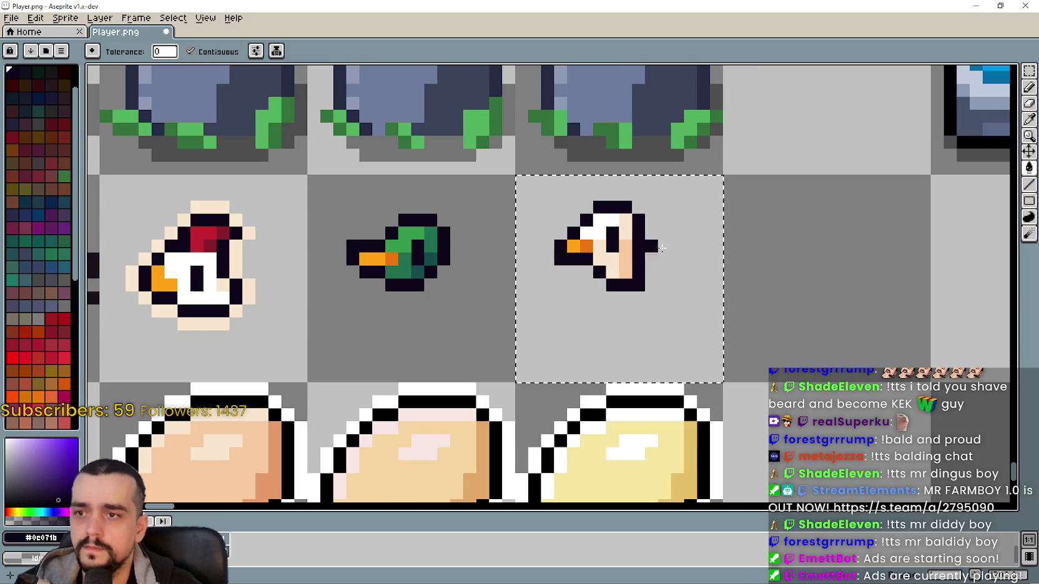
scroll(632, 341, "up", 2)
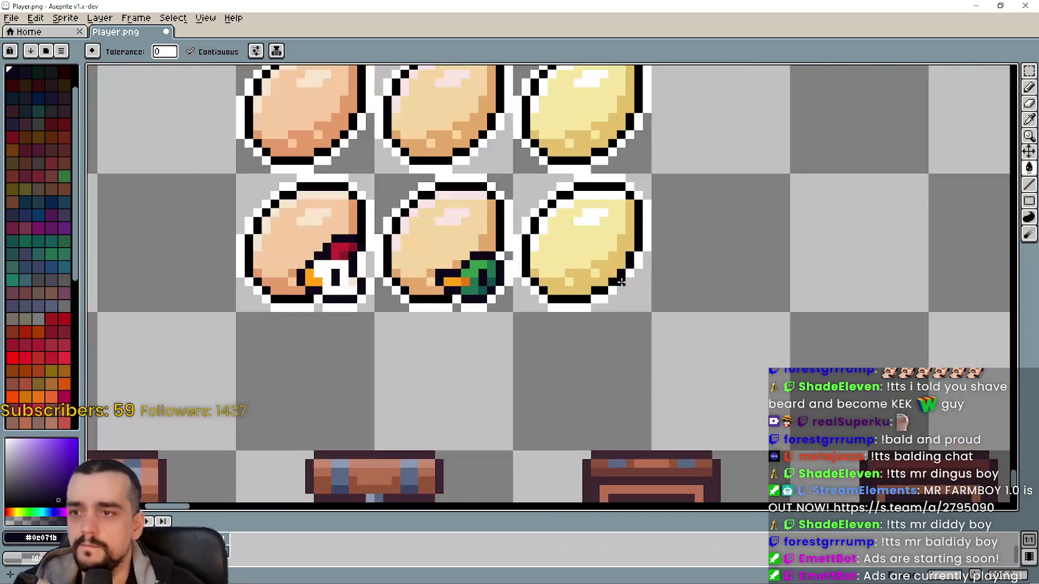
Paste the bird head onto the lower yellow egg and nudge it into place at its bottom-right
key("ctrl+v")
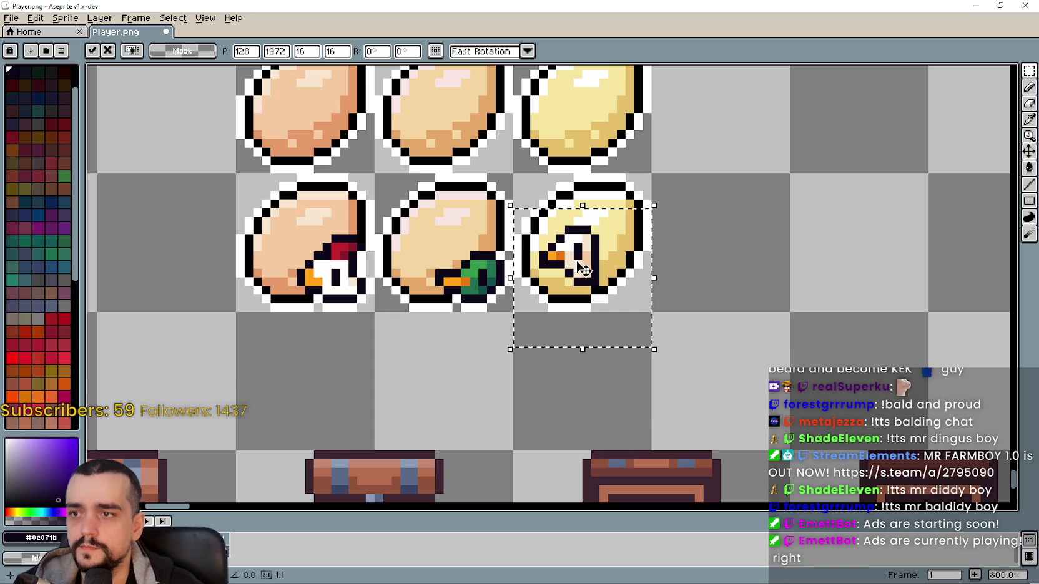
left_click_drag(599, 274, 634, 292)
left_click_drag(639, 292, 635, 293)
left_click(467, 279)
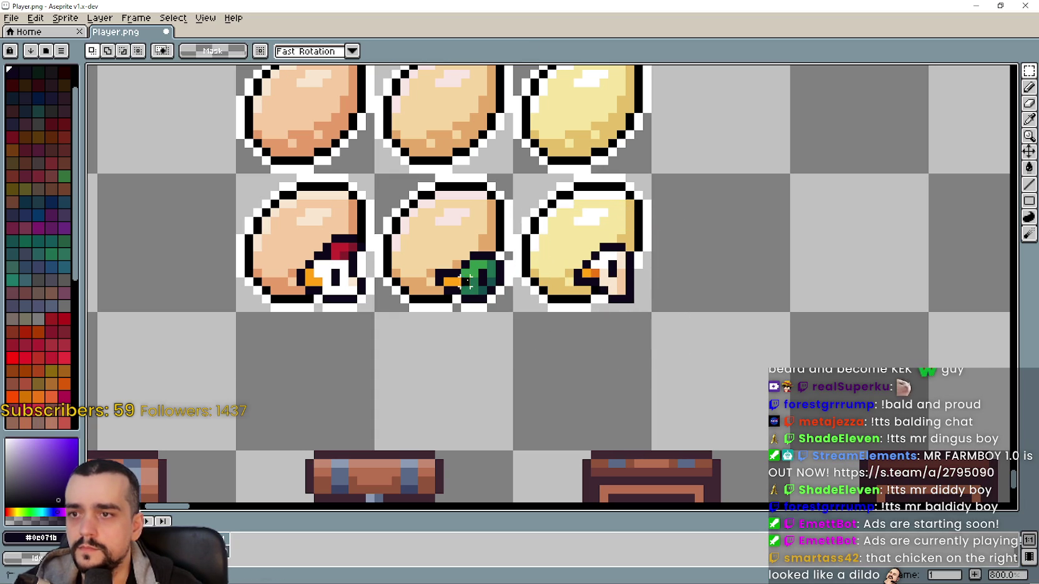
scroll(649, 279, "up", 1)
scroll(675, 258, "down", 3)
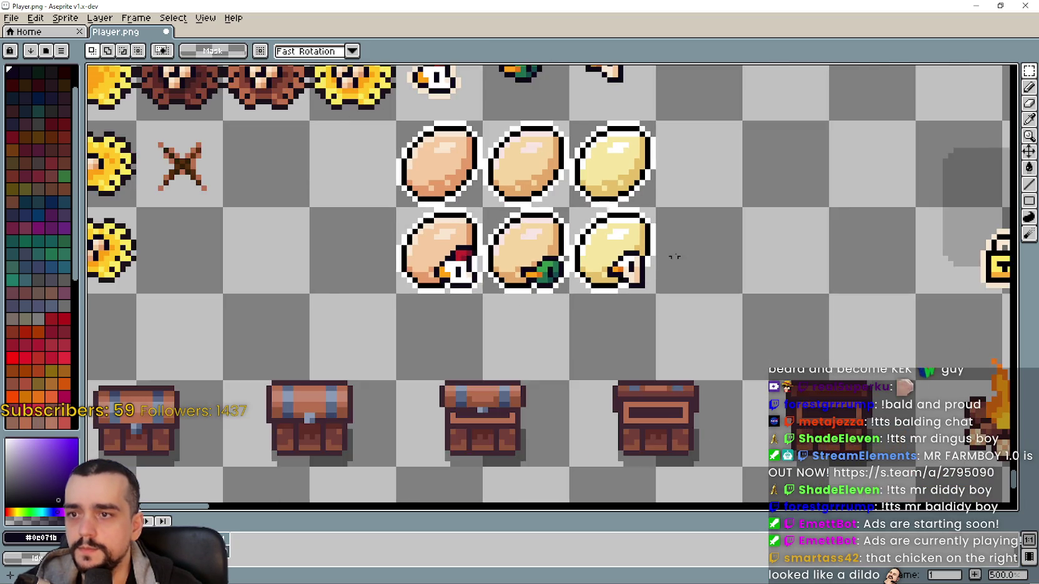
scroll(674, 259, "up", 1)
Pan and zoom across the egg rows to review the chicken, duck and goose eggs
key("i")
scroll(577, 309, "up", 1)
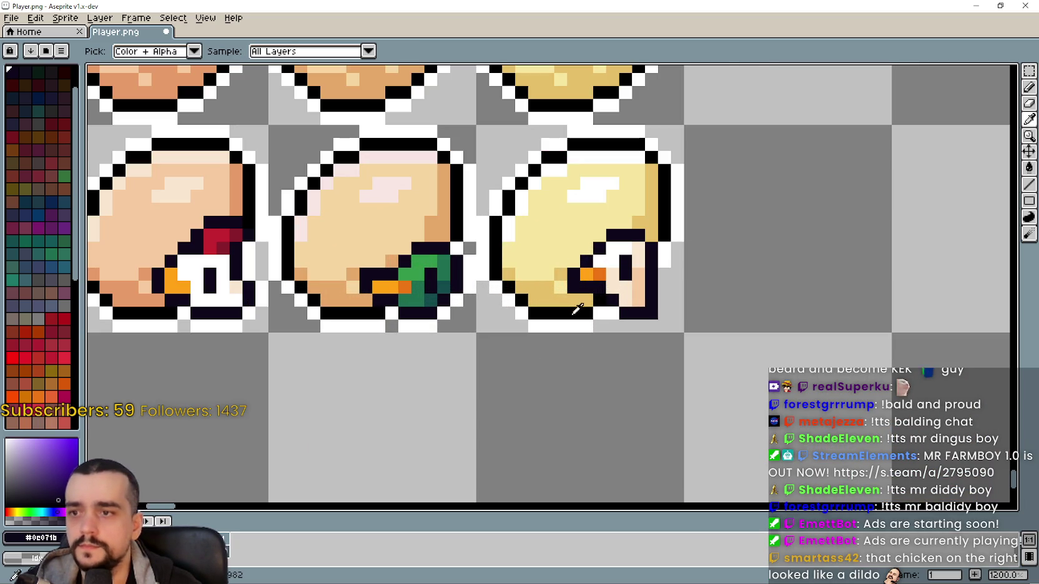
key("b")
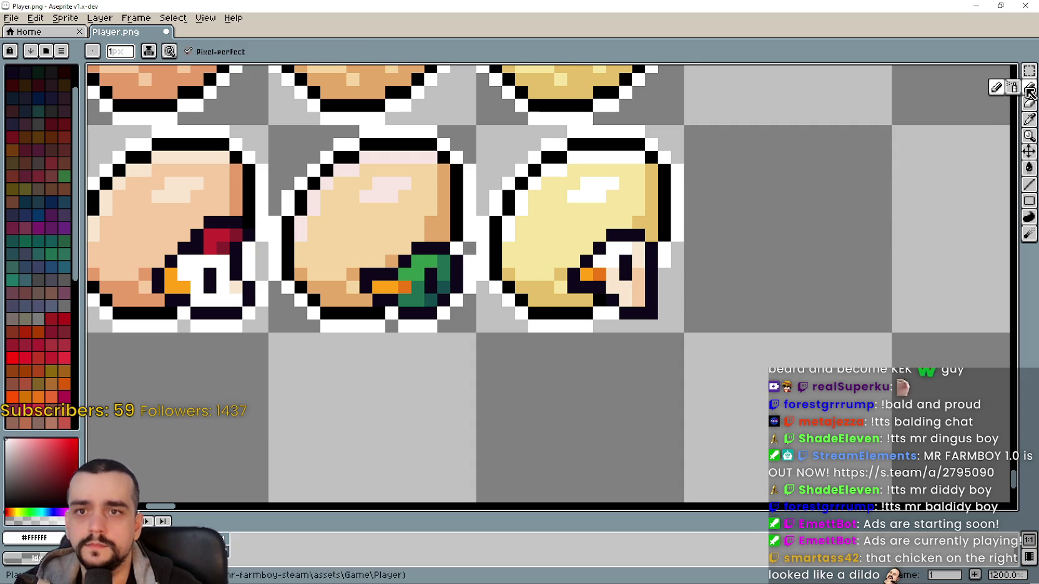
scroll(624, 294, "right", 3)
mouse_move(605, 307)
left_mouse_down()
mouse_move(633, 288)
mouse_move(621, 290)
mouse_move(650, 325)
mouse_move(692, 348)
left_mouse_up()
scroll(565, 378, "up", 1)
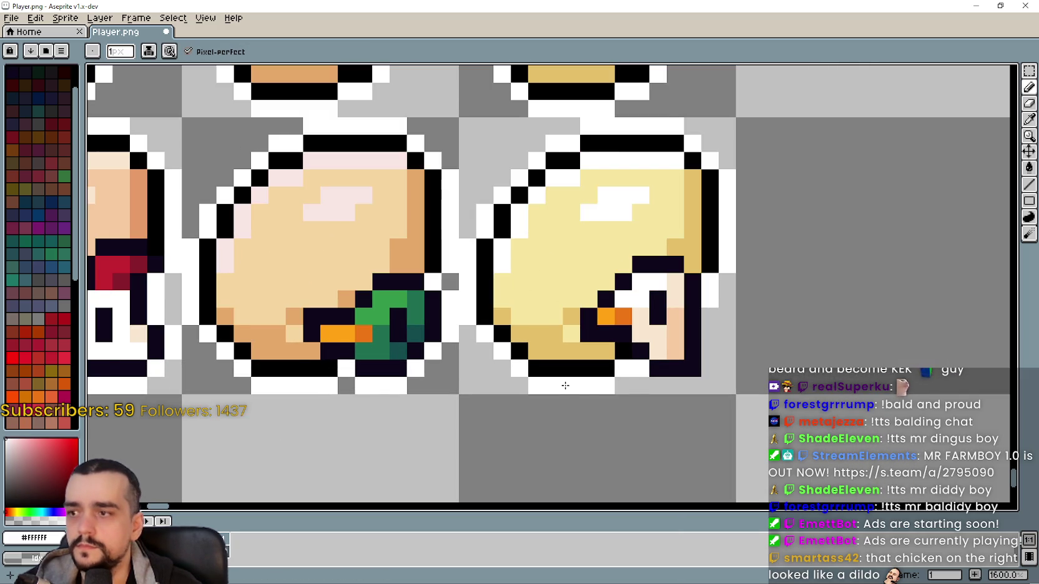
scroll(549, 387, "down", 3)
left_click_drag(531, 395, 529, 394)
scroll(656, 392, "up", 3)
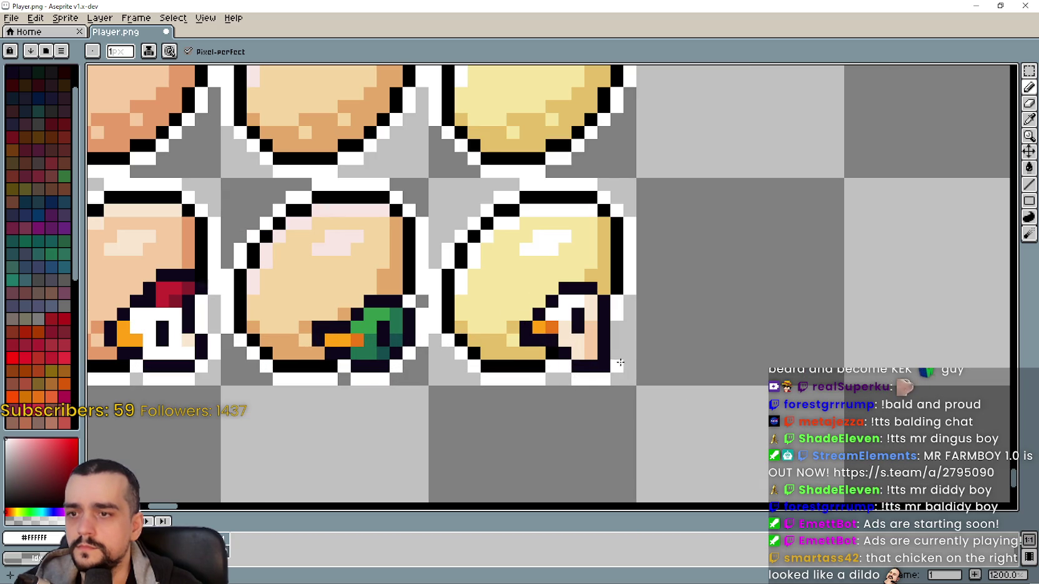
scroll(629, 357, "down", 4)
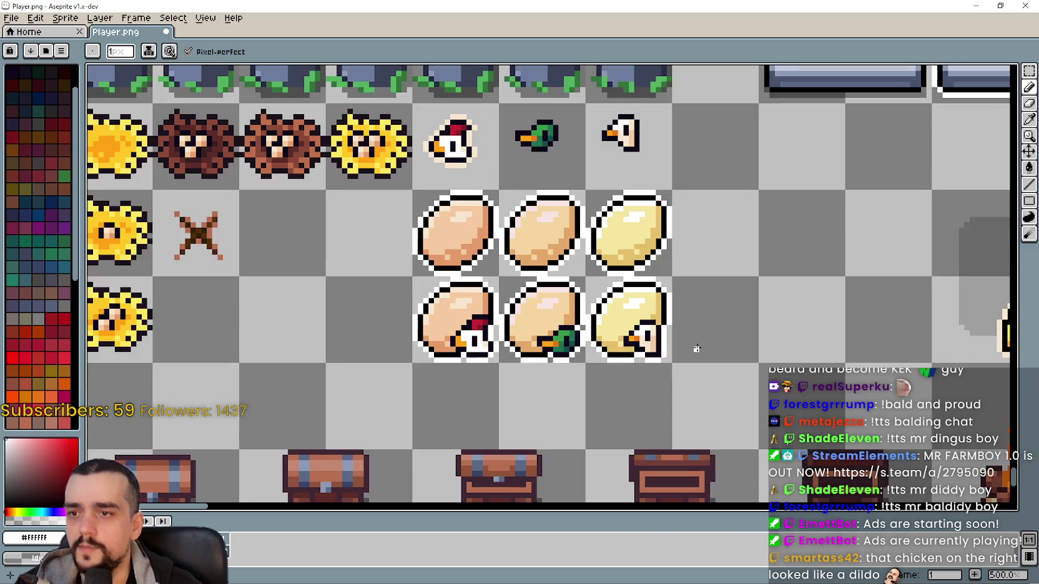
scroll(679, 320, "up", 2)
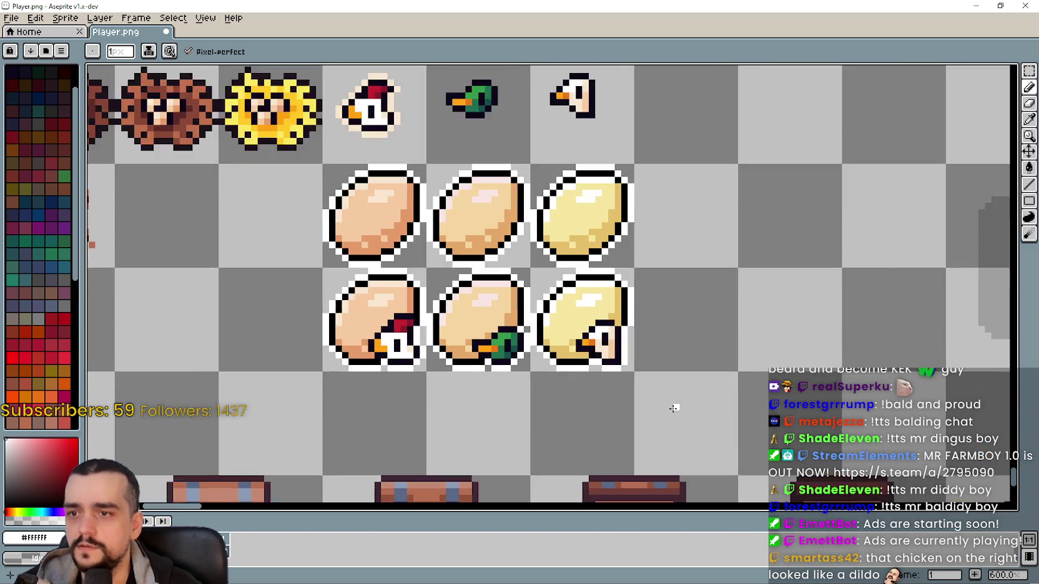
scroll(663, 268, "down", 2)
scroll(634, 335, "up", 1)
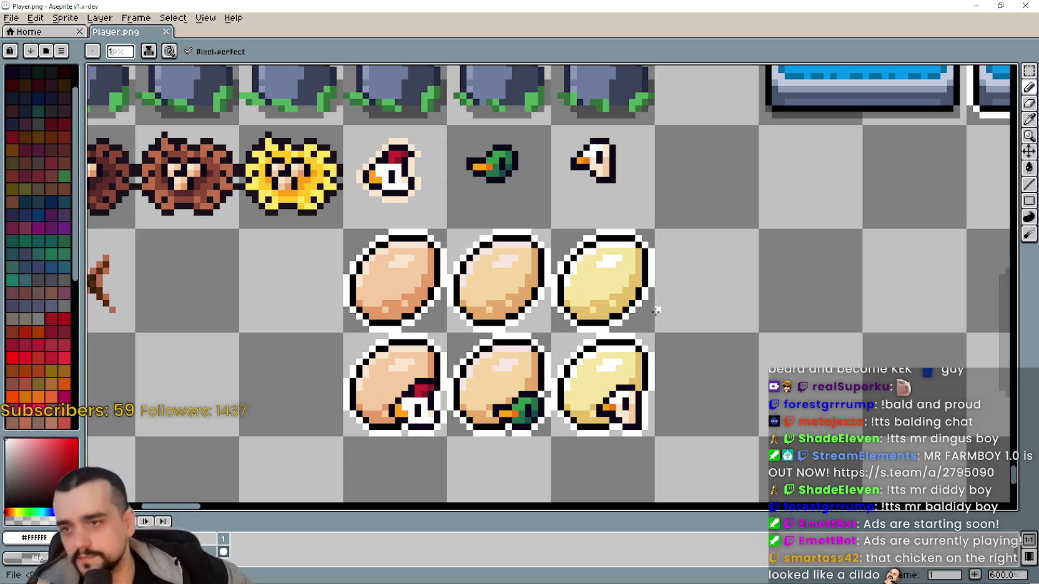
scroll(712, 356, "right", 2)
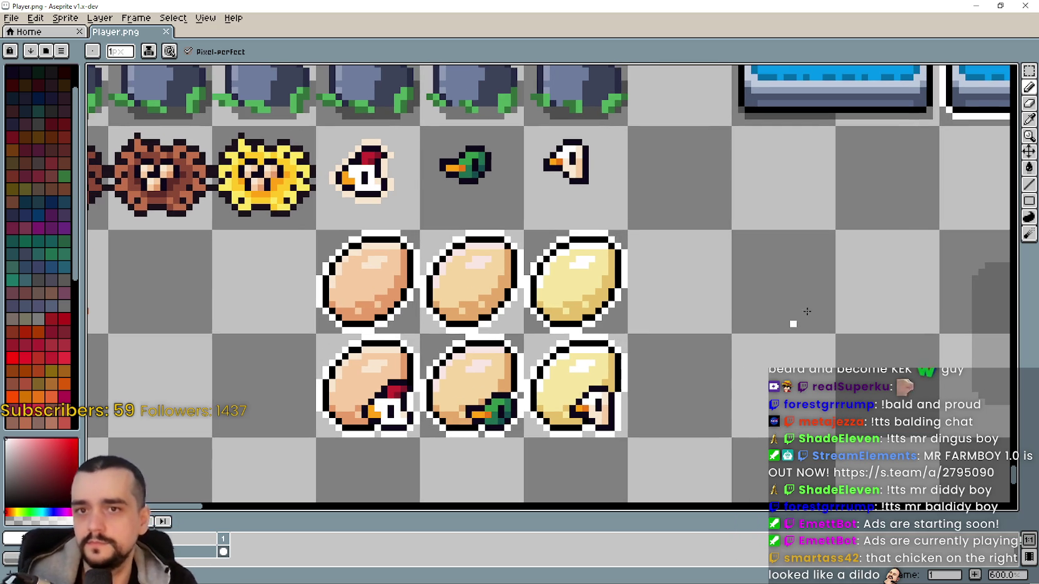
Erase the loose chicken, duck and goose heads and the plain egg sprites
left_click(1029, 71)
scroll(749, 125, "left", 3)
left_click_drag(448, 144, 633, 174)
key("Delete")
scroll(633, 179, "down", 2)
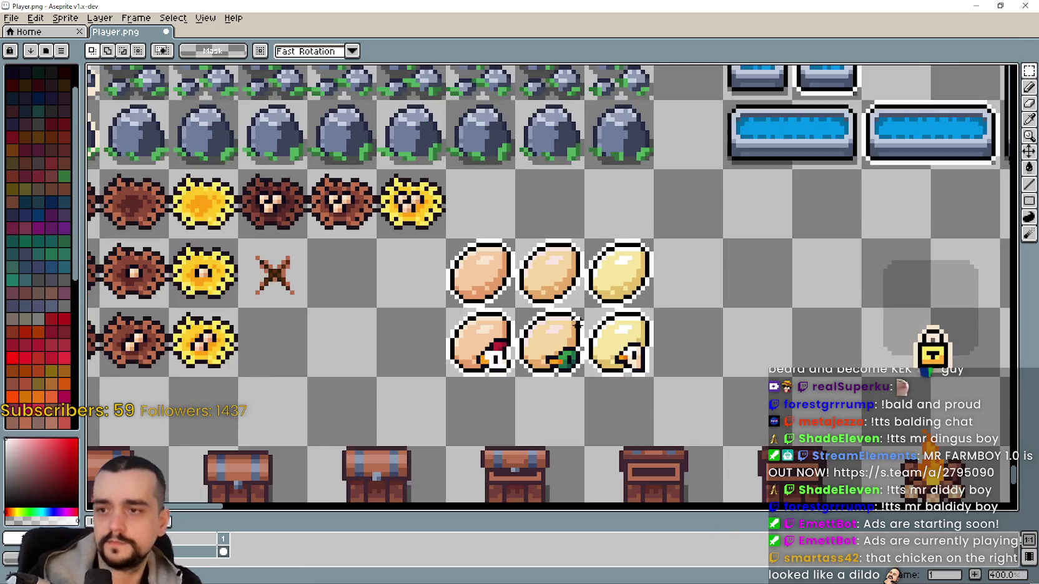
scroll(575, 325, "up", 2)
scroll(574, 326, "down", 1)
scroll(470, 307, "down", 2)
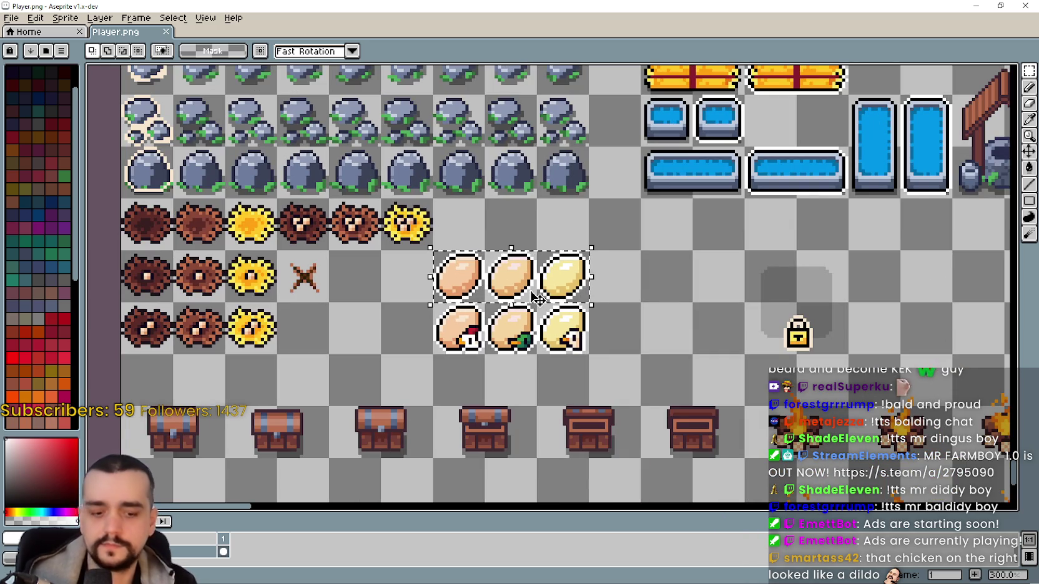
key("Delete")
scroll(562, 287, "left", 1)
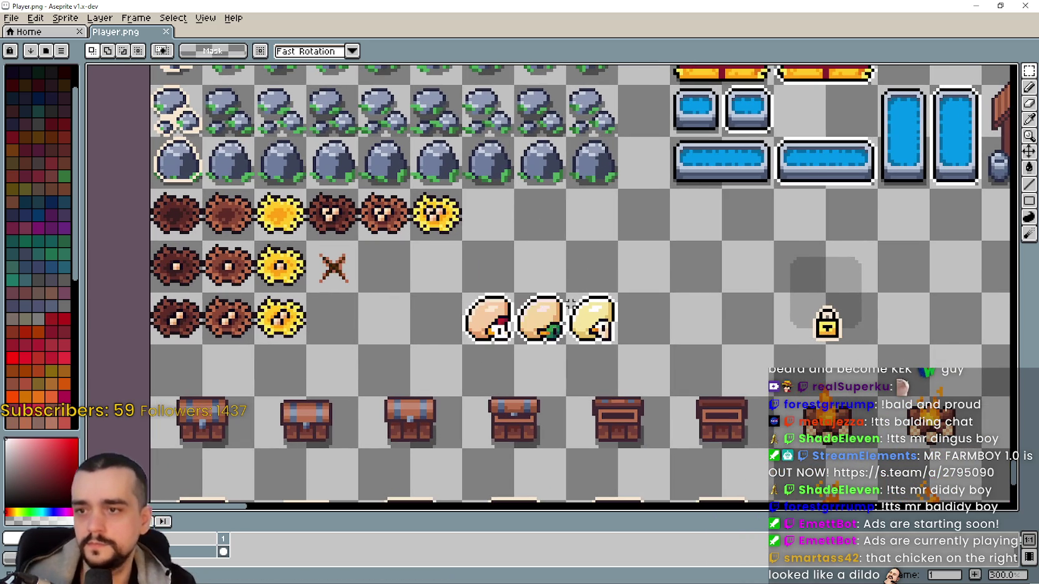
scroll(570, 305, "down", 1)
scroll(585, 310, "down", 2)
scroll(552, 319, "up", 1)
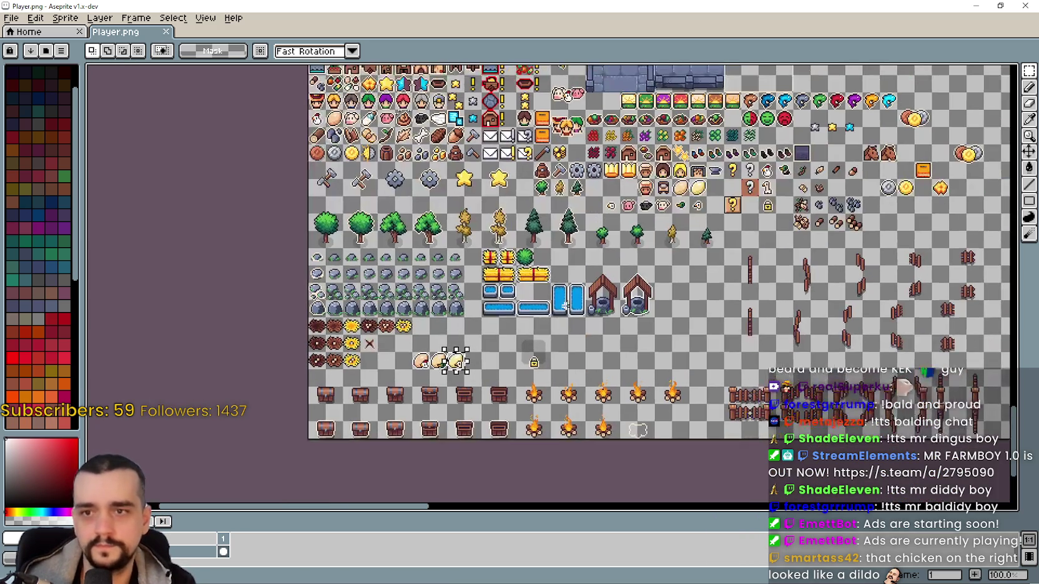
scroll(435, 365, "up", 1)
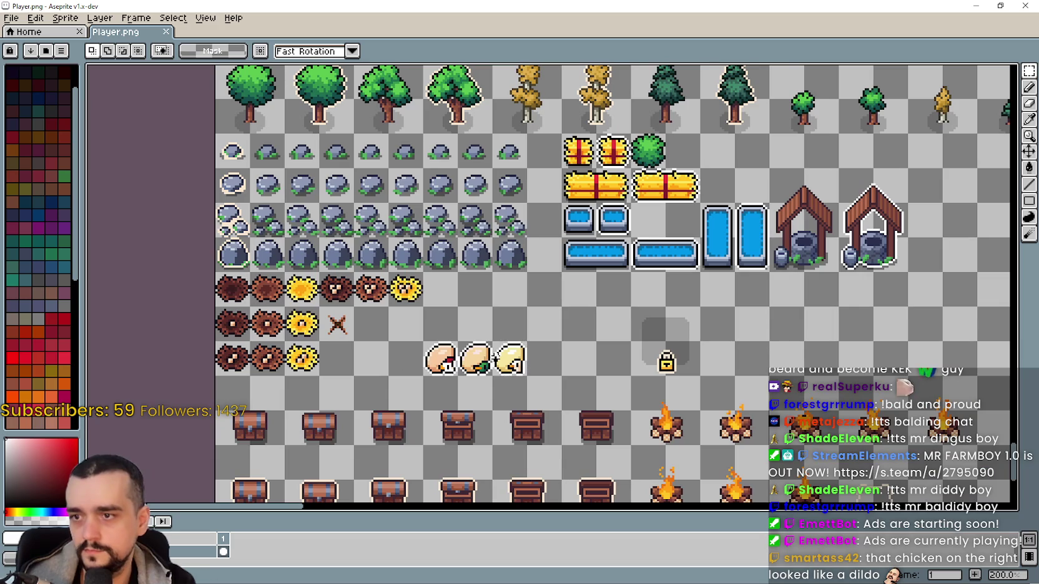
Move the headed eggs up among the character icons on the sheet
left_click_drag(506, 357, 372, 452)
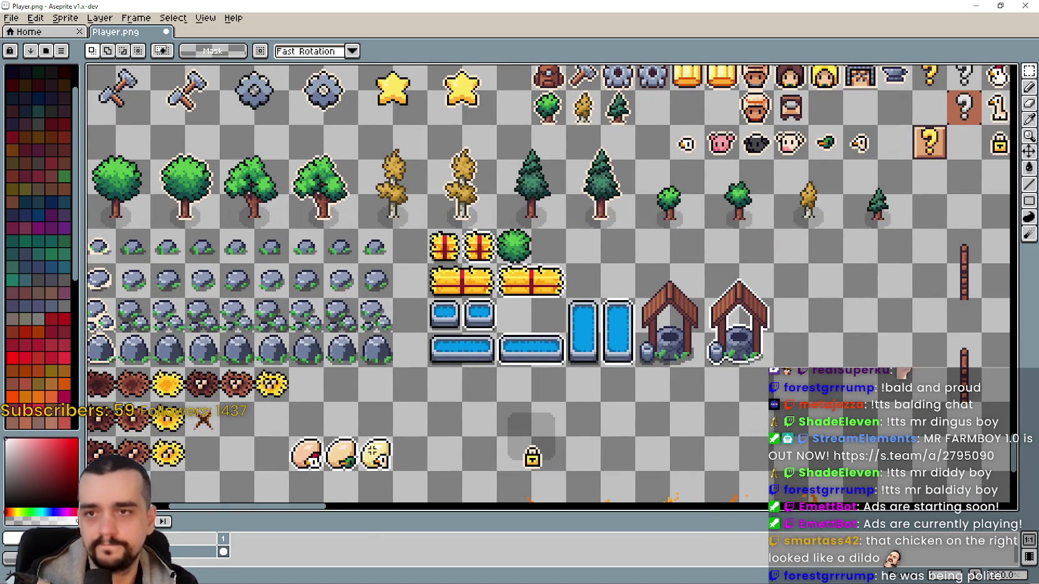
mouse_move(377, 458)
left_mouse_down()
mouse_move(924, 168)
mouse_move(880, 114)
mouse_move(837, 125)
left_mouse_up()
key("Return")
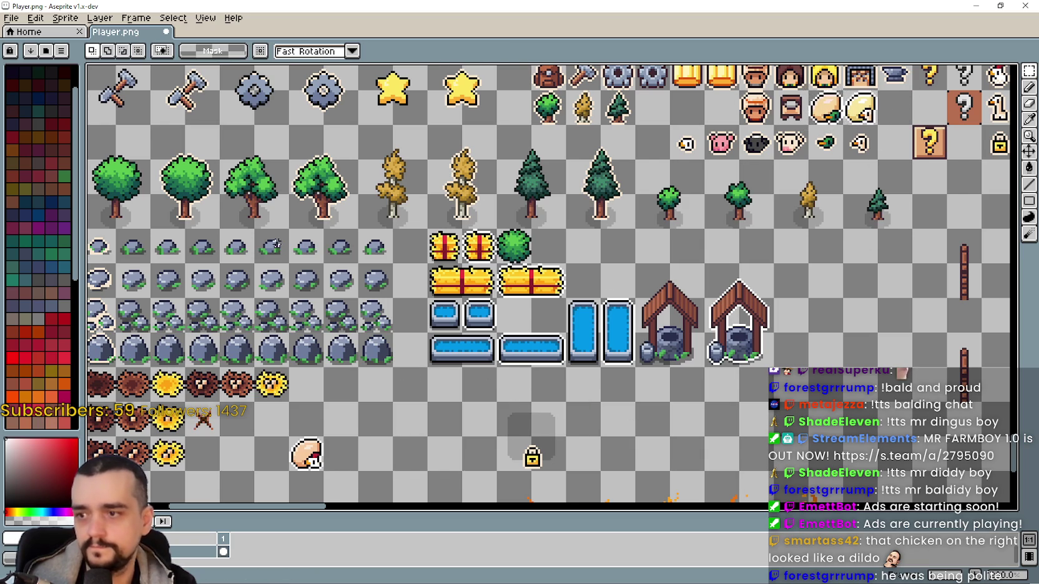
left_click_drag(428, 376, 642, 511)
mouse_move(560, 377)
left_mouse_down()
mouse_move(507, 314)
mouse_move(493, 231)
left_mouse_up()
mouse_move(454, 448)
left_mouse_down()
mouse_move(364, 120)
mouse_move(580, 382)
mouse_move(556, 290)
mouse_move(513, 214)
left_mouse_up()
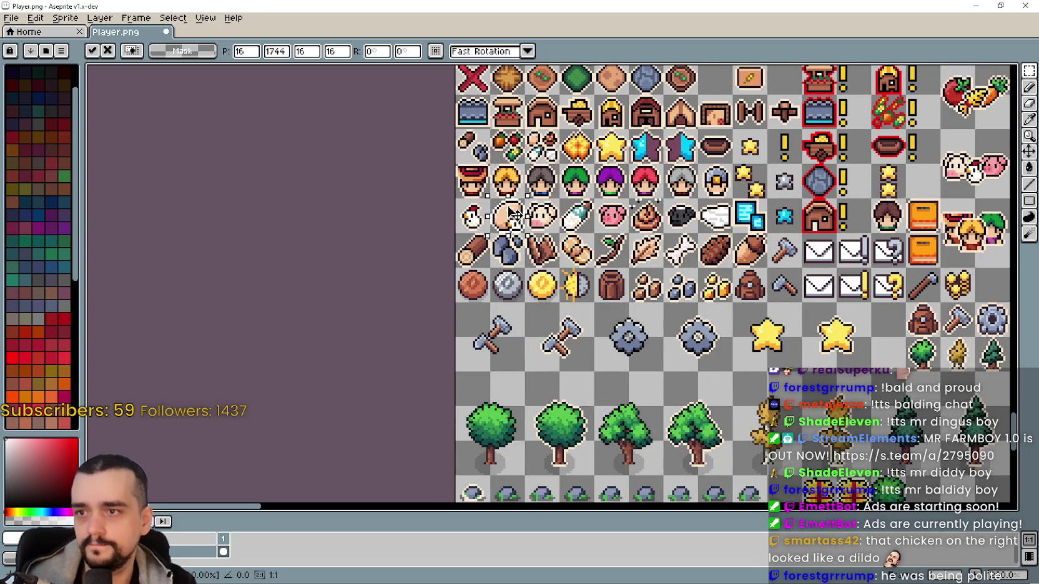
key("Return")
left_click_drag(662, 253, 628, 248)
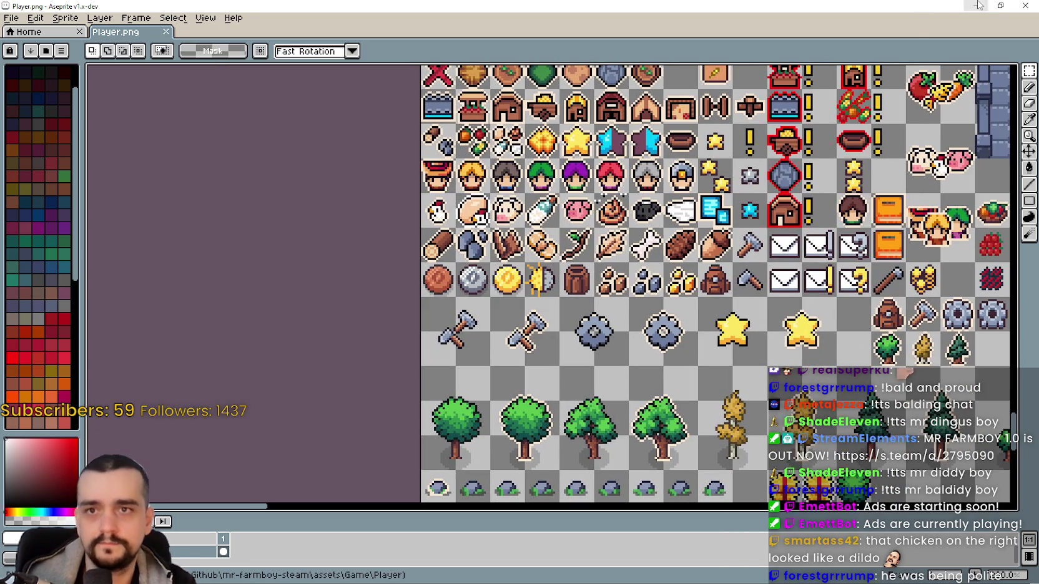
Minimize Aseprite and place the caret at the end of line 131 in the Godot script
left_click(978, 5)
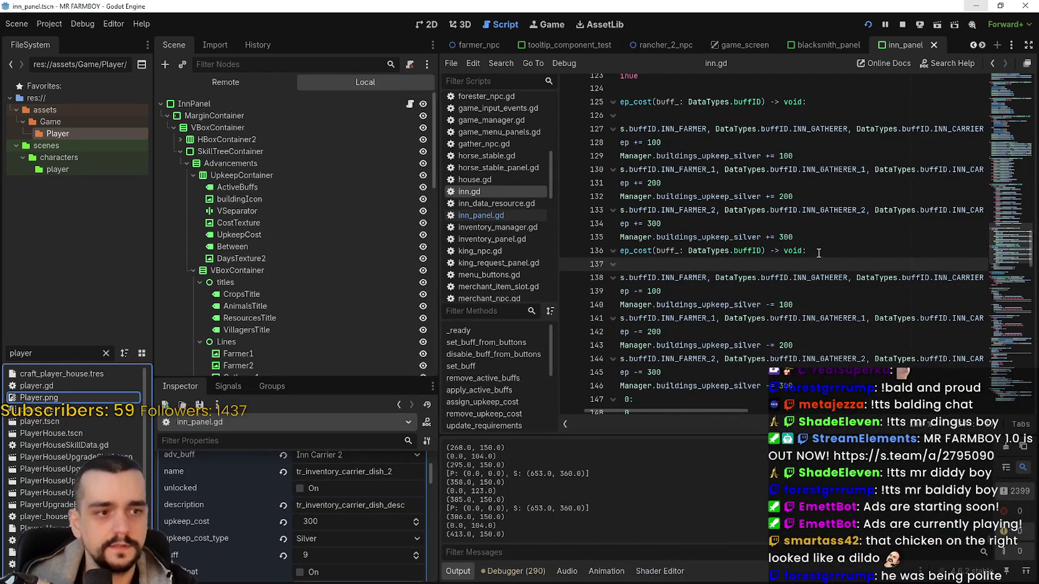
left_click(793, 213)
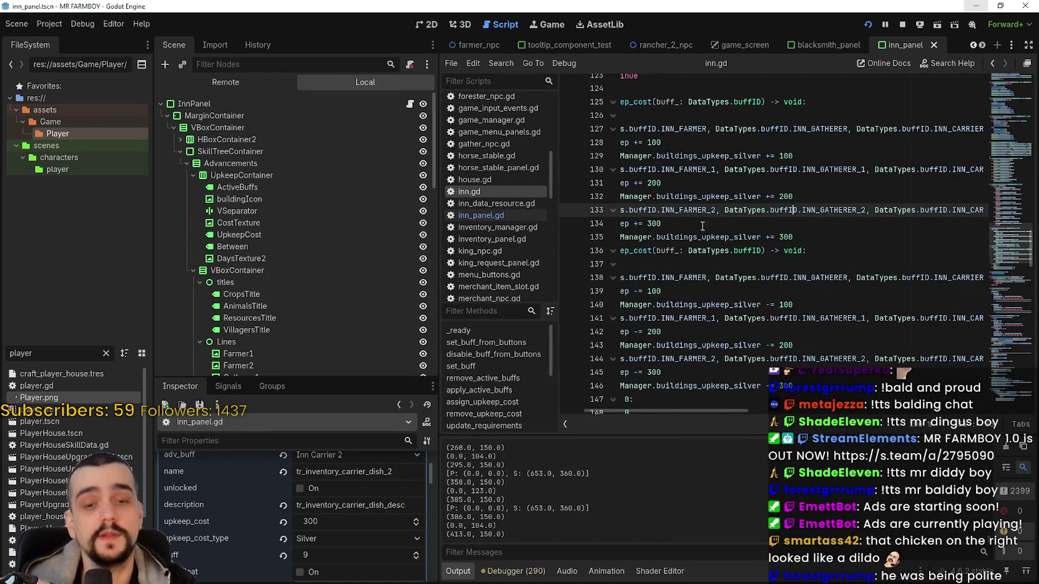
left_click(731, 188)
Switch to the game and view the Advancements animals page with Coop and Barn
key("alt+Tab")
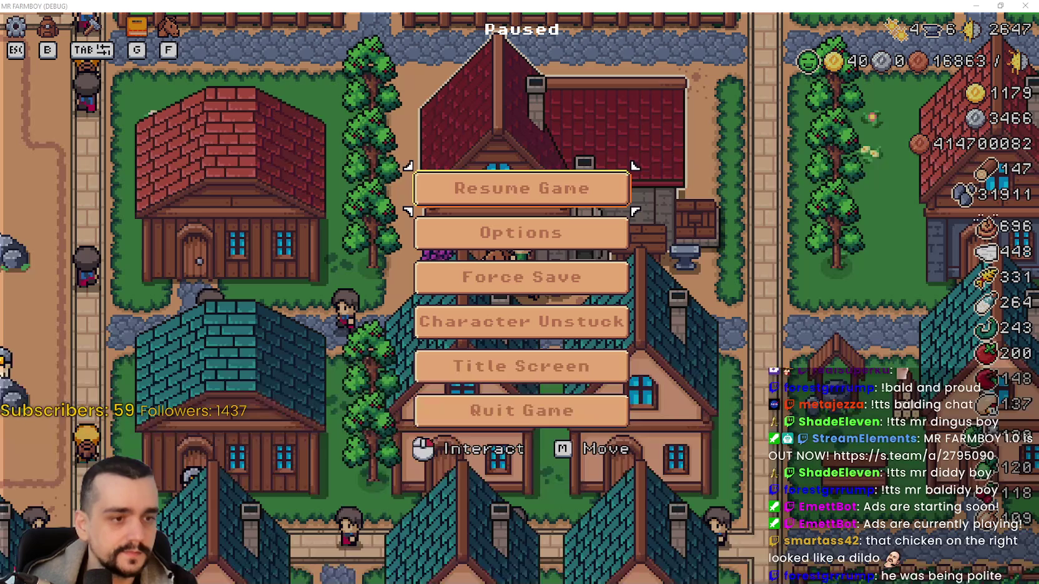
left_click(547, 190)
key("g")
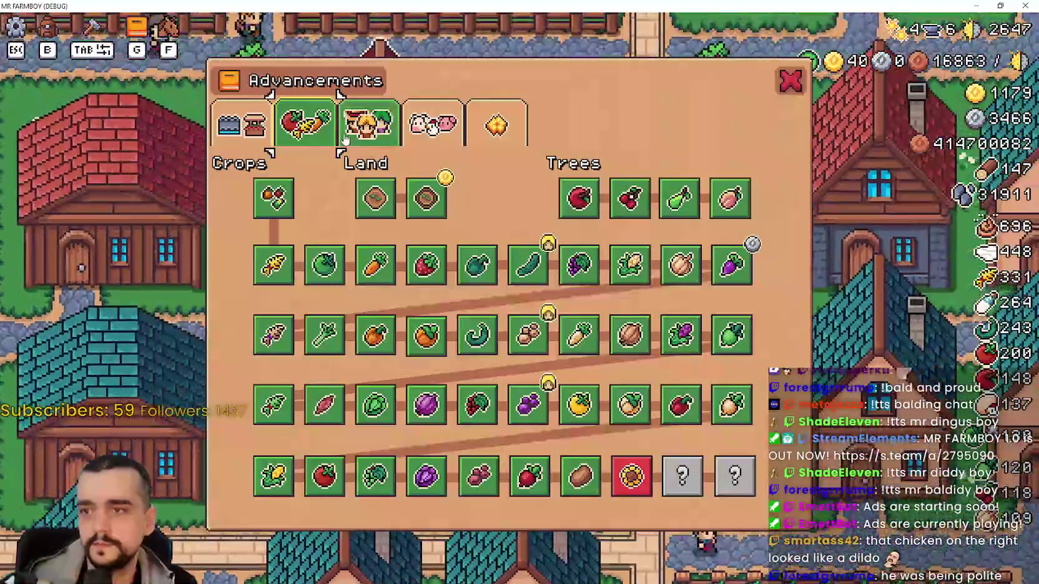
left_click(368, 123)
left_click(432, 123)
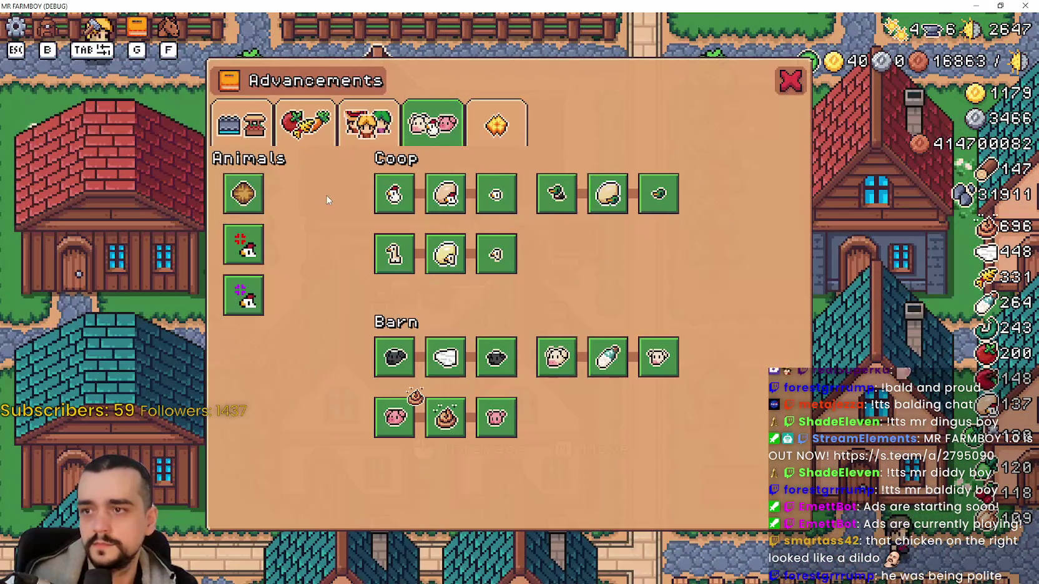
mouse_move(513, 240)
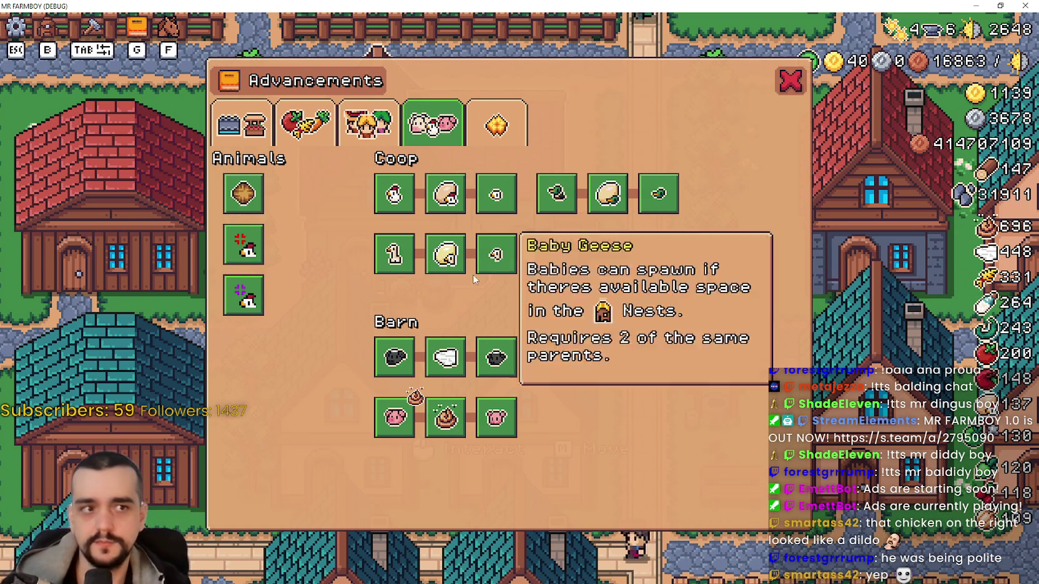
Look through the game's stats and inventory panel
key("g")
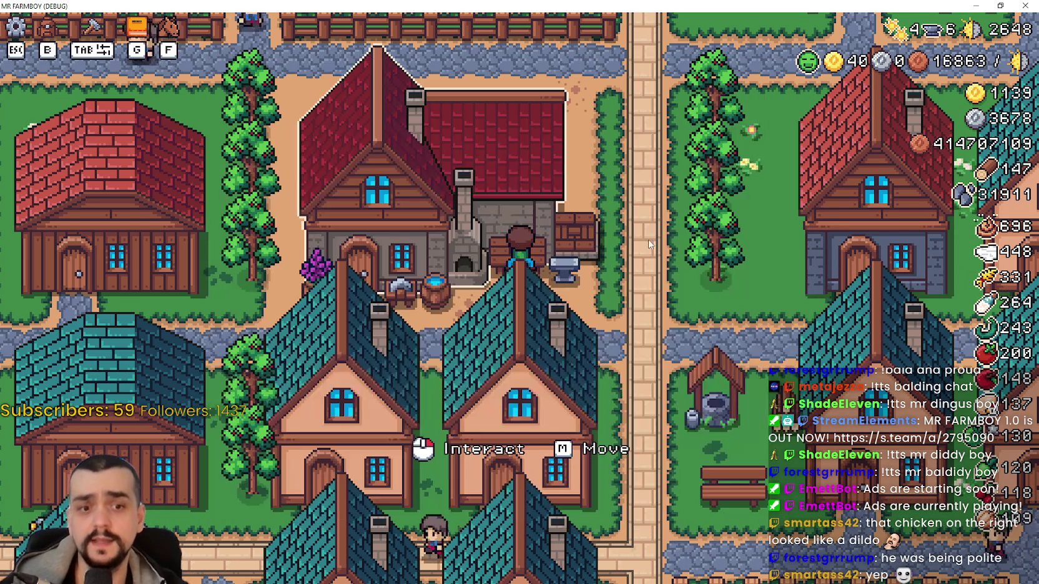
key("g")
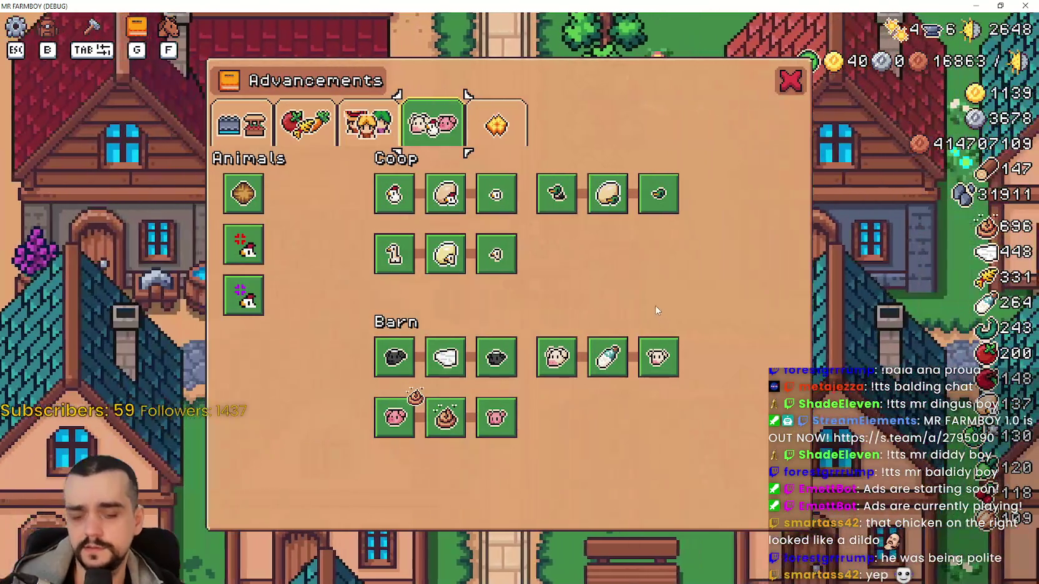
key("g")
key("b")
scroll(617, 410, "down", 2)
scroll(603, 362, "up", 1)
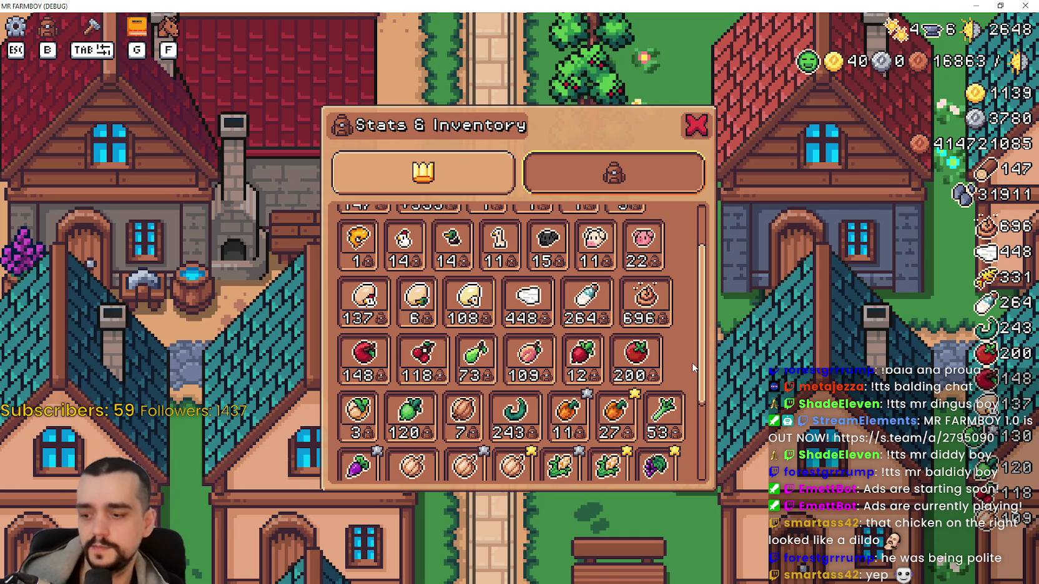
left_click(698, 129)
Glance at the game options, resume play and reopen Advancements on the animals page
key("Escape")
left_click(556, 237)
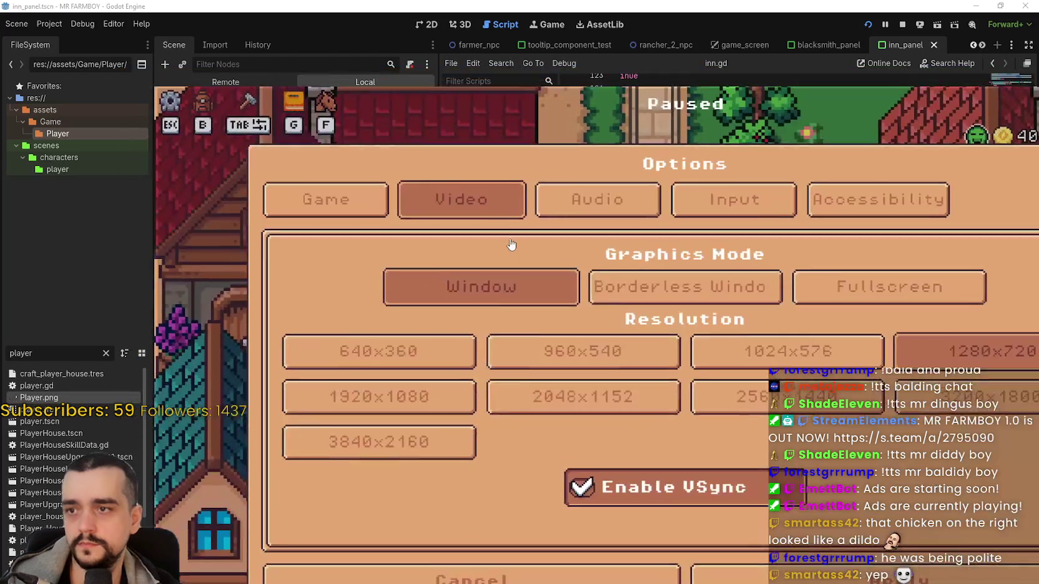
key("Escape")
key("Escape")
key("w")
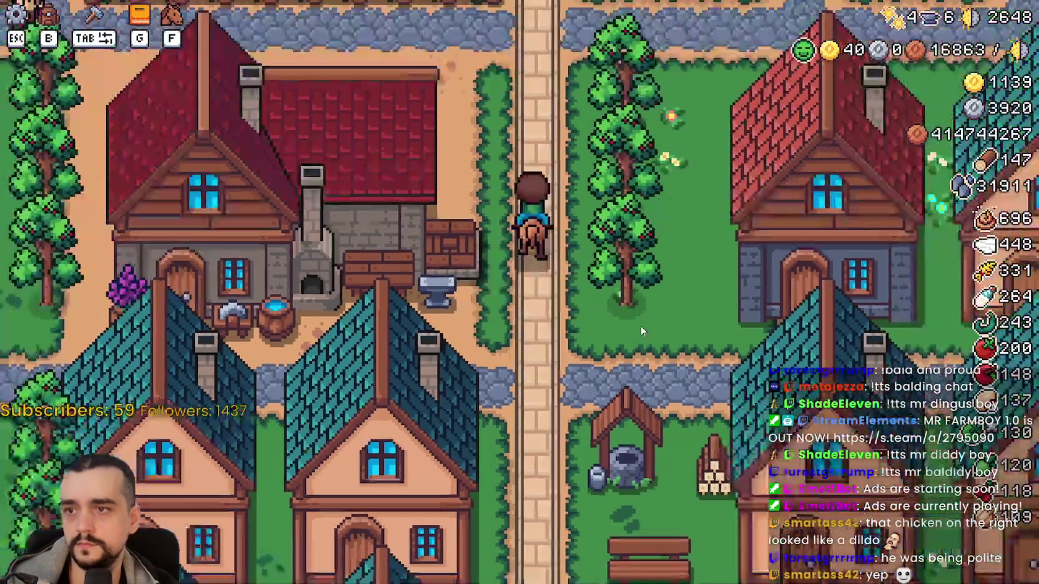
key("g")
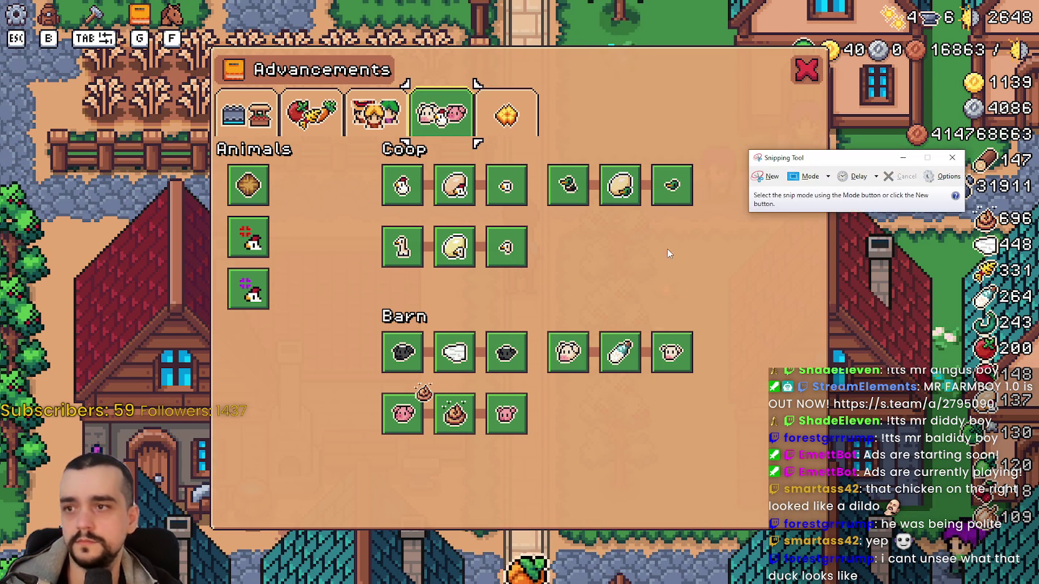
Snip the Coop egg row together with the Chicken Egg tooltip and its feed requirement
mouse_move(799, 159)
left_mouse_down()
mouse_move(650, 174)
mouse_move(599, 194)
left_mouse_up()
left_click(555, 215)
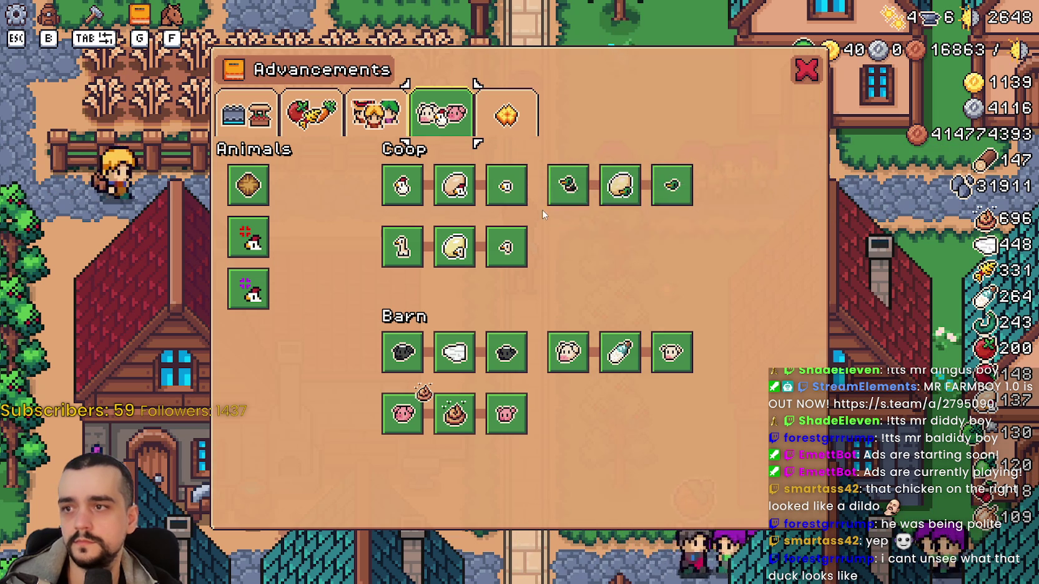
mouse_move(597, 197)
left_mouse_down()
mouse_move(554, 173)
mouse_move(616, 169)
mouse_move(630, 158)
mouse_move(523, 171)
left_mouse_up()
key("Escape")
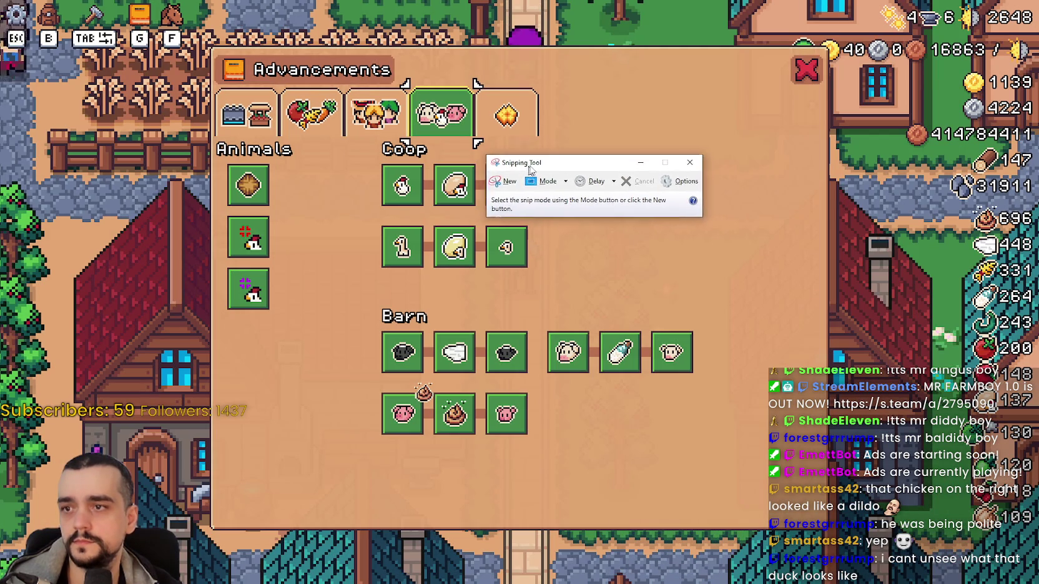
left_click(487, 182)
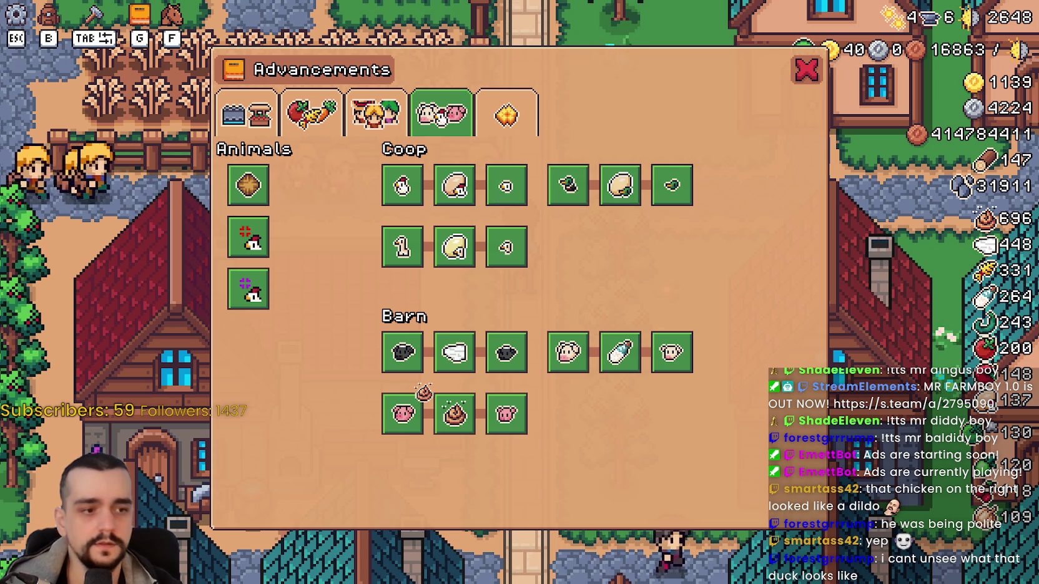
key("Escape")
left_click_drag(503, 165, 479, 164)
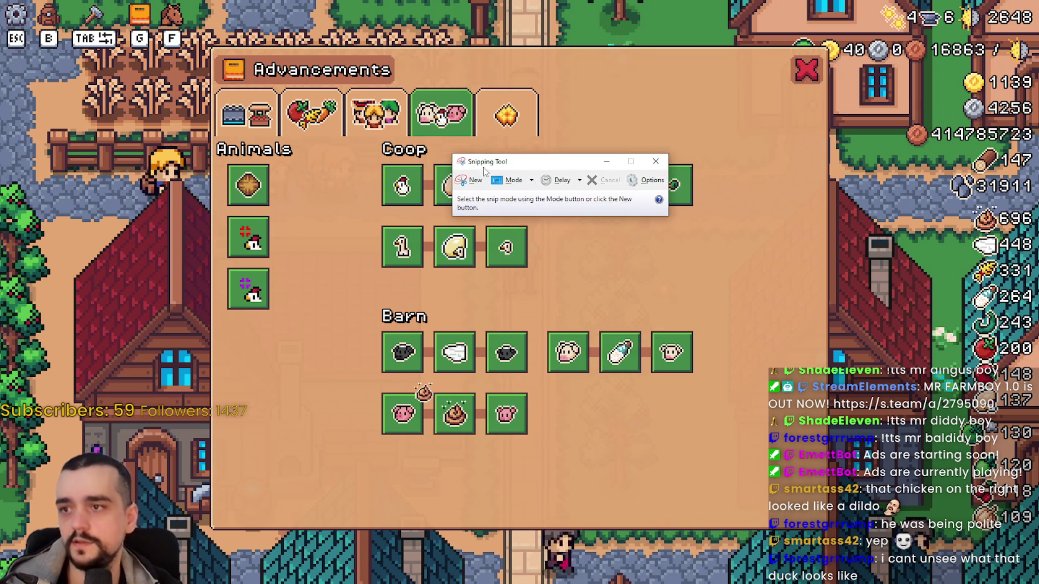
left_click(465, 183)
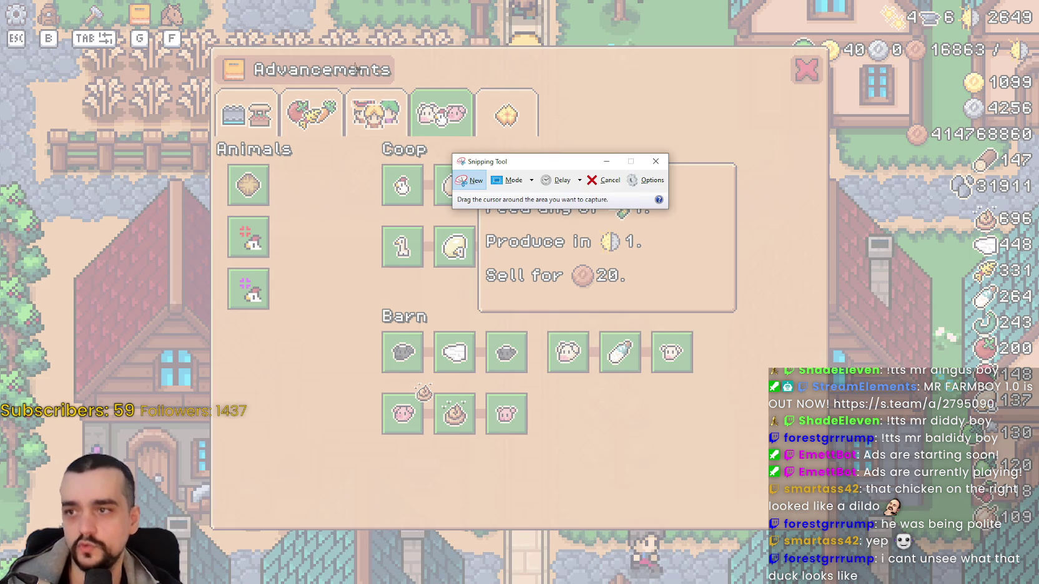
mouse_move(340, 82)
left_mouse_down()
mouse_move(673, 262)
mouse_move(691, 306)
mouse_move(666, 315)
mouse_move(671, 250)
mouse_move(599, 217)
mouse_move(485, 209)
left_mouse_up()
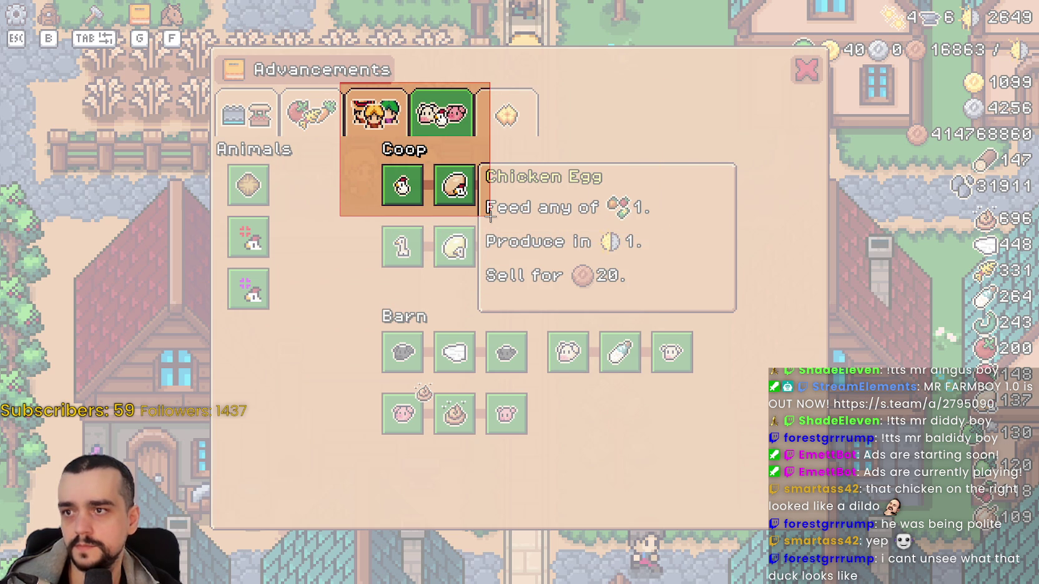
left_click_drag(490, 216, 656, 220)
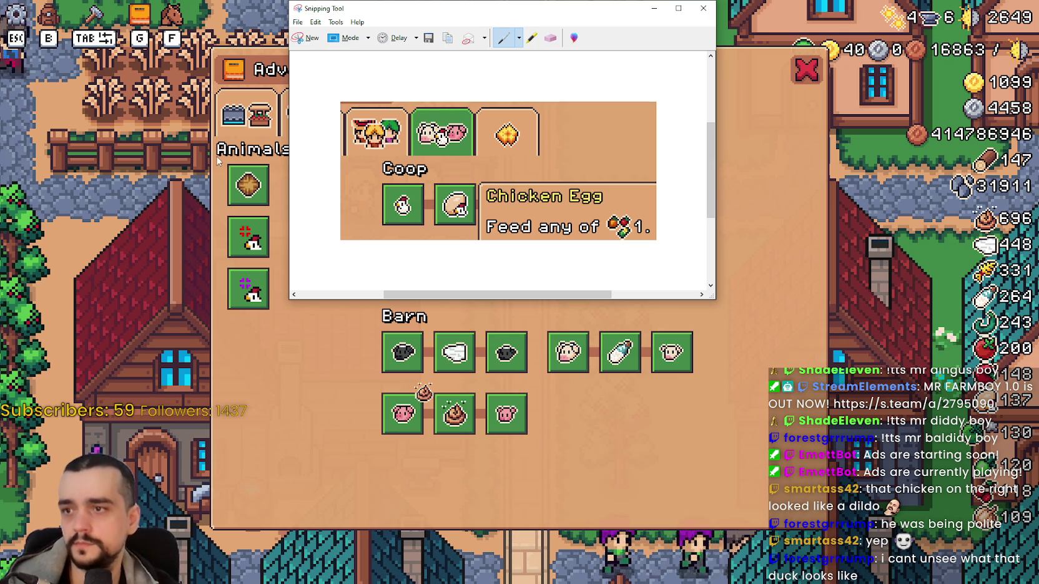
Copy the Chicken Egg snip via Edit > Copy and switch to the Steam event editor
left_click(315, 22)
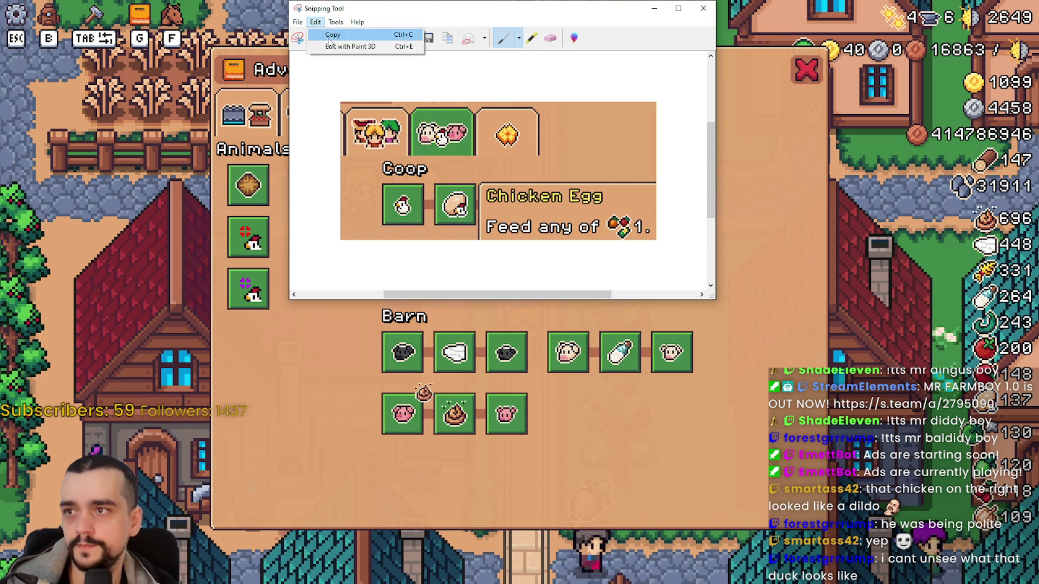
left_click(326, 35)
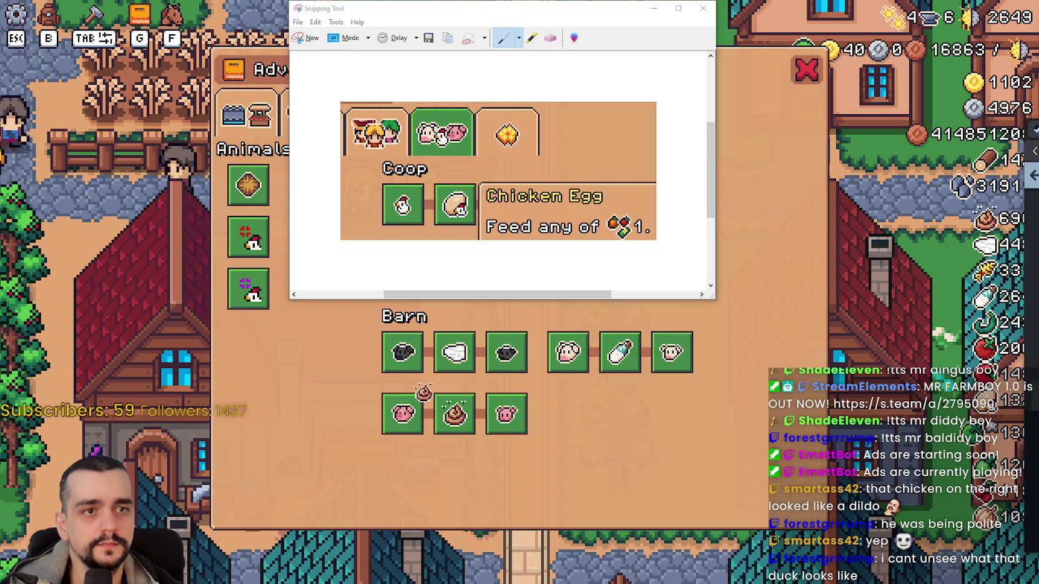
key("alt+Tab")
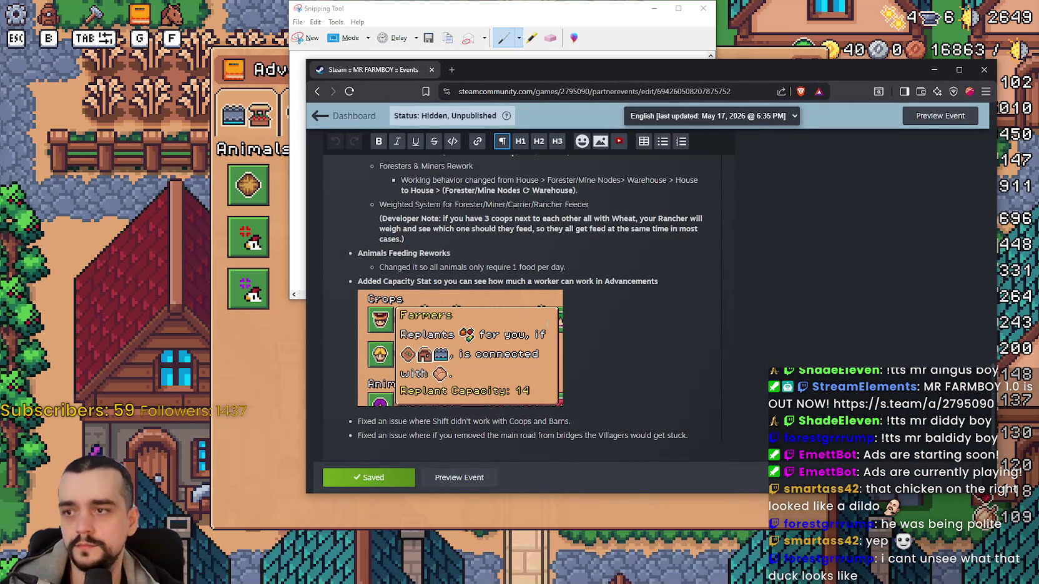
Add a bold top-level 'Advancements Adjustments' bullet below the food-per-day line
scroll(583, 337, "down", 2)
scroll(584, 328, "up", 3)
scroll(585, 325, "down", 1)
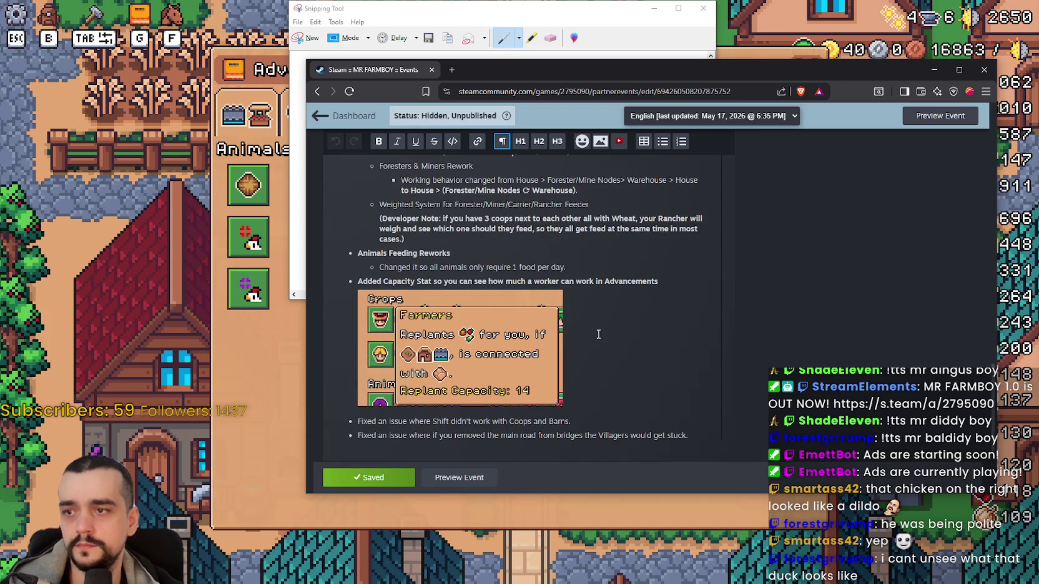
left_click(593, 259)
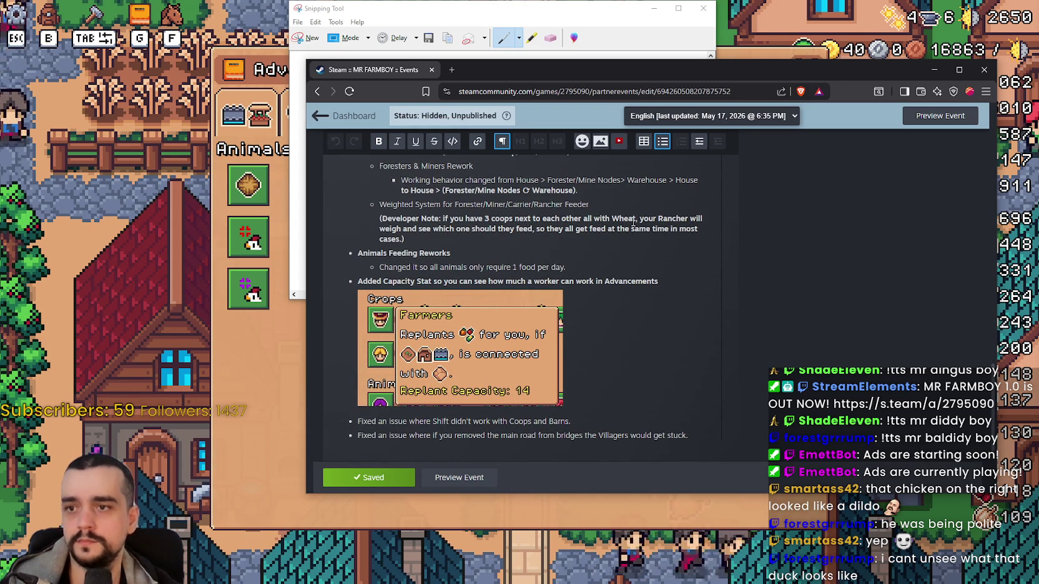
key("Return")
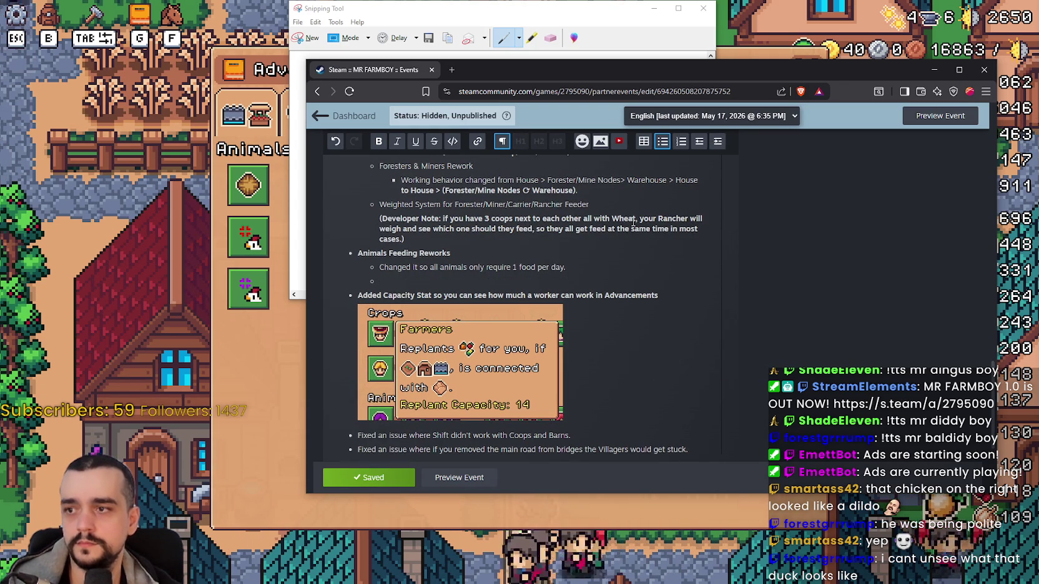
left_click(698, 142)
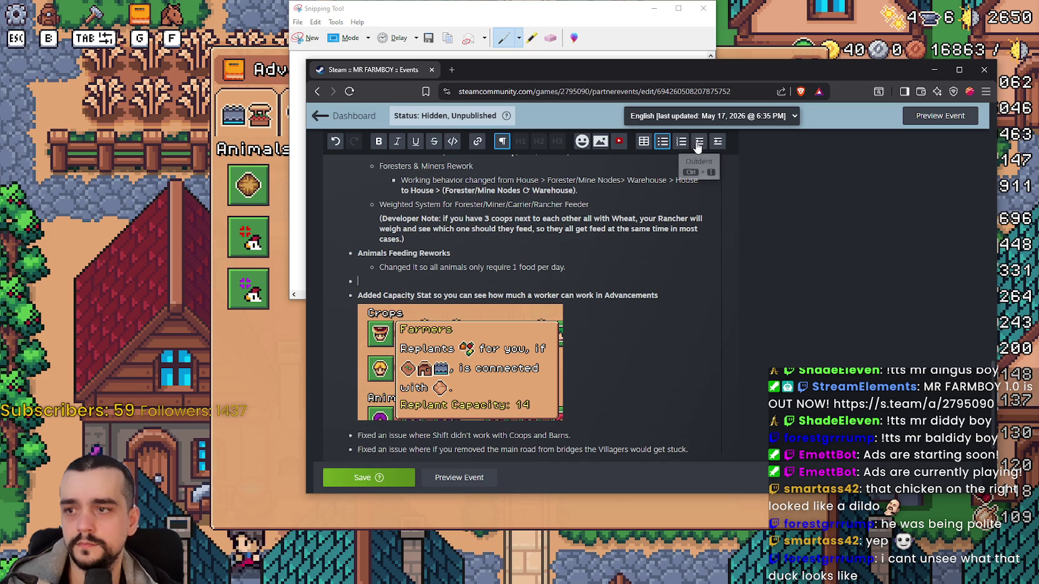
type("Advancements Adjustments")
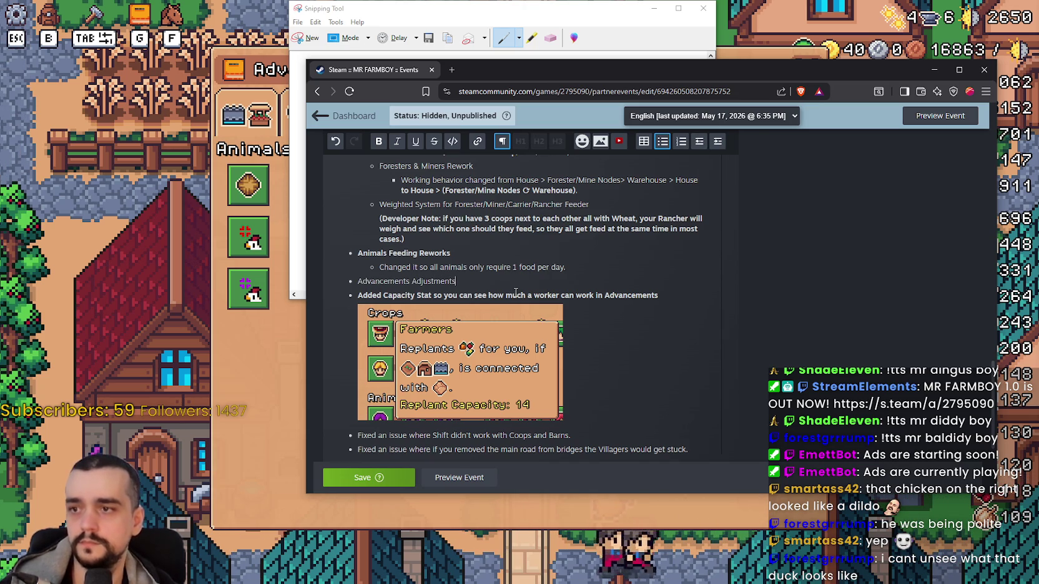
triple_click(382, 282)
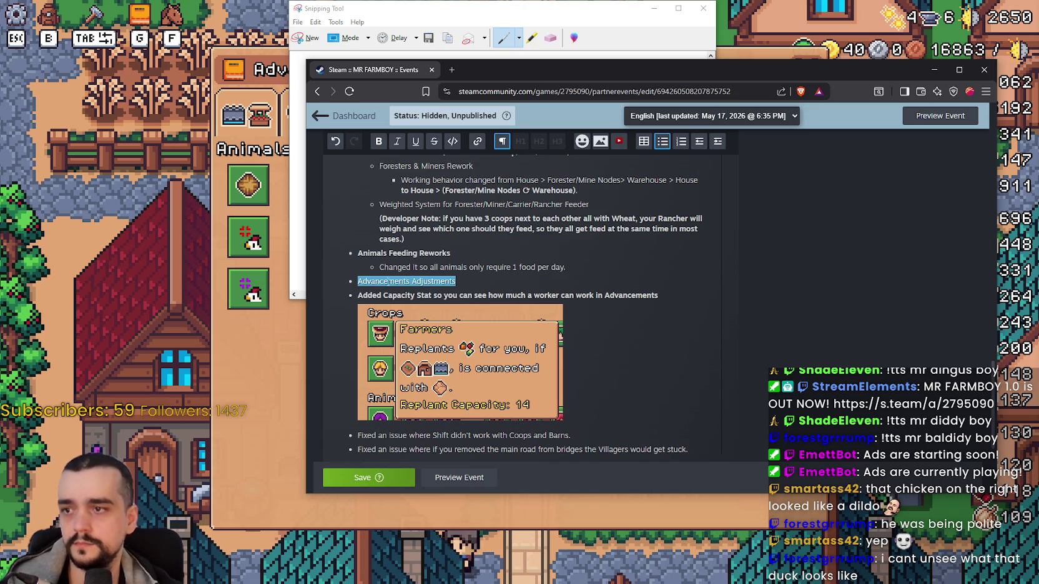
left_click(378, 141)
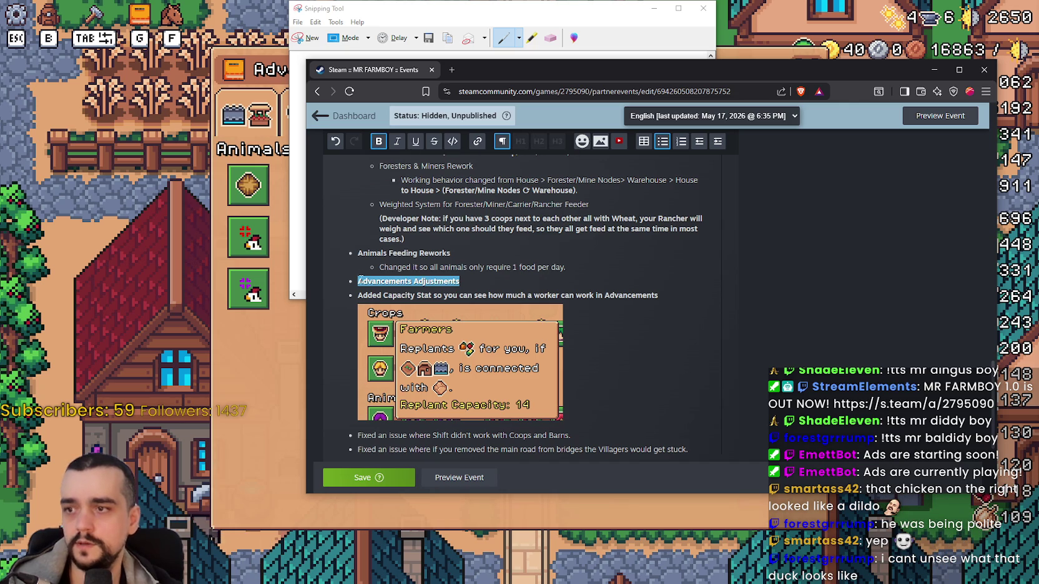
Nest the Capacity Stat item and image under it, then begin a sub-bullet with 'Added the'
left_click_drag(359, 295, 621, 349)
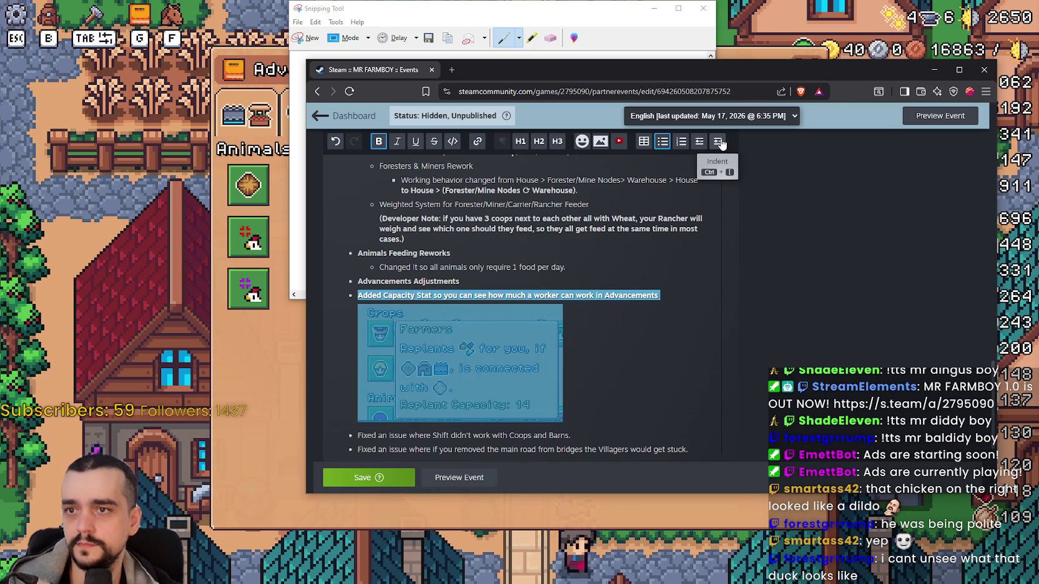
left_click(718, 141)
left_click(641, 352)
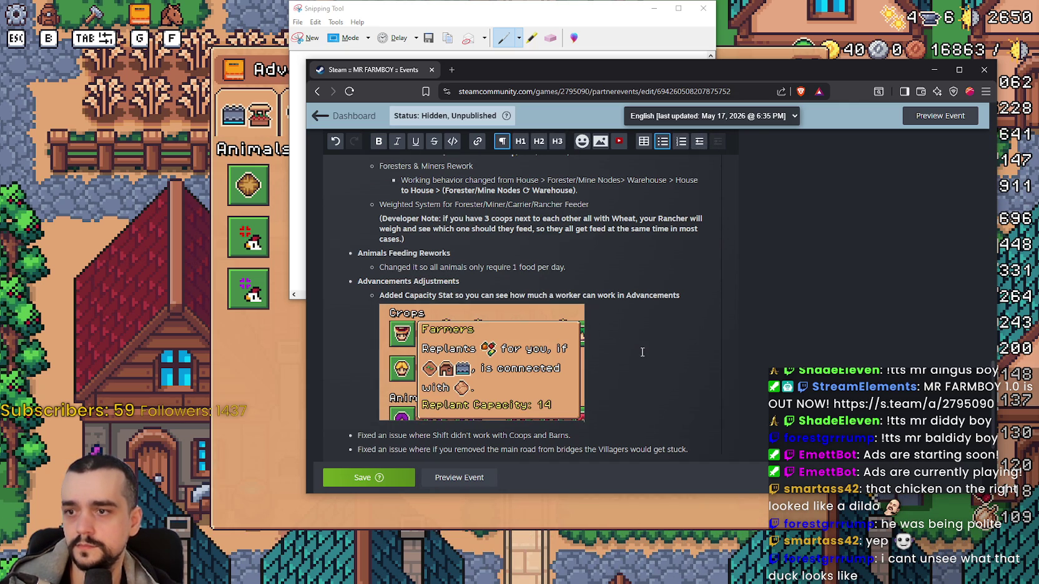
key("Return")
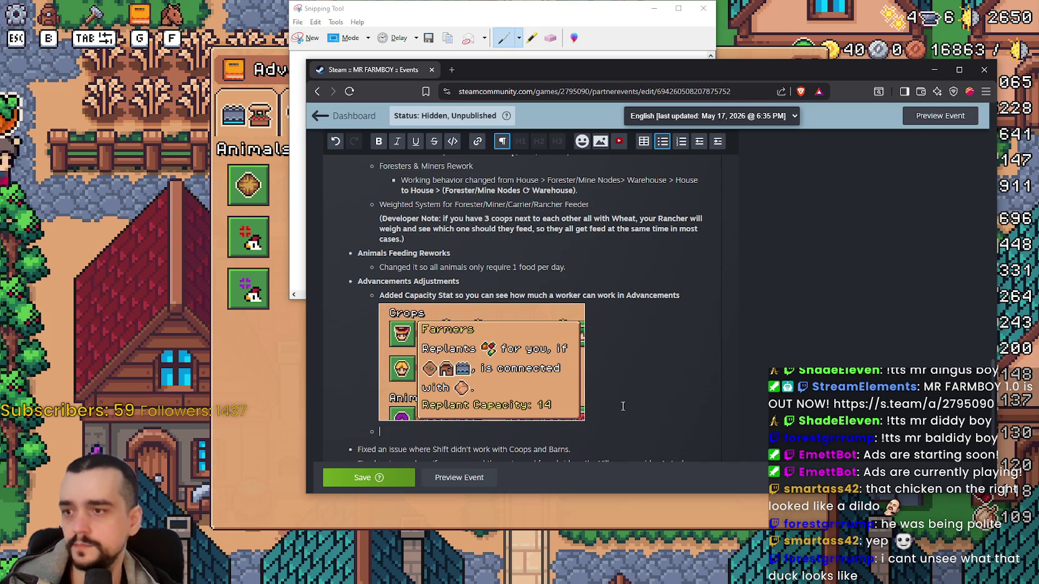
scroll(593, 373, "down", 2)
type("A")
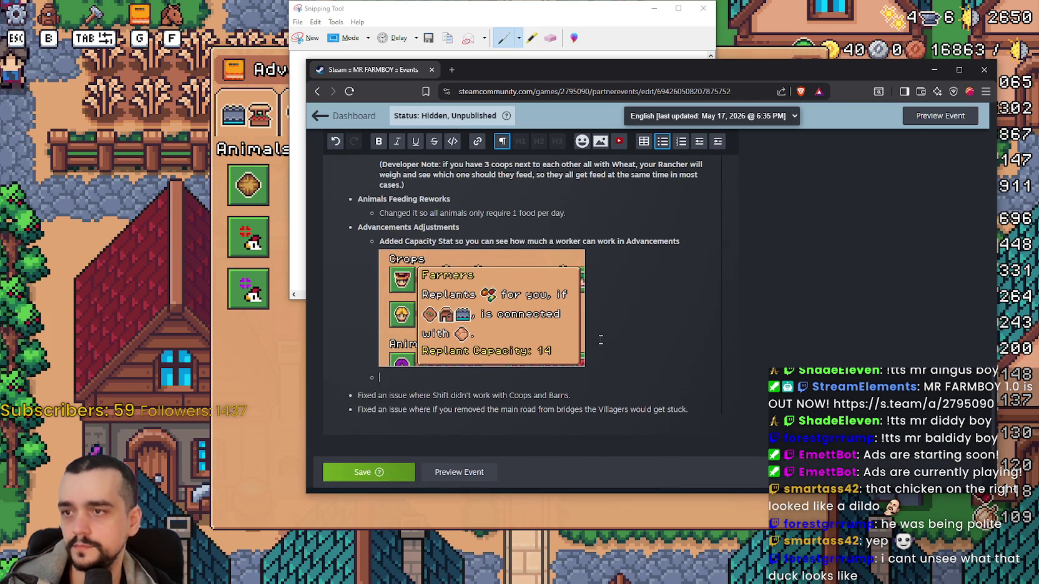
type("dded the")
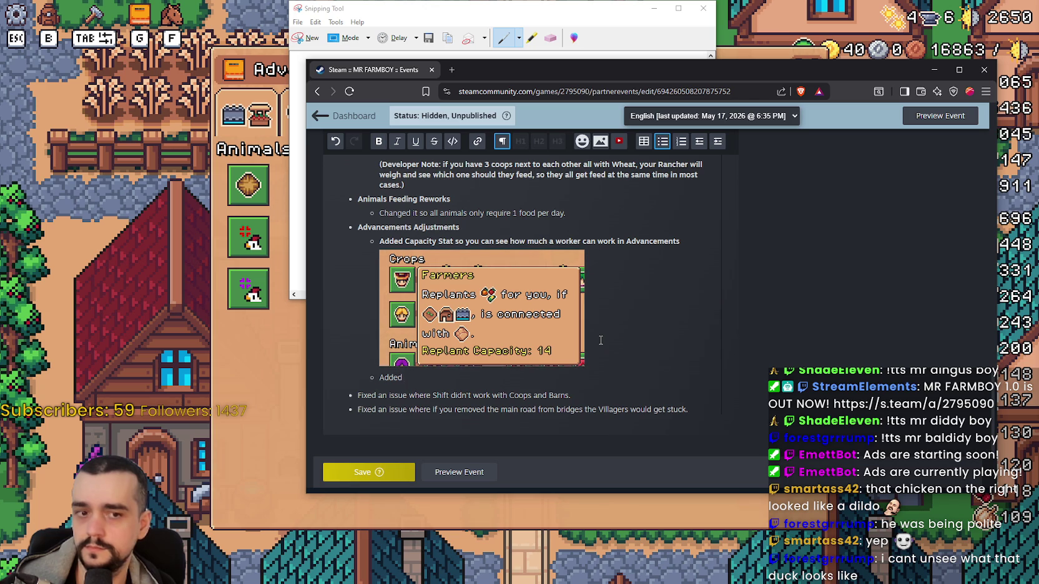
Finish the note: 'Added animal head on the eggs so you know more clearly who they belong to.'
type("imal")
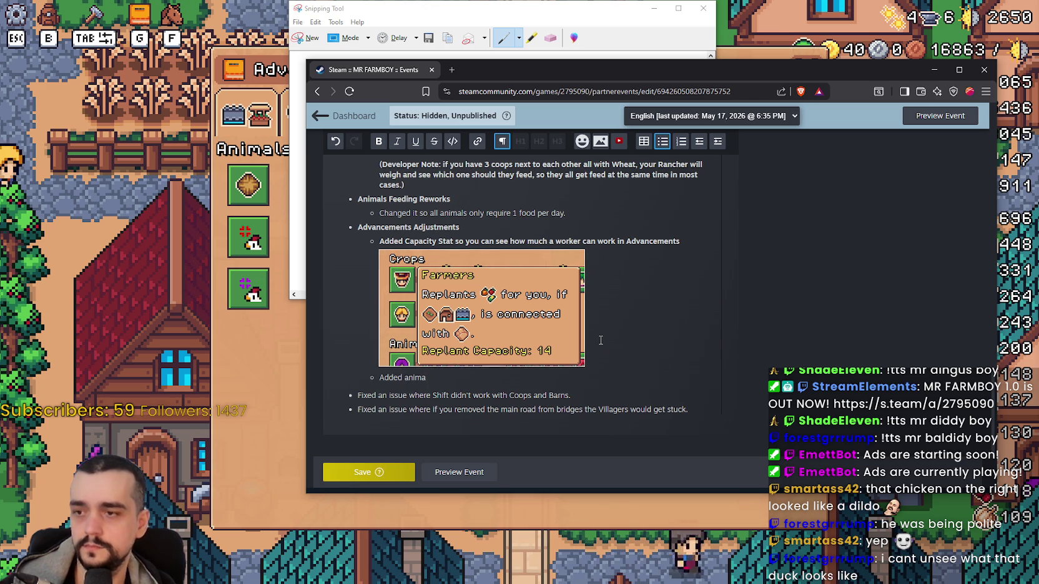
key("BackSpace")
key("BackSpace")
key("BackSpace")
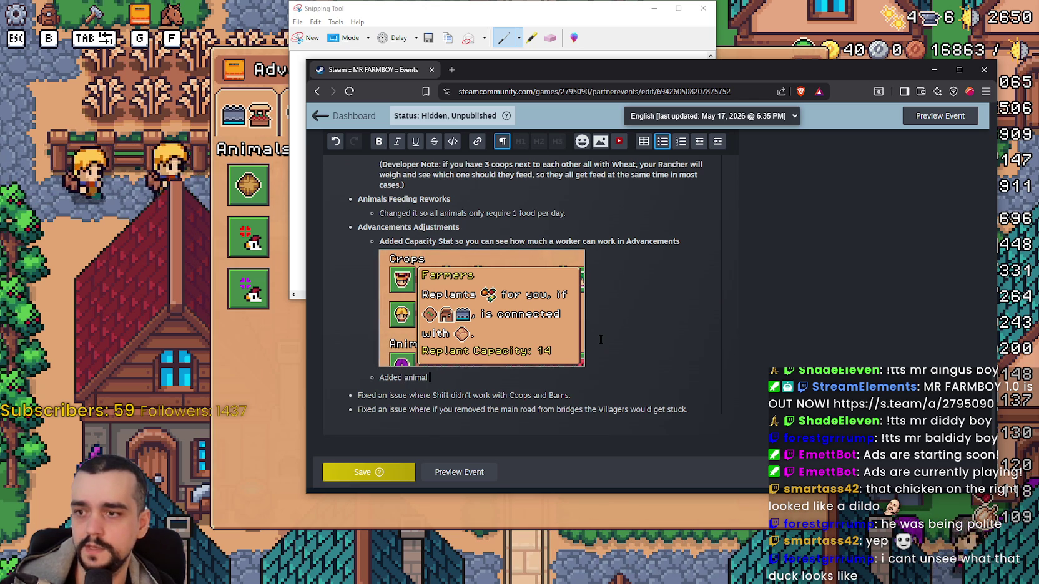
type("imal ")
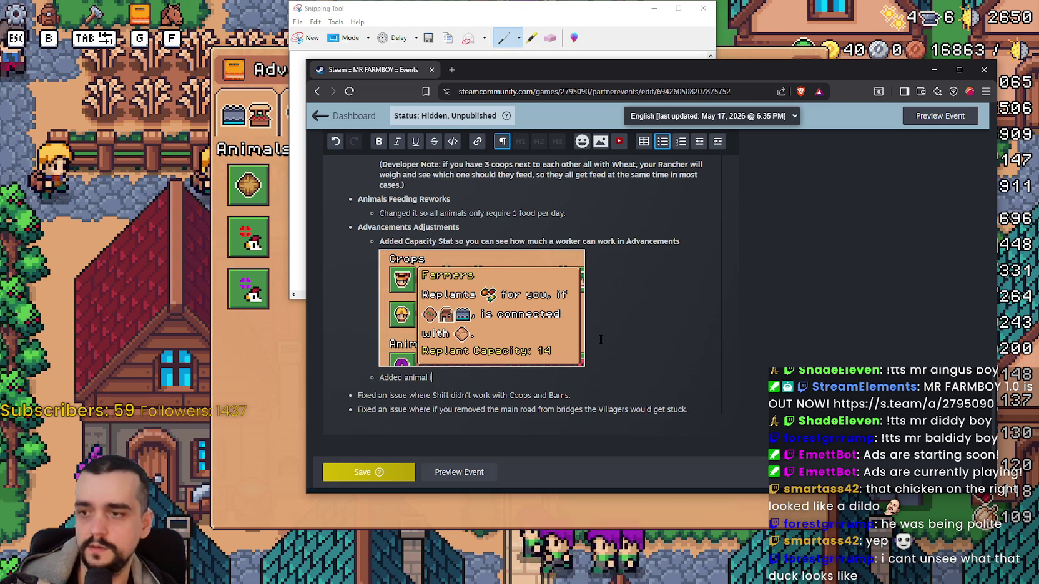
type("hea")
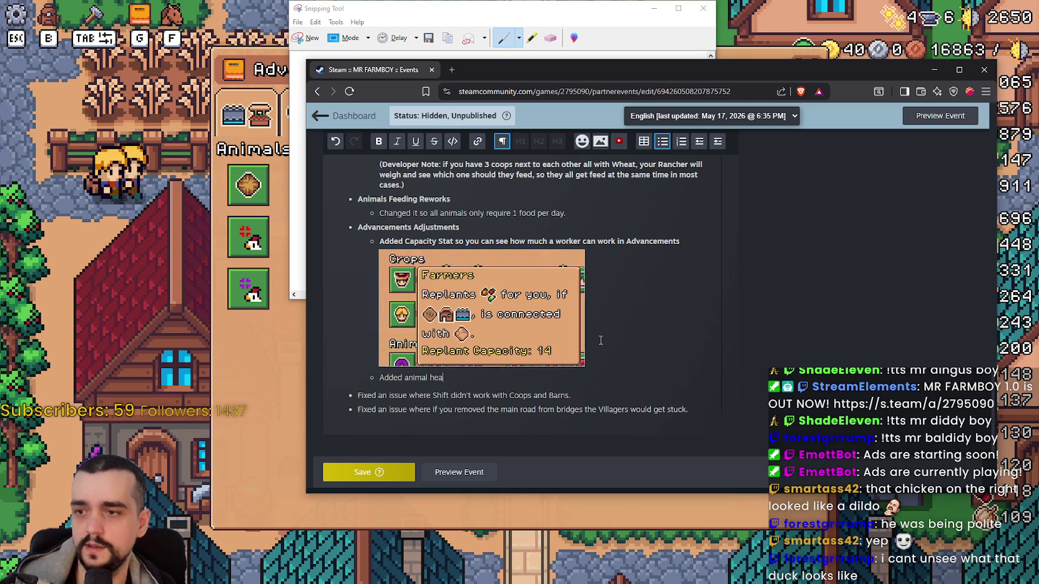
type("d on the ")
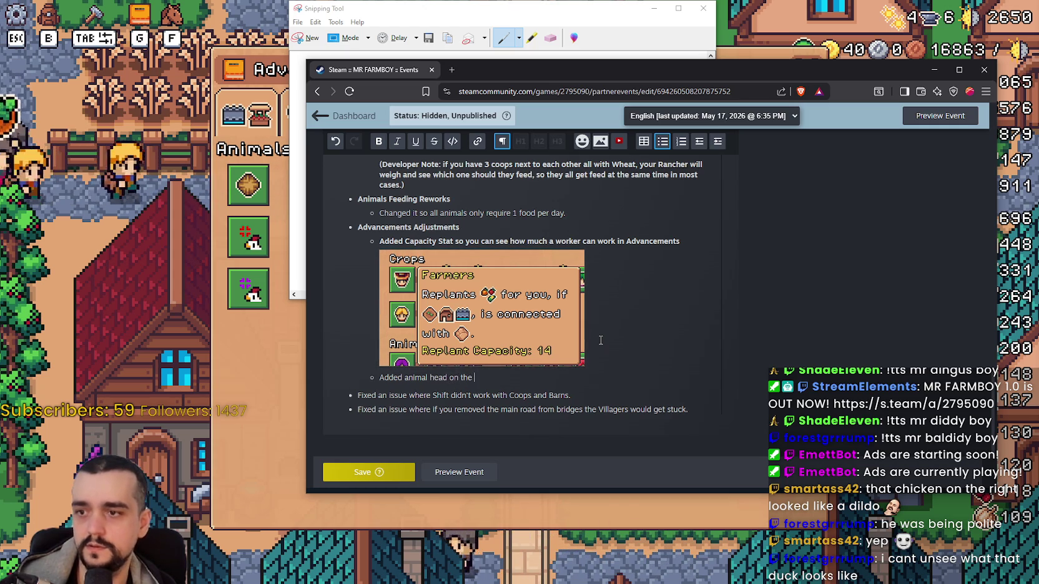
type("eggs so")
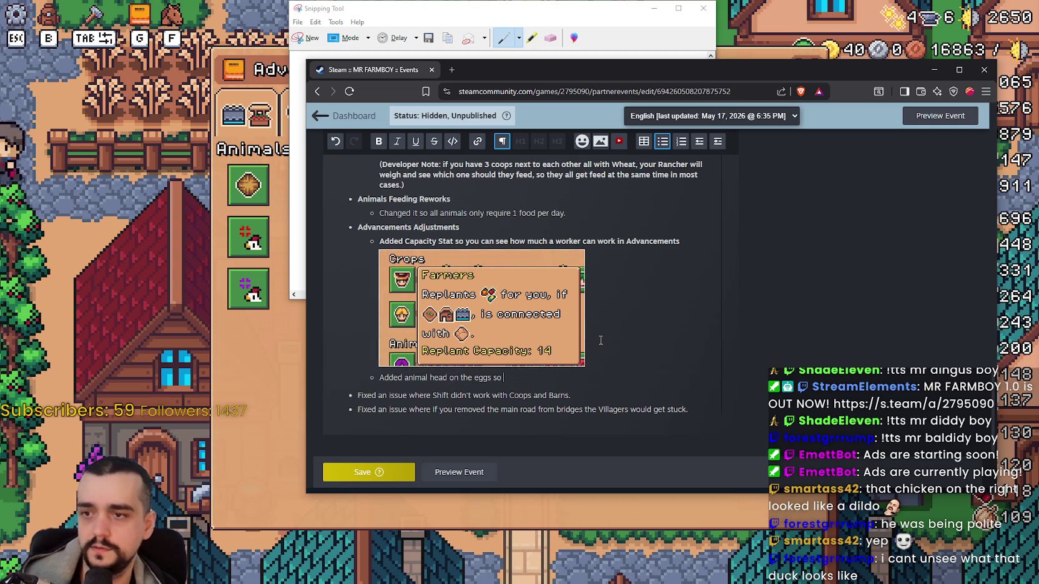
type(" you know m")
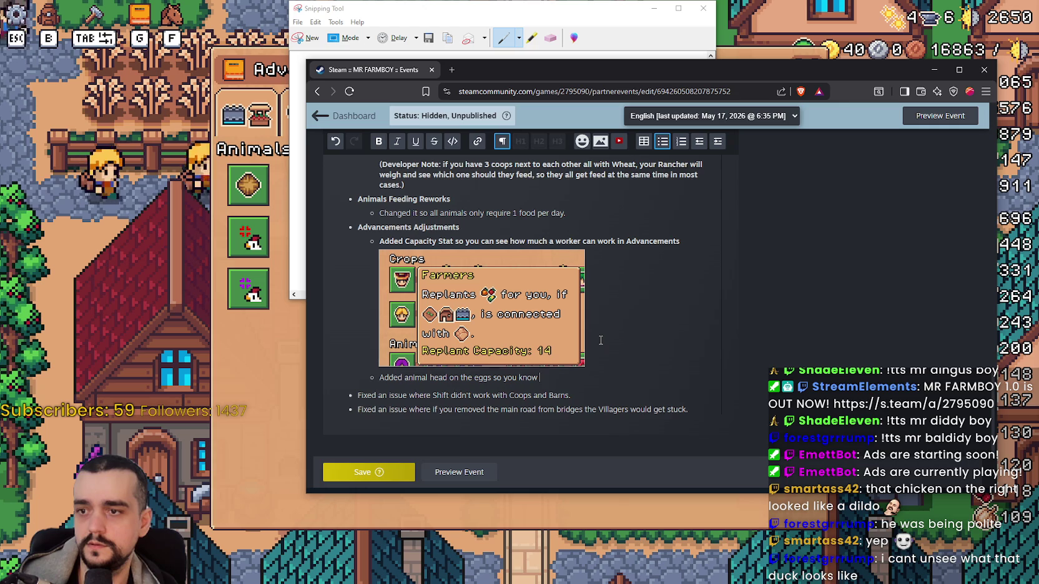
key("BackSpace")
type("clearly w")
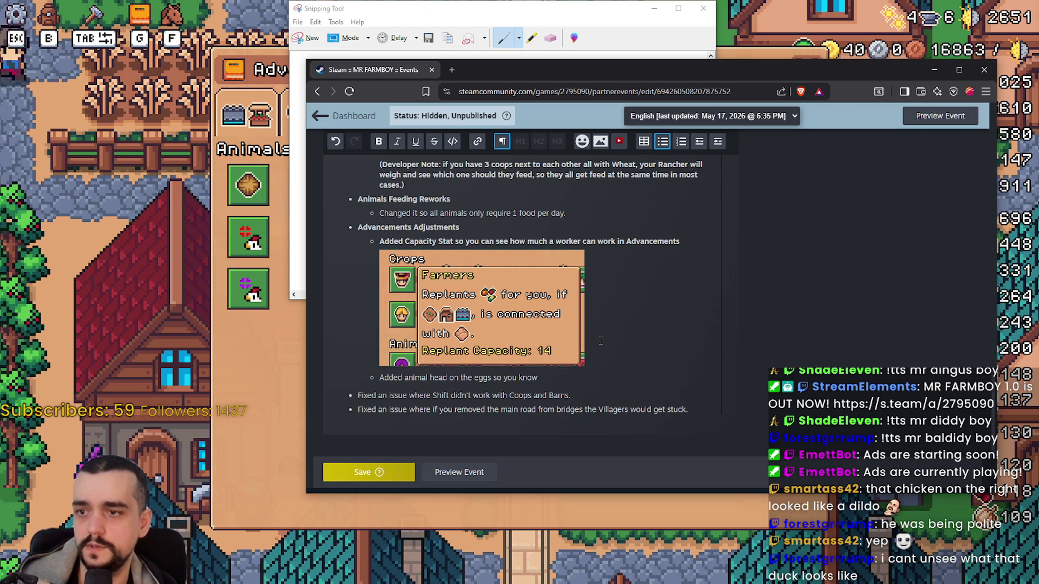
type("ho they belong to")
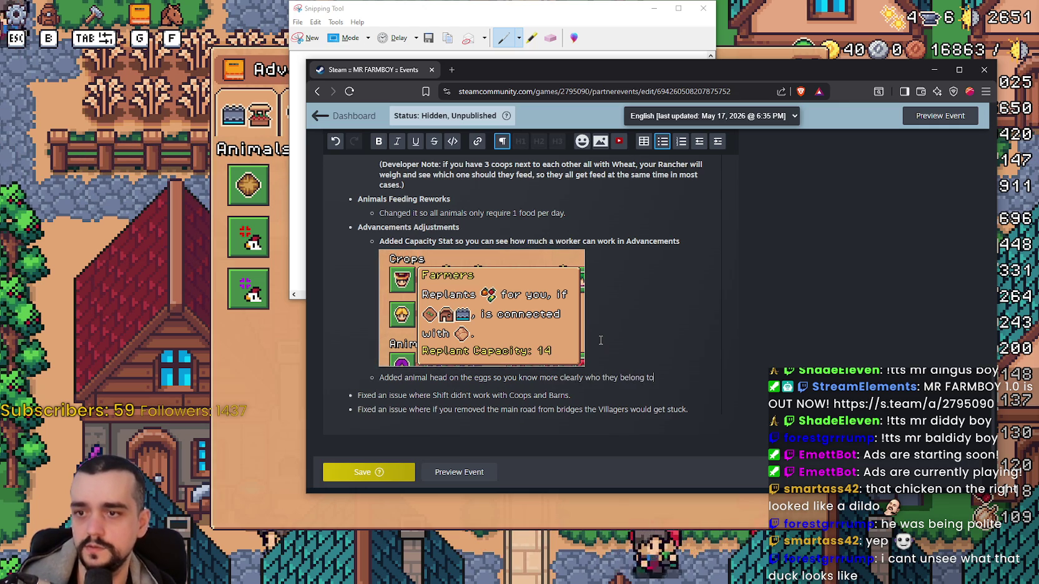
type(".")
Paste the Chicken Egg screenshot under the note, undo it, and return to the game
key("Return")
key("ctrl+v")
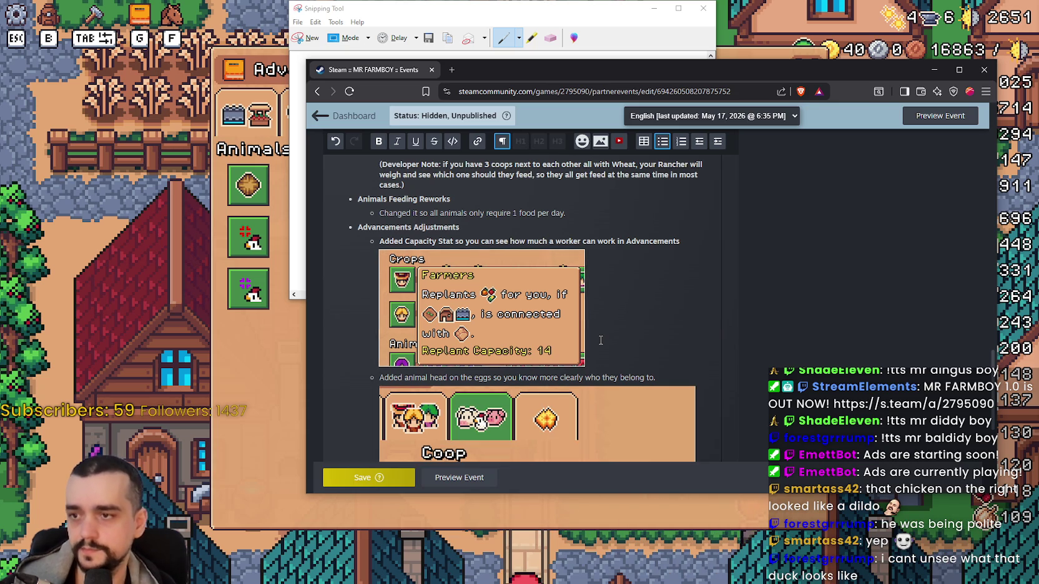
scroll(602, 340, "down", 2)
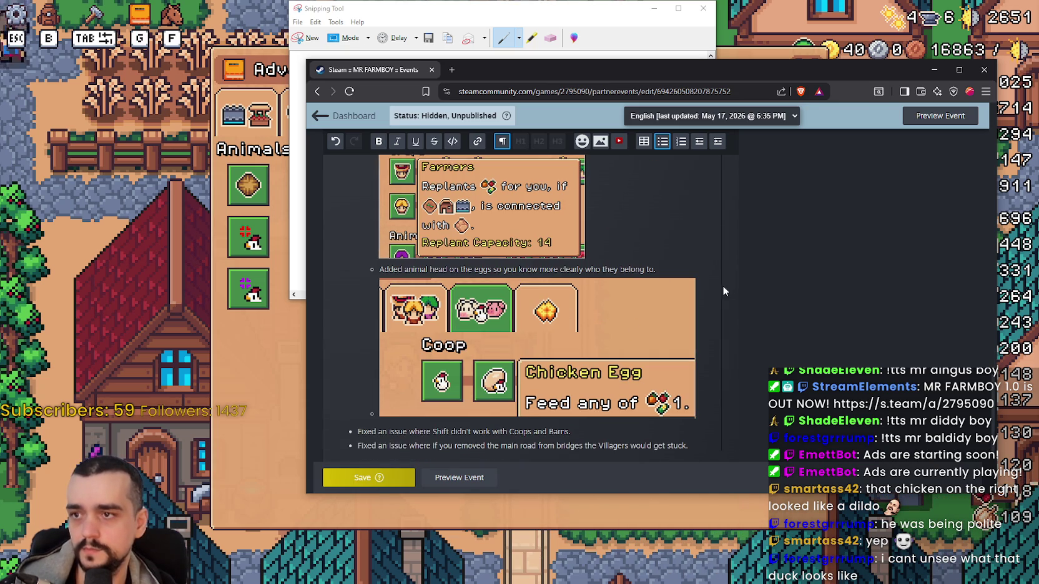
key("ctrl+z")
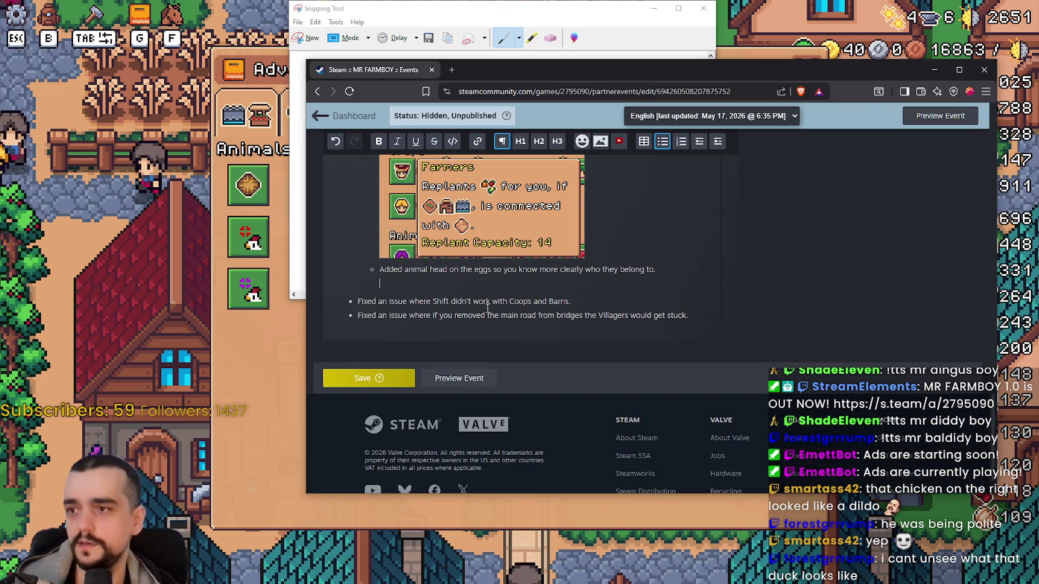
key("alt+Tab")
Switch the game to windowed mode in the video options and reopen Advancements
key("Escape")
key("Escape")
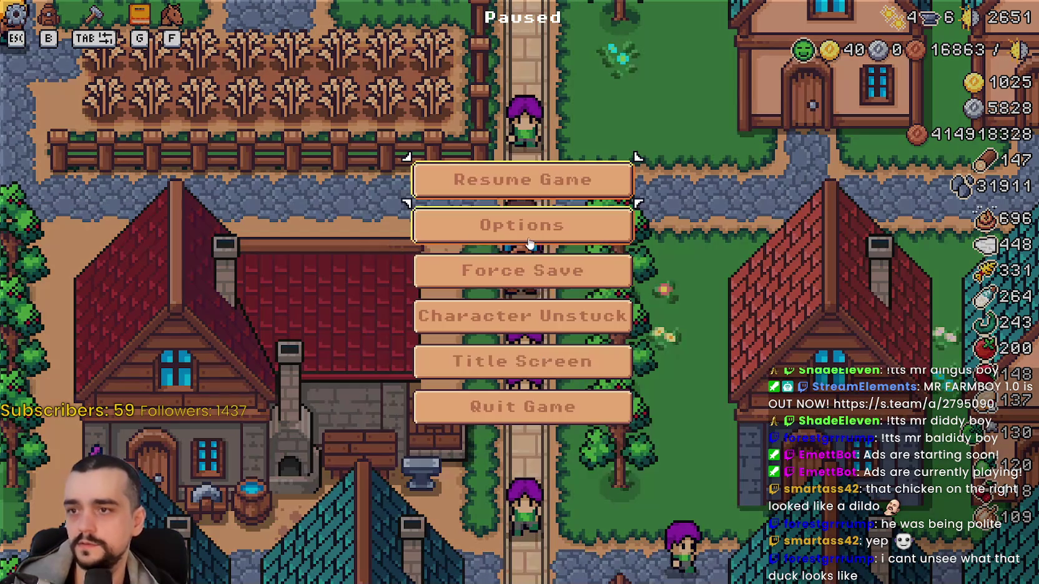
left_click(522, 223)
left_click(318, 199)
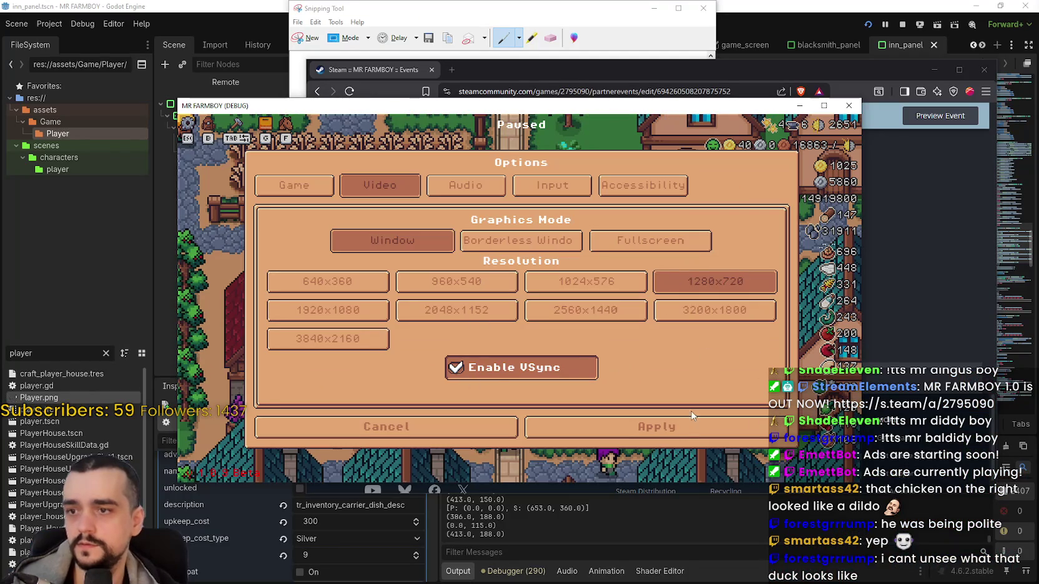
left_click(656, 426)
key("Escape")
key("Tab")
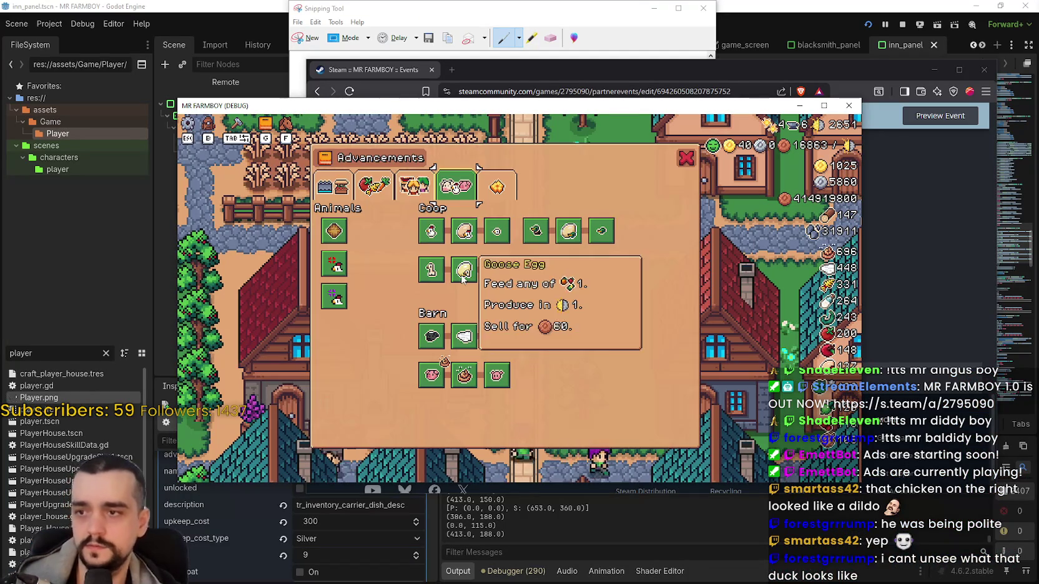
Snip the Coop row with the Chicken Egg tooltip and paste it under the egg note
left_click_drag(391, 166, 597, 256)
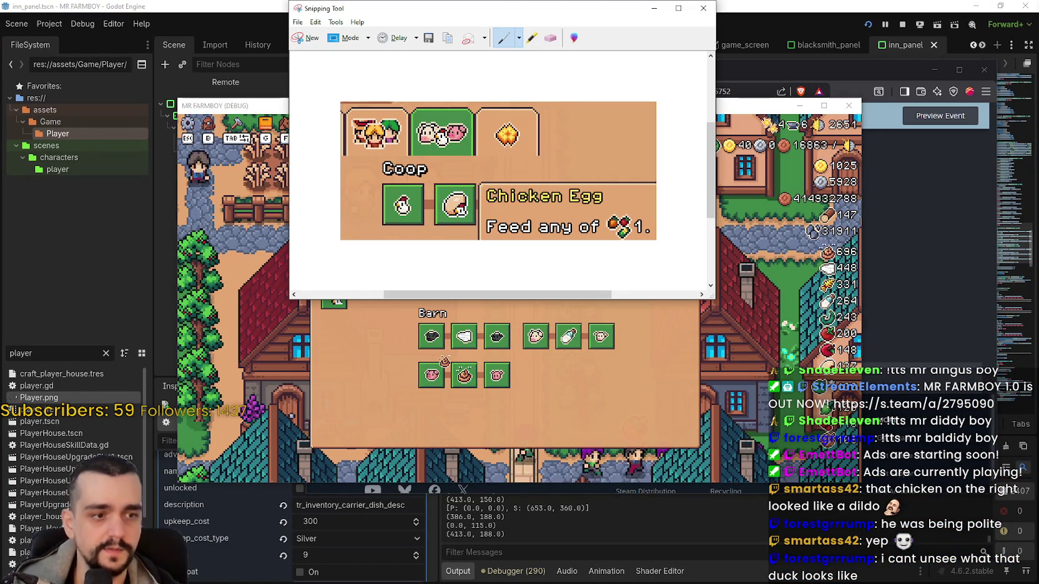
mouse_move(333, 14)
left_mouse_down()
mouse_move(562, 175)
mouse_move(498, 170)
left_mouse_up()
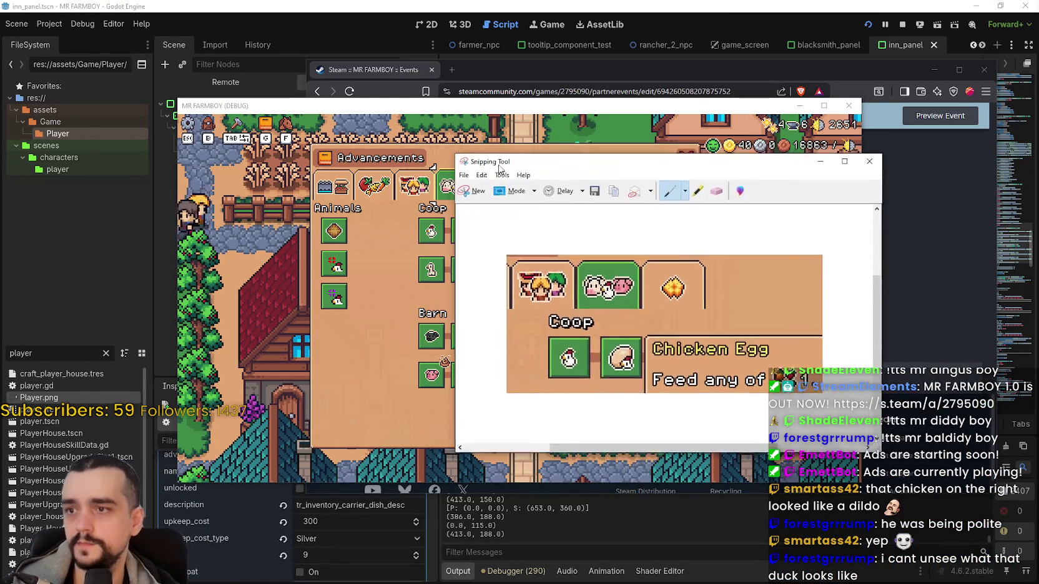
left_click(472, 193)
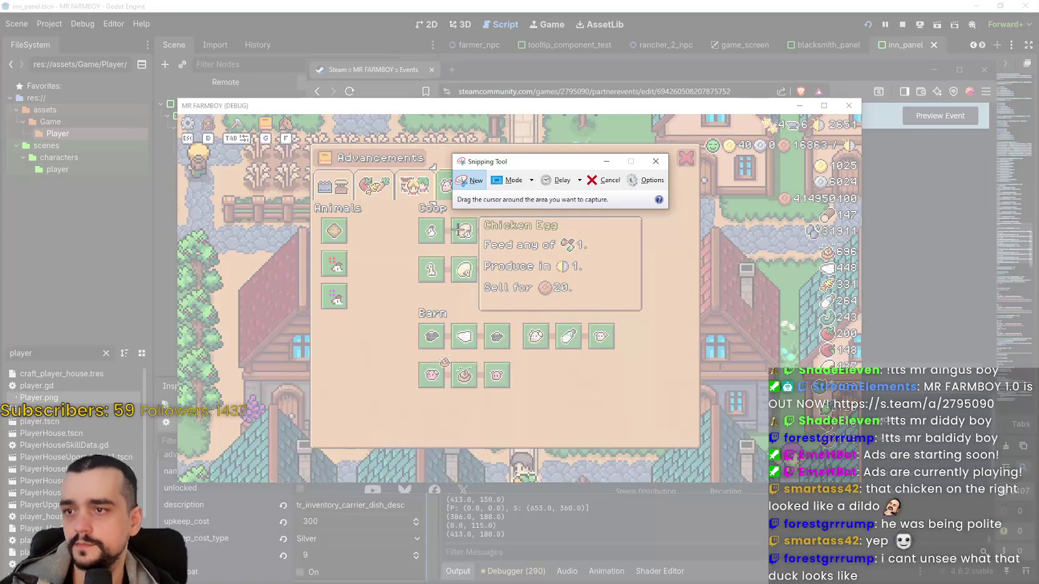
mouse_move(393, 167)
left_mouse_down()
mouse_move(449, 233)
mouse_move(498, 251)
mouse_move(589, 252)
left_mouse_up()
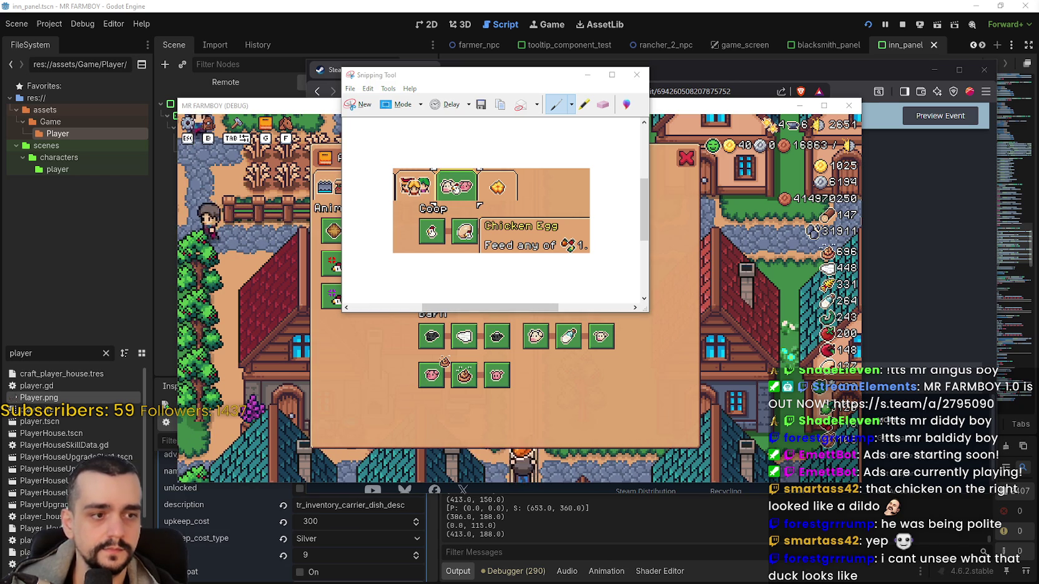
key("alt+Tab")
key("ctrl+v")
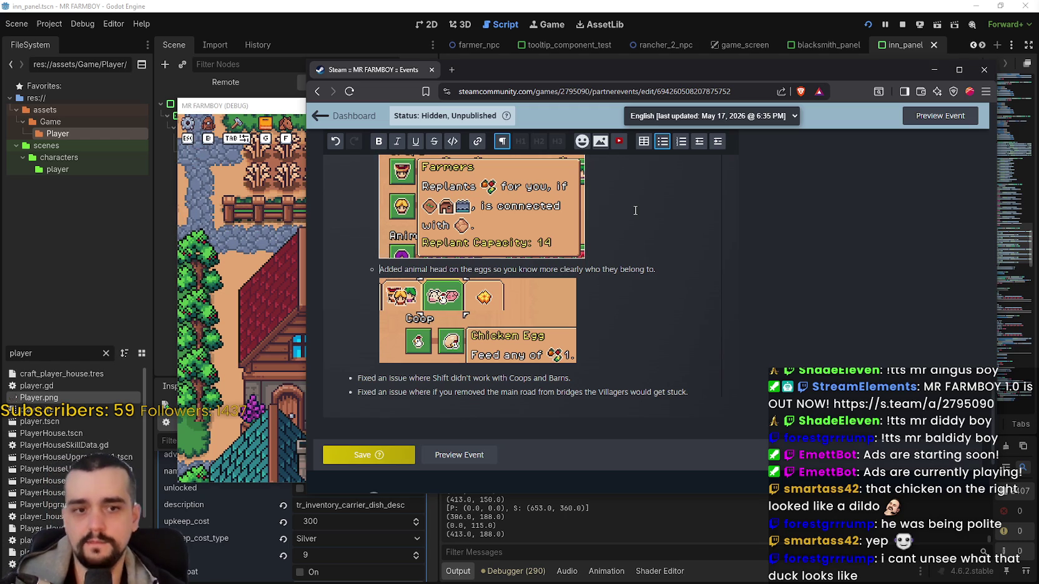
Let the pasted egg snip finish uploading, then bring the MR FARMBOY debug window forward
key("alt+Tab")
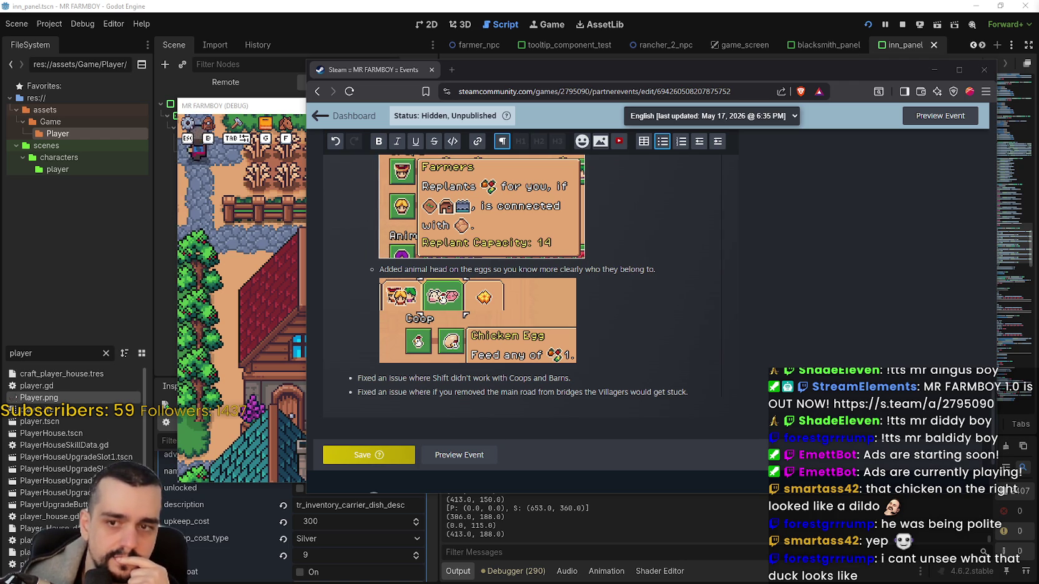
left_click(293, 231)
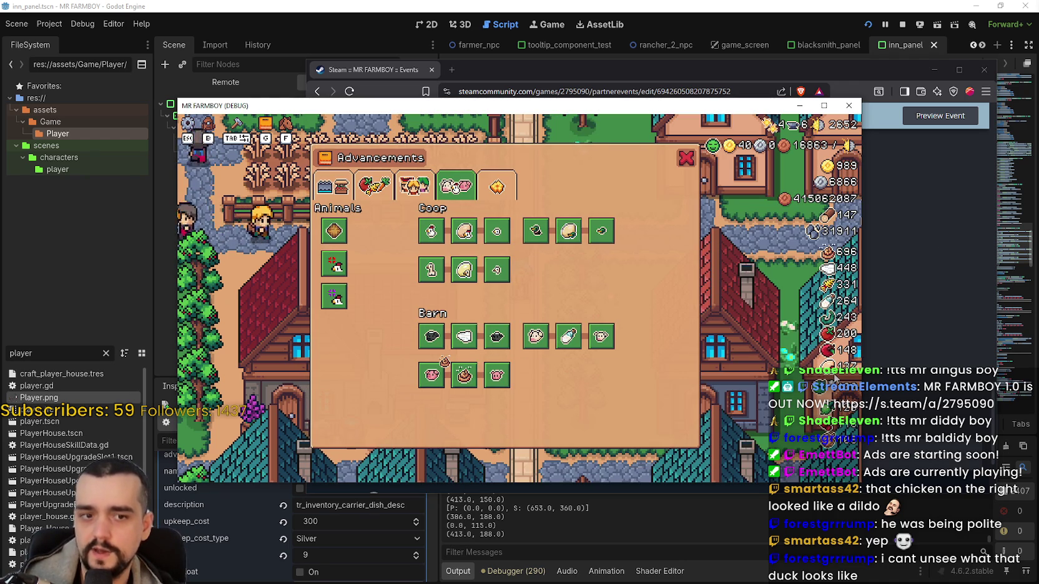
Close the advancements panel and make the game window fill the screen
left_click(686, 158)
left_click(822, 106)
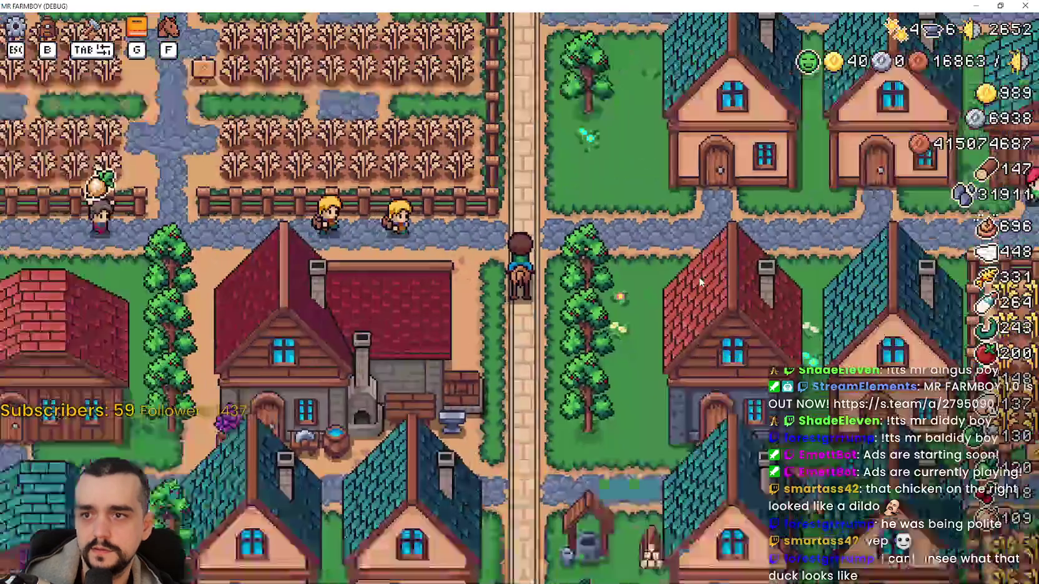
scroll(684, 289, "up", 3)
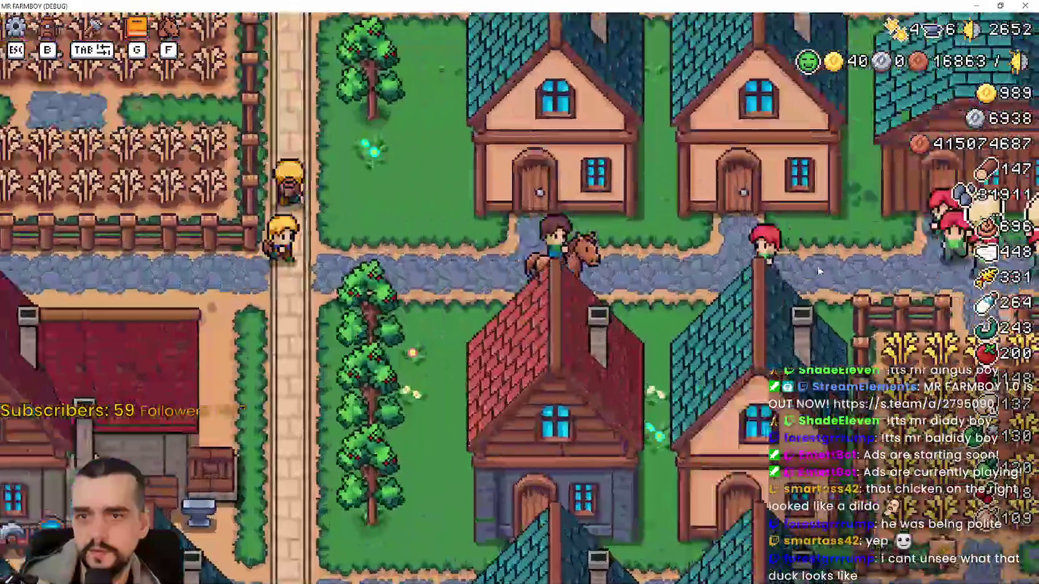
scroll(794, 292, "down", 1)
Ride the farmer along the roads, through the wheat field and into the duck pen
key("d")
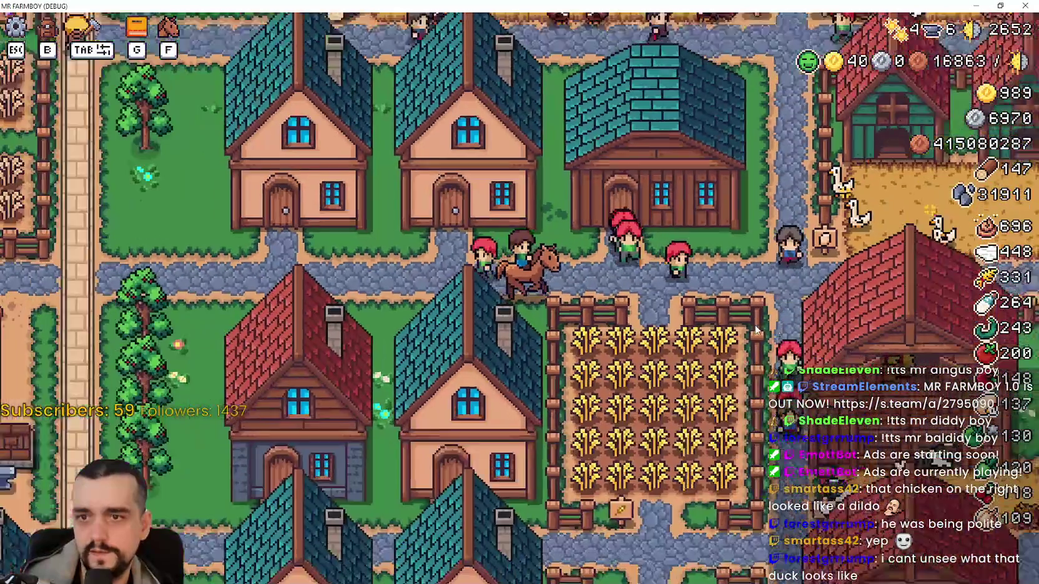
scroll(755, 330, "down", 2)
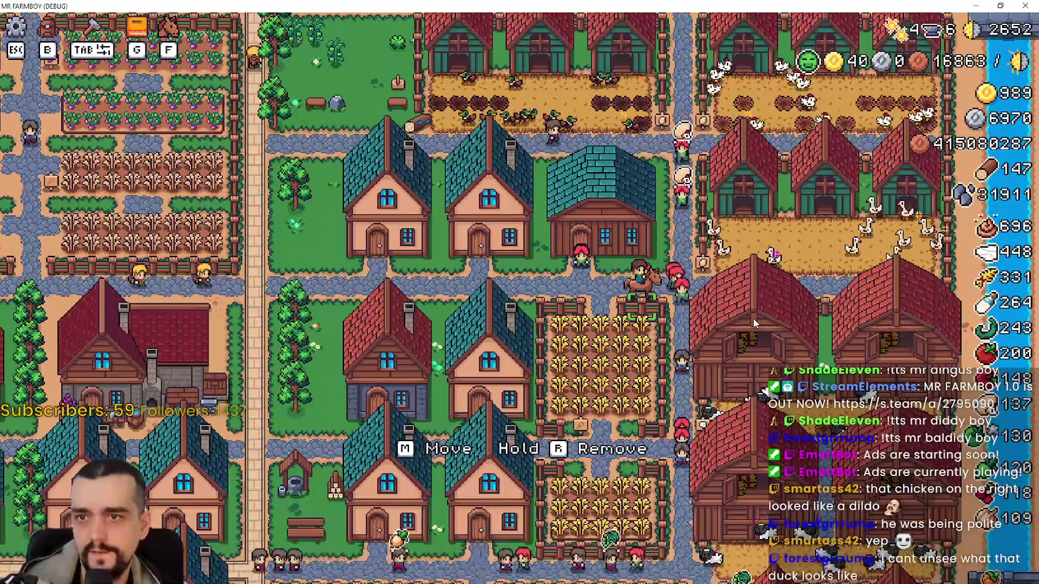
scroll(753, 317, "up", 2)
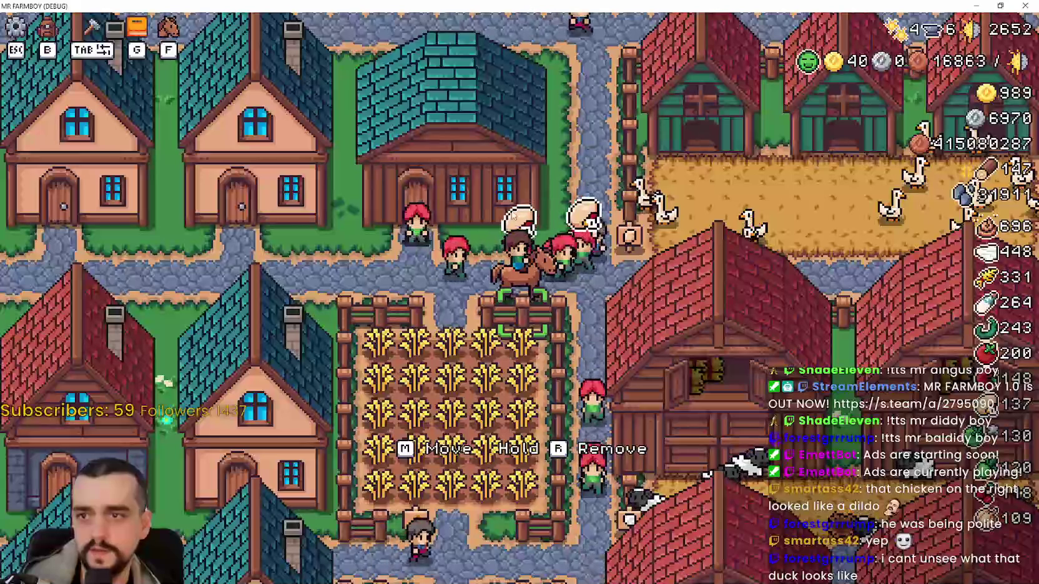
key("a")
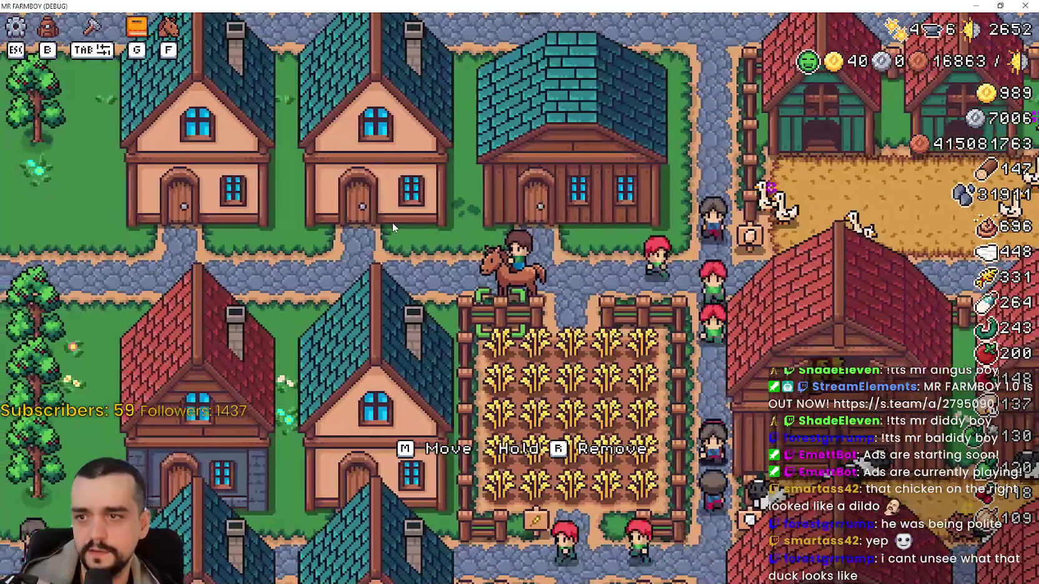
key("d")
key("w")
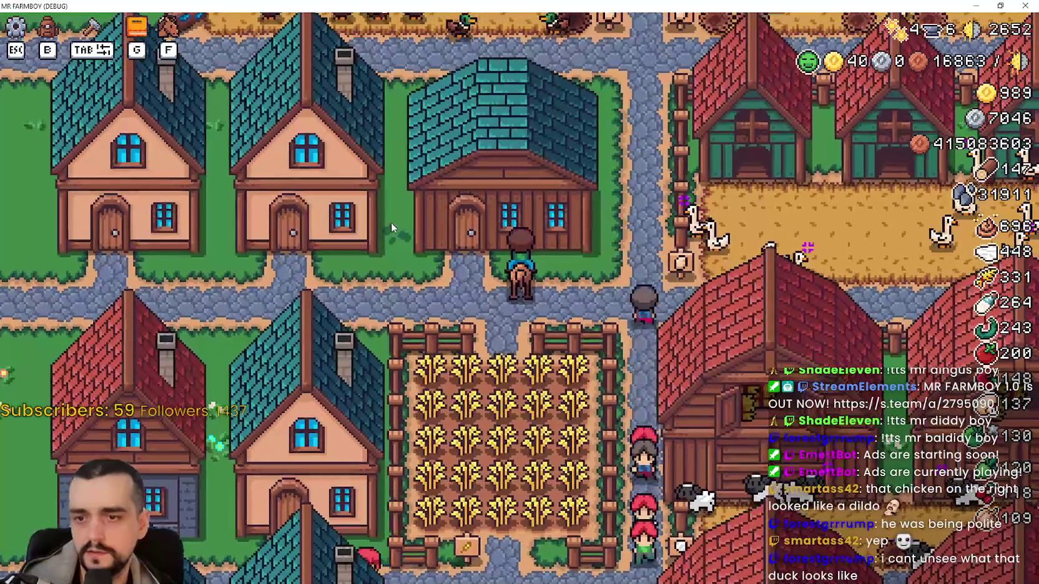
key("a")
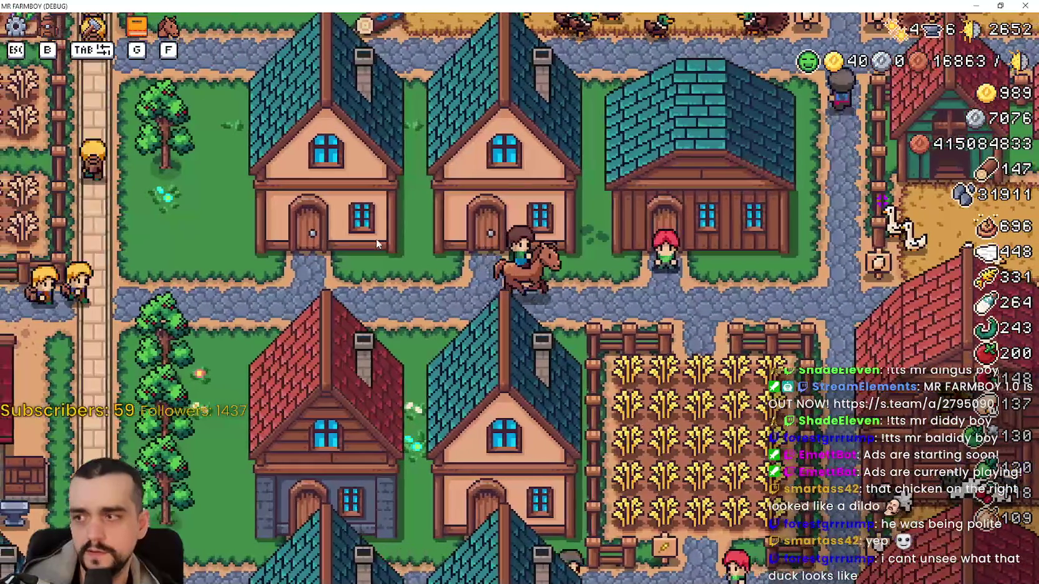
key("d")
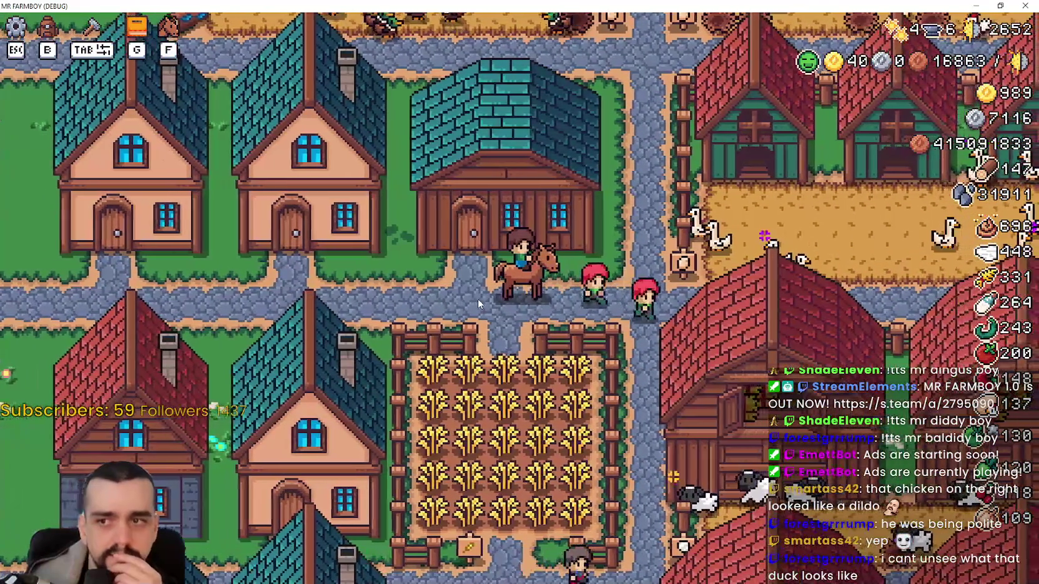
key("s")
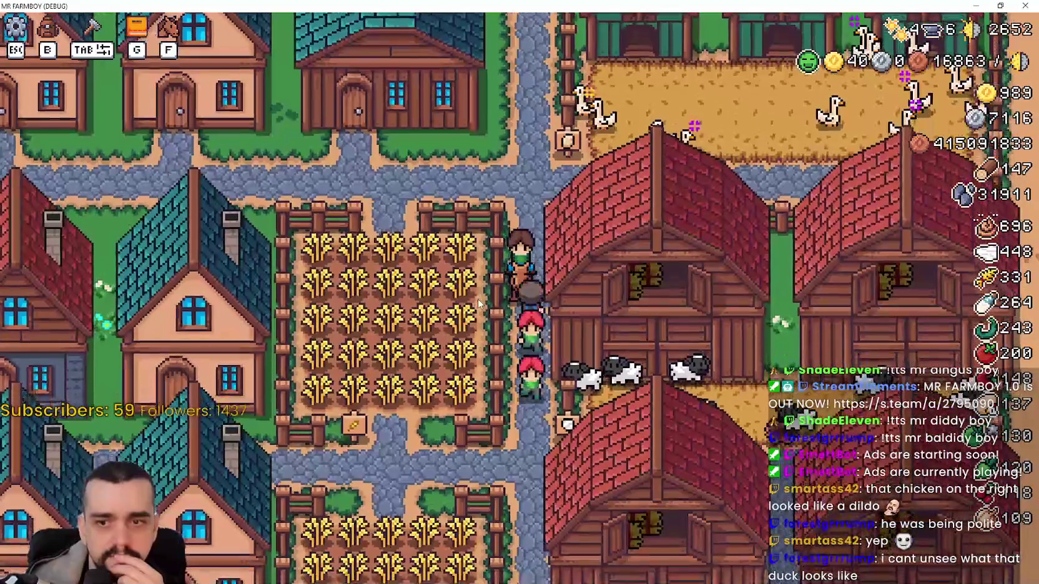
key("s")
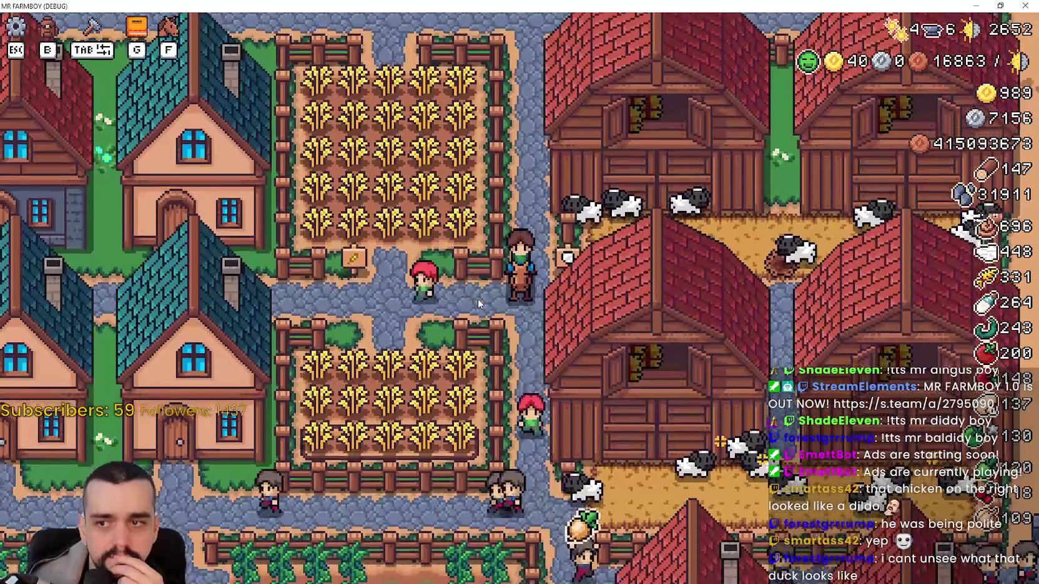
key("a")
key("w")
key("w")
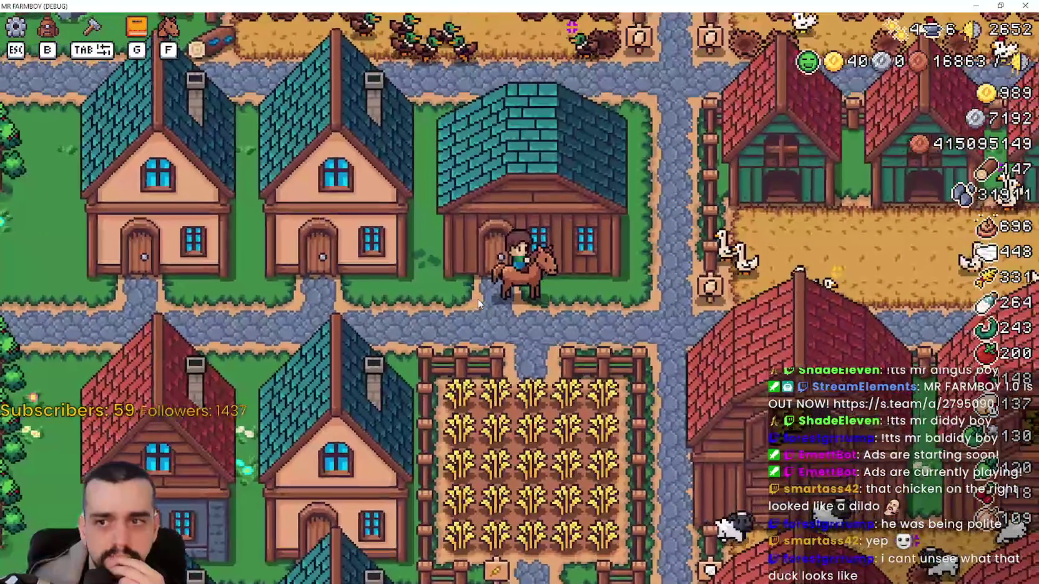
key("s")
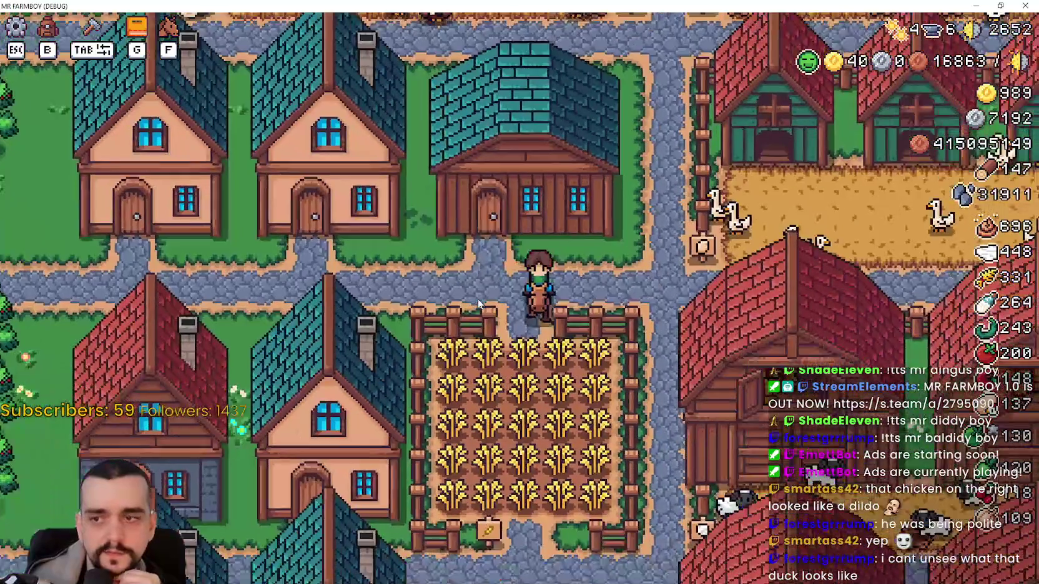
key("a")
key("w")
key("d")
key("w")
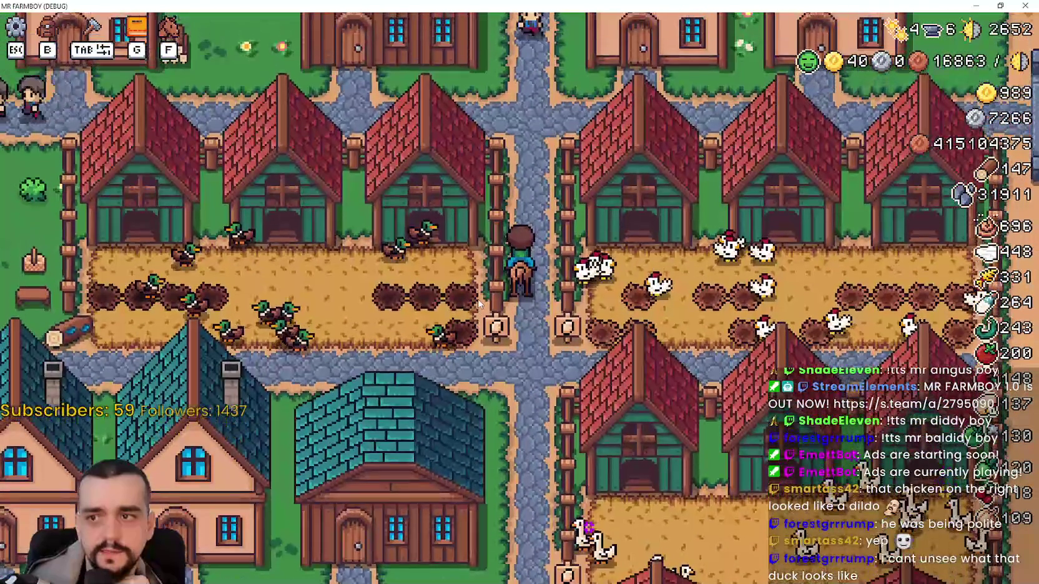
key("s")
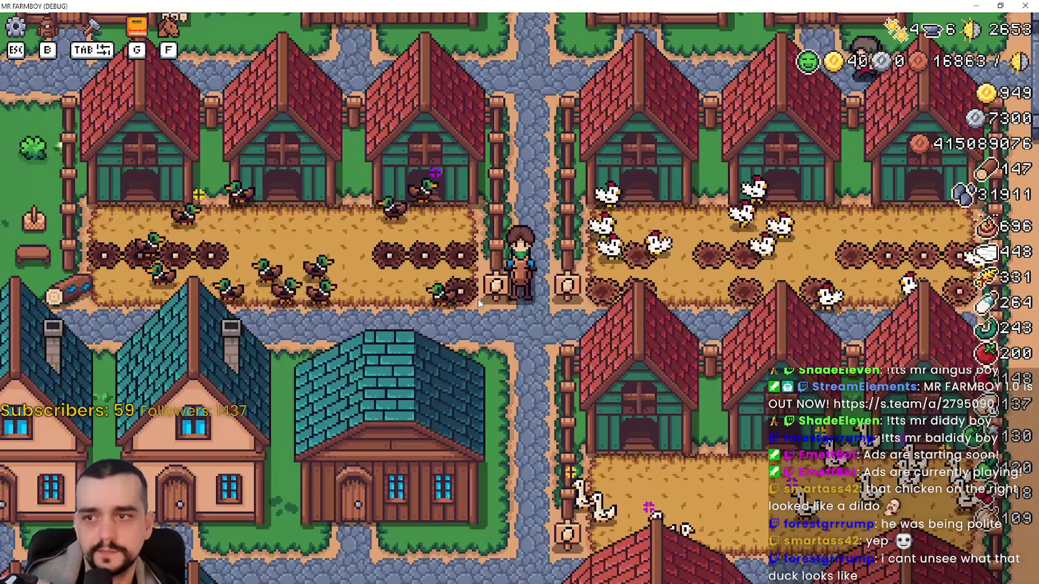
key("a")
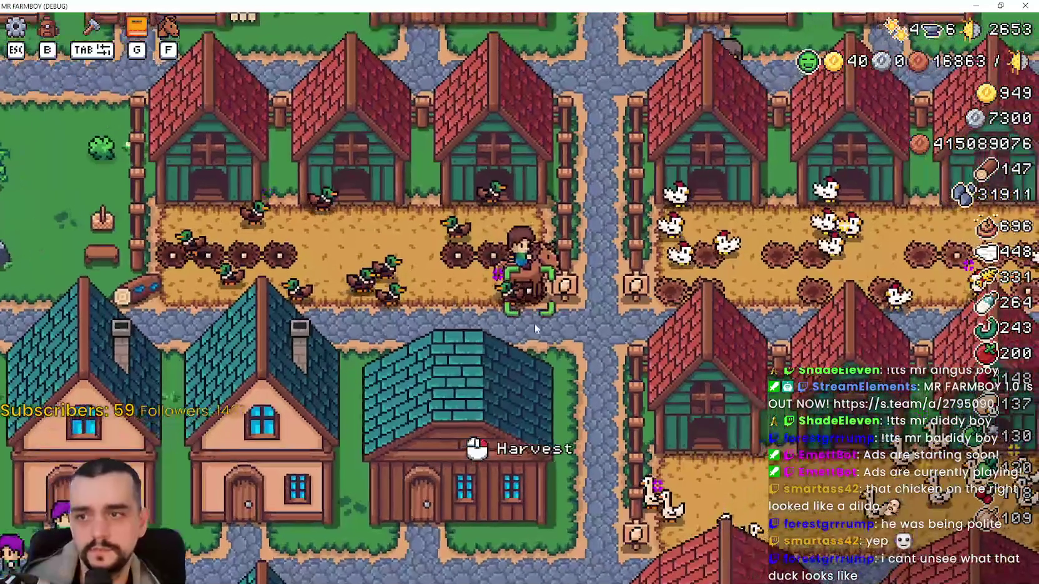
Get off the horse, then ride west and north-south past the pens along the road
key("f")
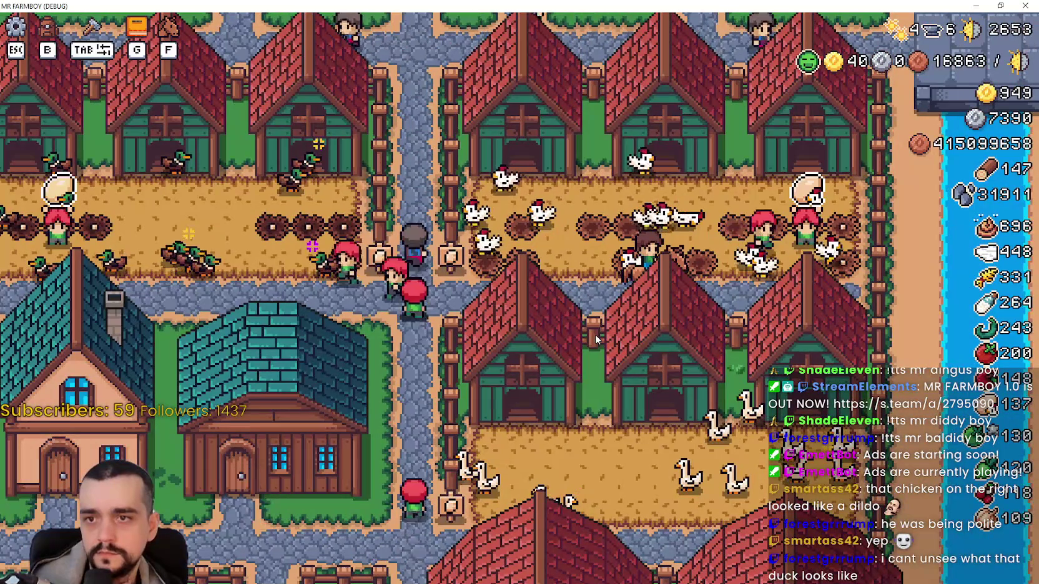
key("a")
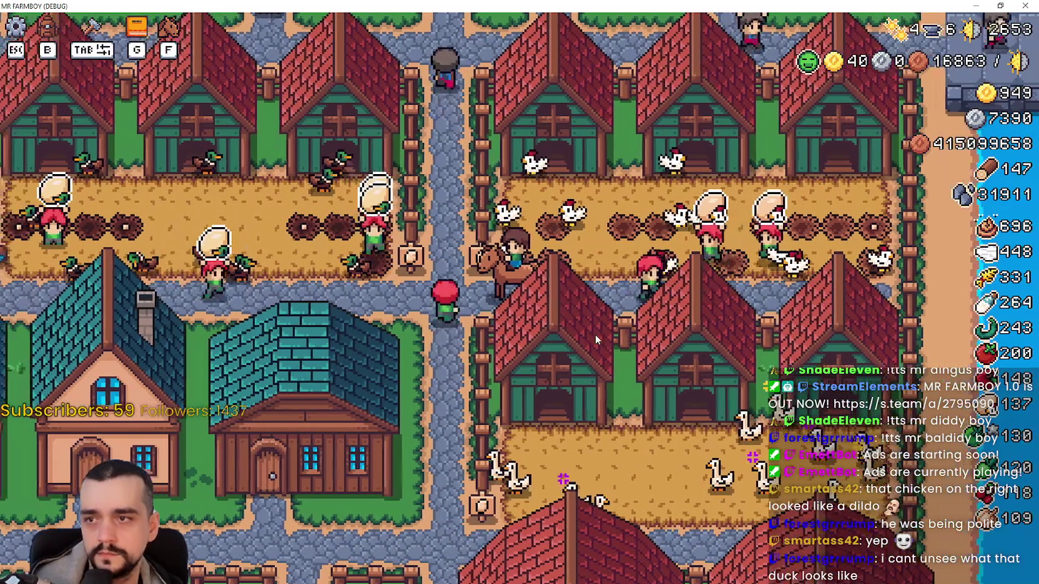
key("w")
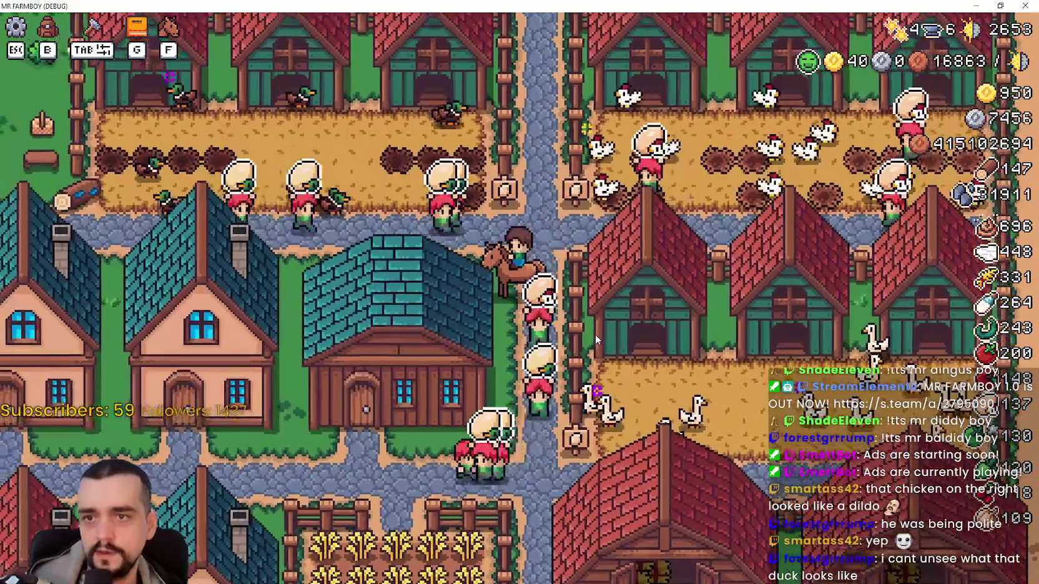
key("s")
key("s")
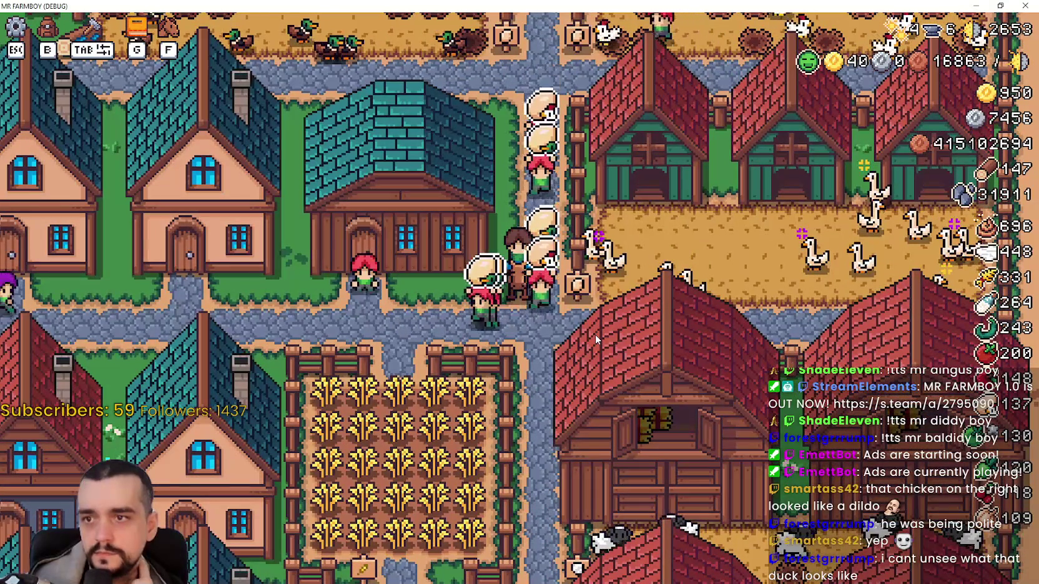
key("w")
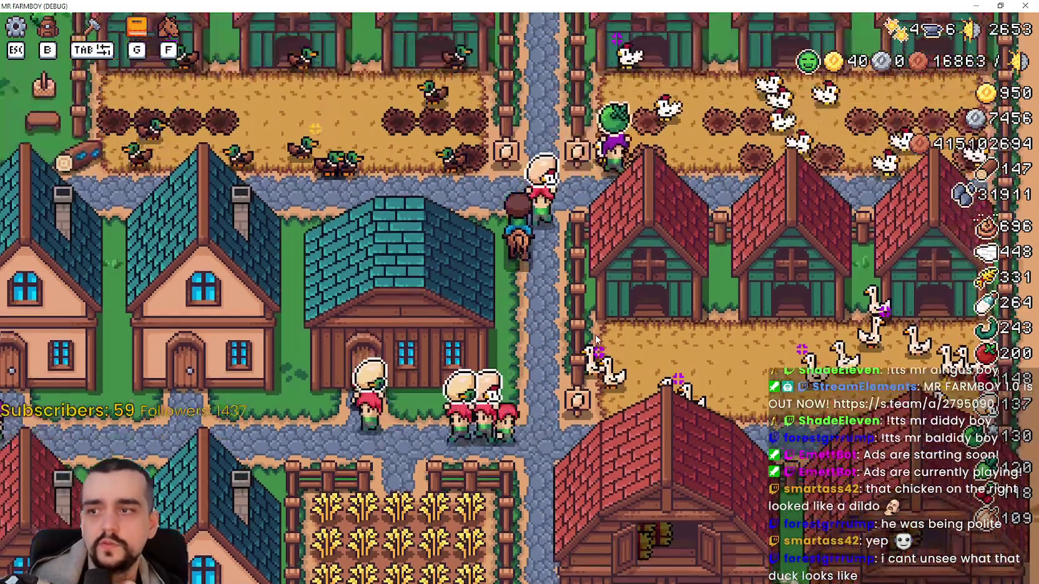
key("a")
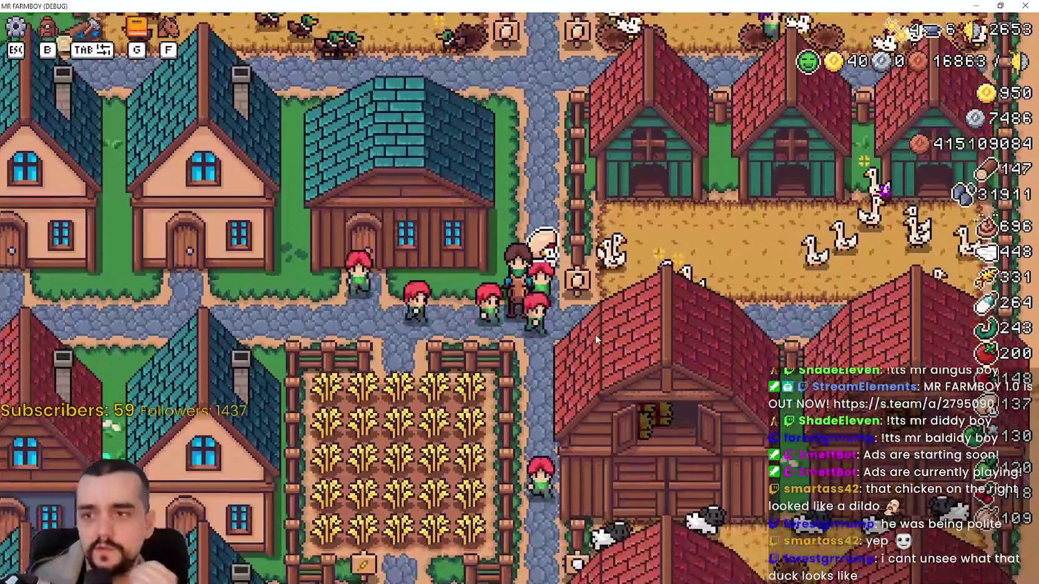
key("w")
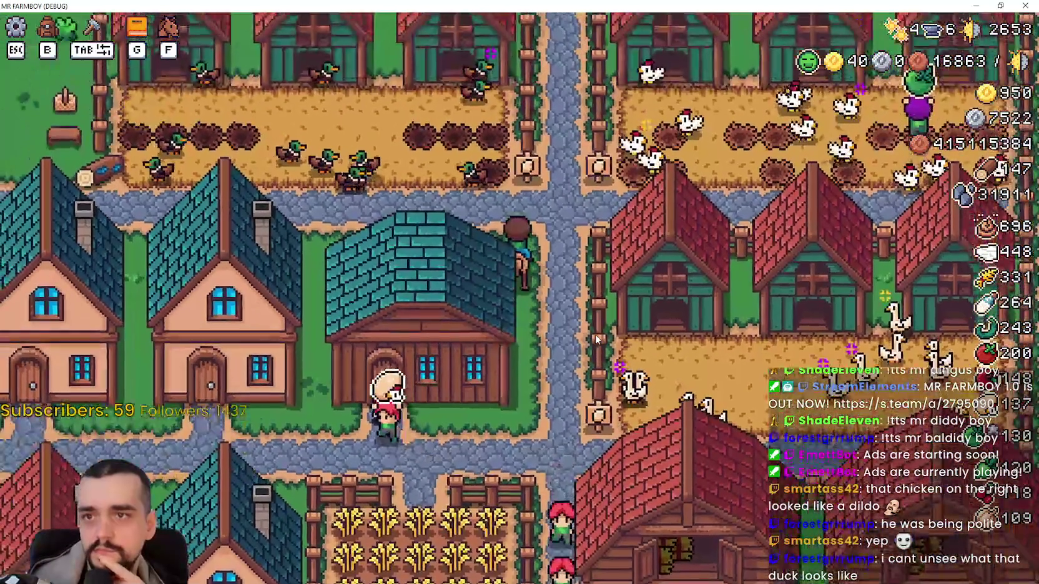
key("s")
key("s")
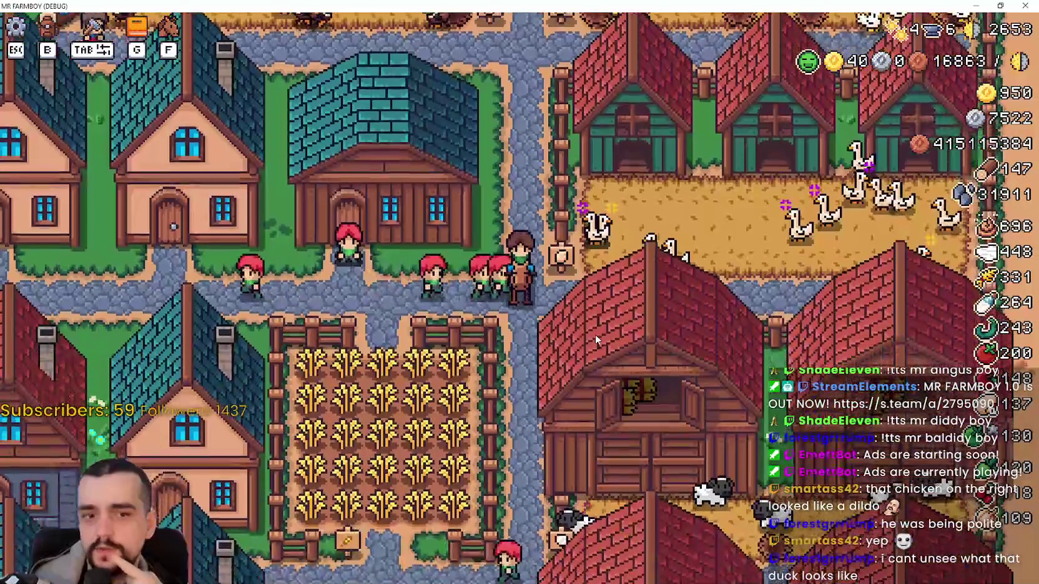
key("s")
key("w")
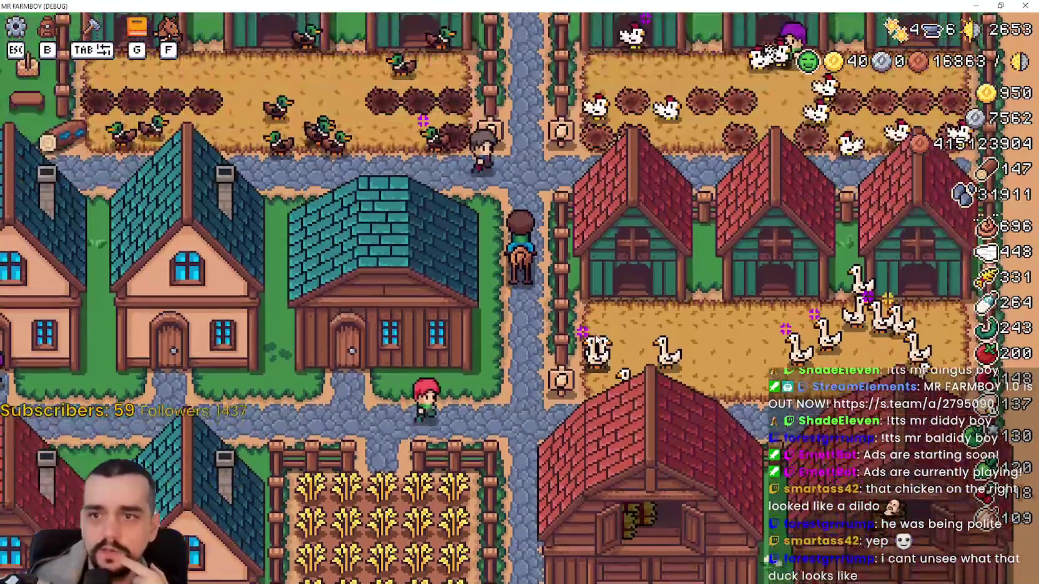
key("s")
key("w")
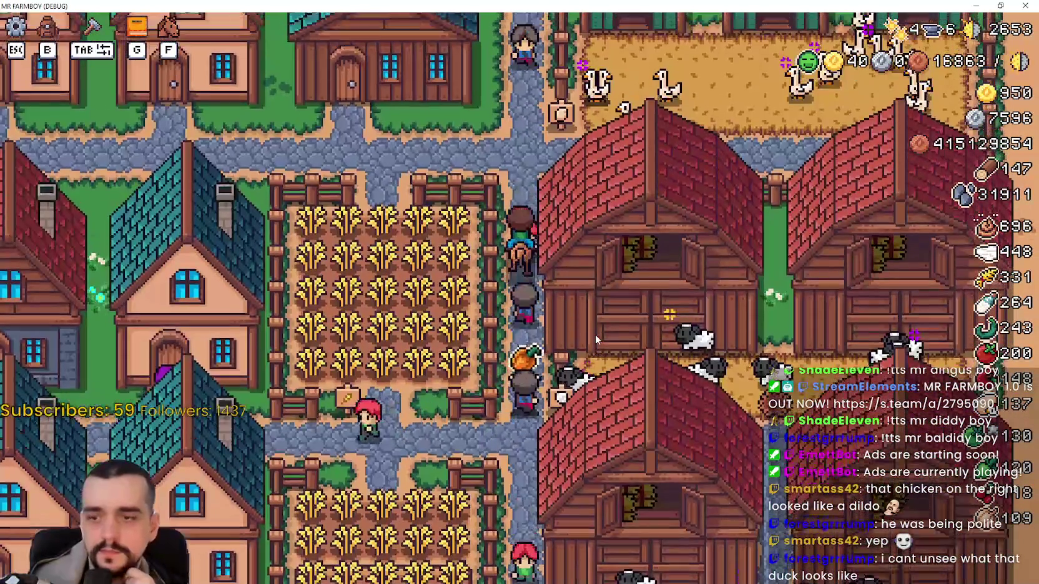
key("s")
key("Escape")
key("Escape")
Open Stats & Inventory with B, browse the player stats, close the window and ride north
key("b")
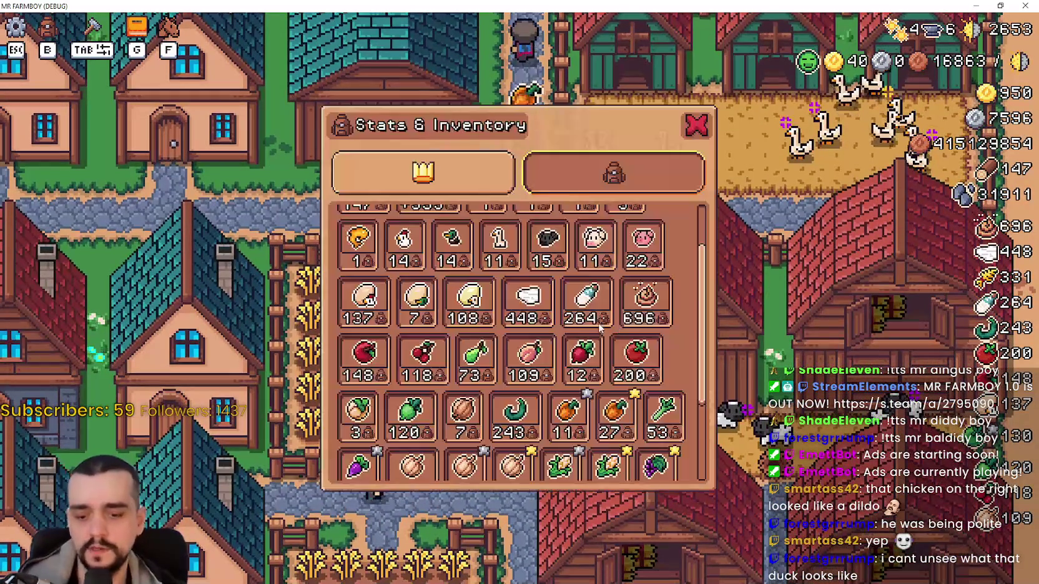
left_click(423, 172)
scroll(464, 431, "down", 3)
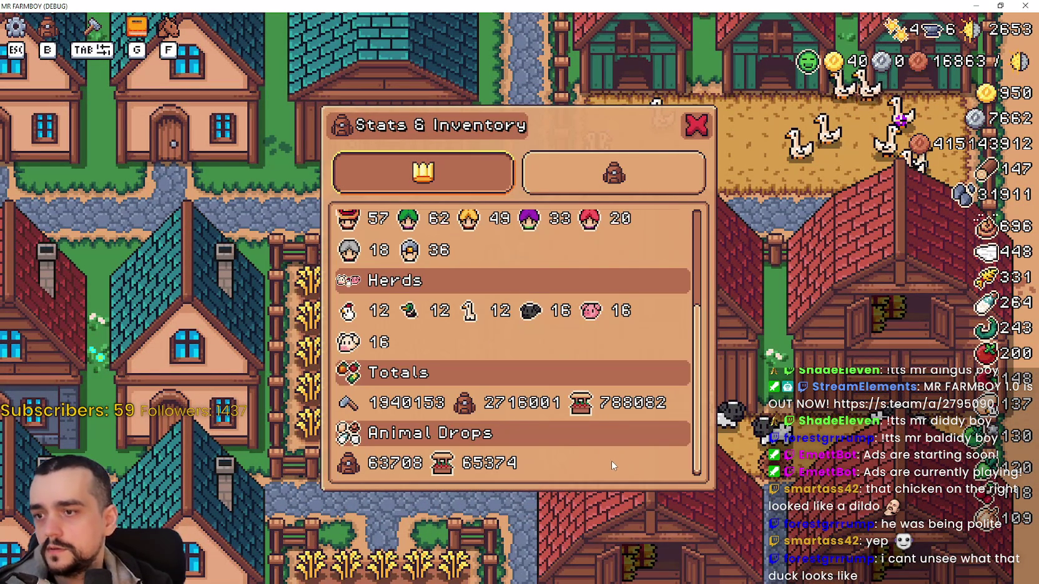
scroll(611, 461, "up", 2)
left_click(684, 130)
key("w")
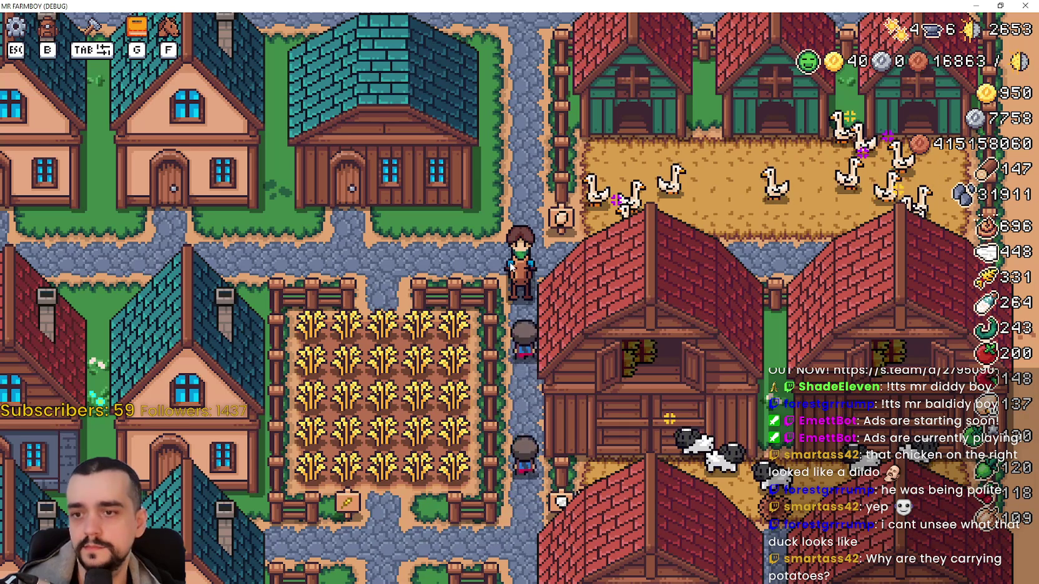
Ride north past the duck and chicken pens, west along the road, then east into the chicken coops
key("w")
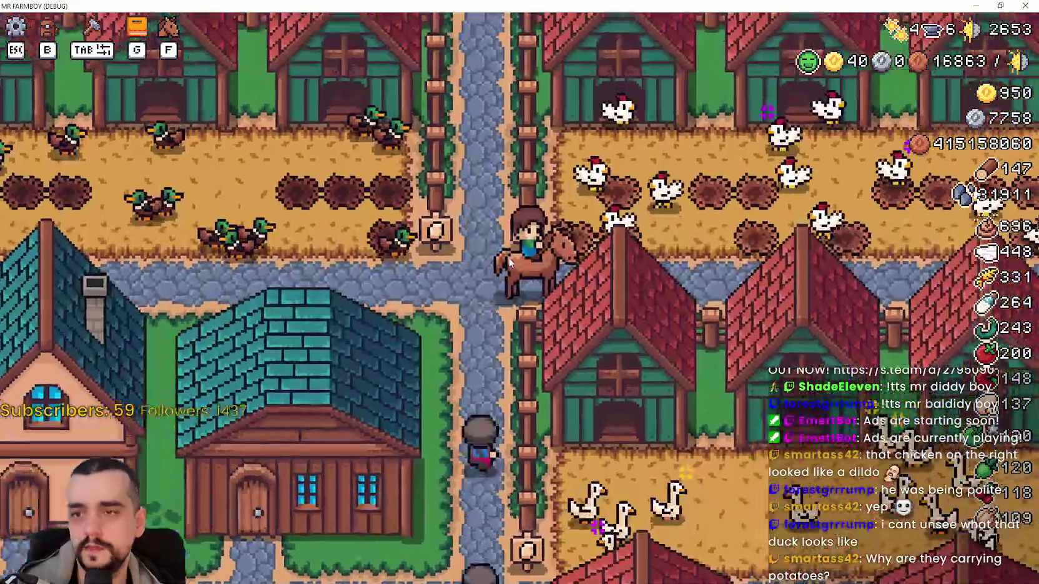
key("a")
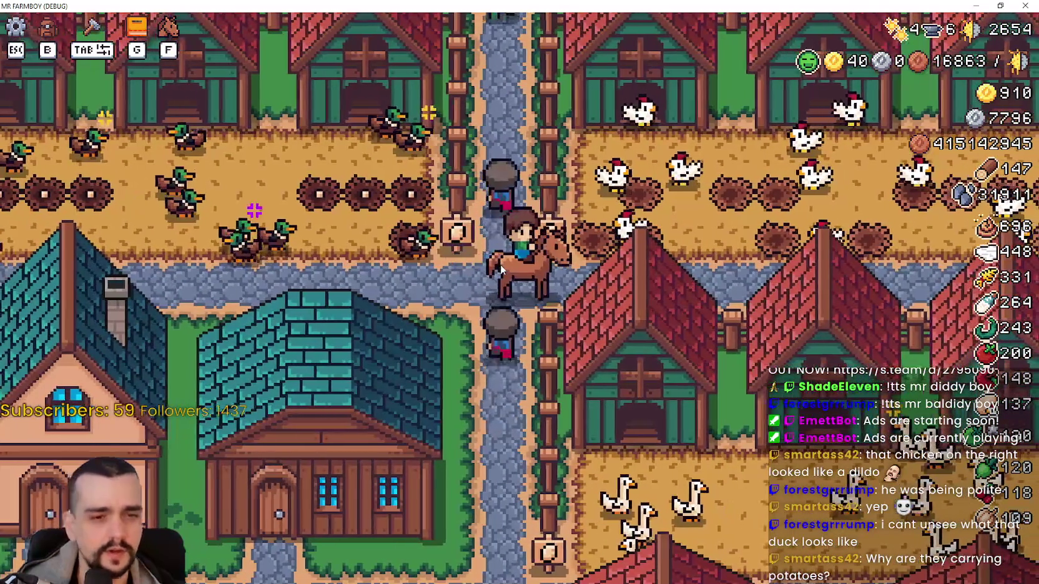
scroll(500, 275, "down", 2)
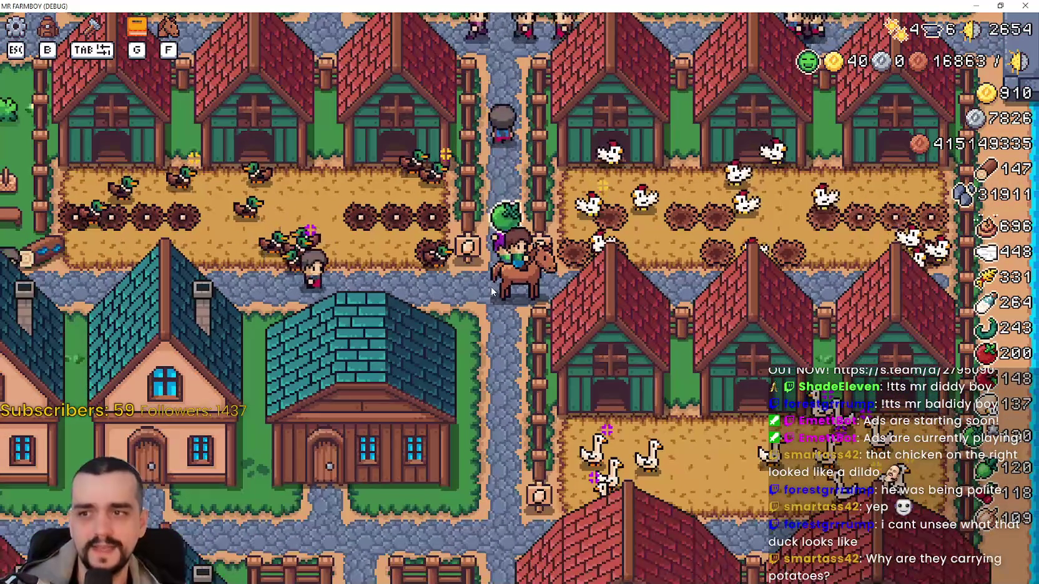
key("a")
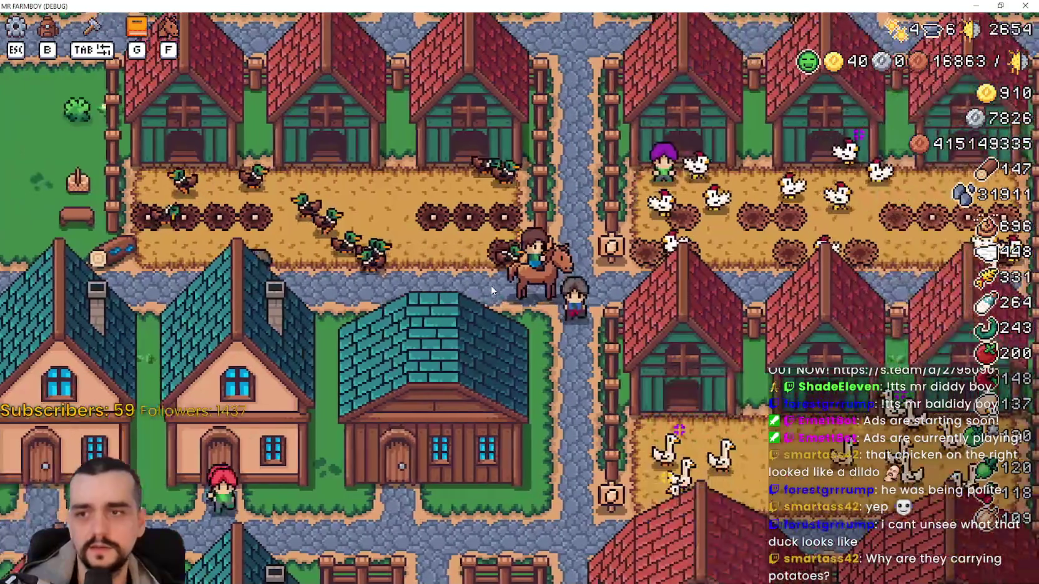
scroll(525, 209, "up", 2)
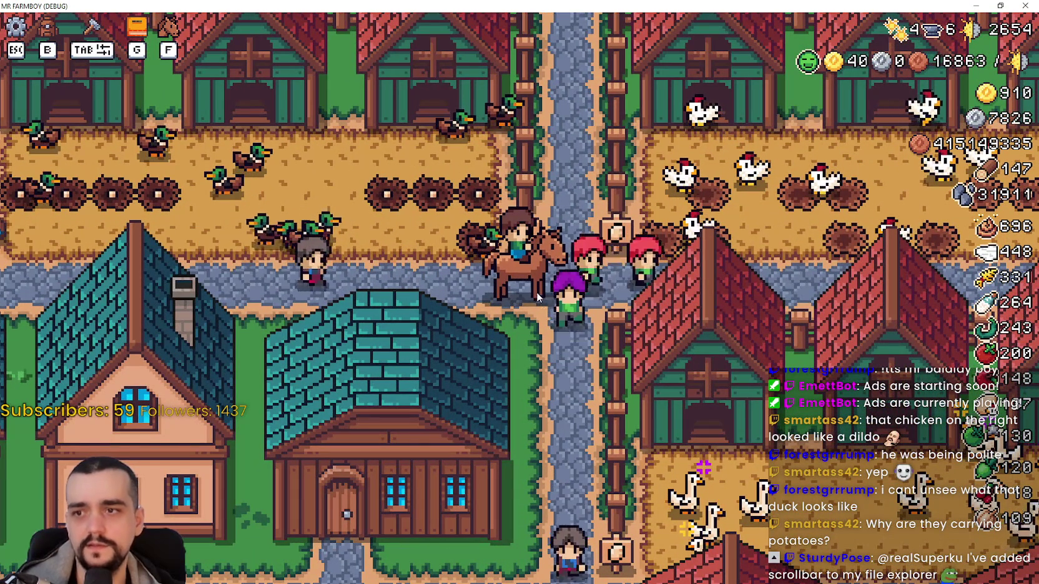
key("d")
key("d")
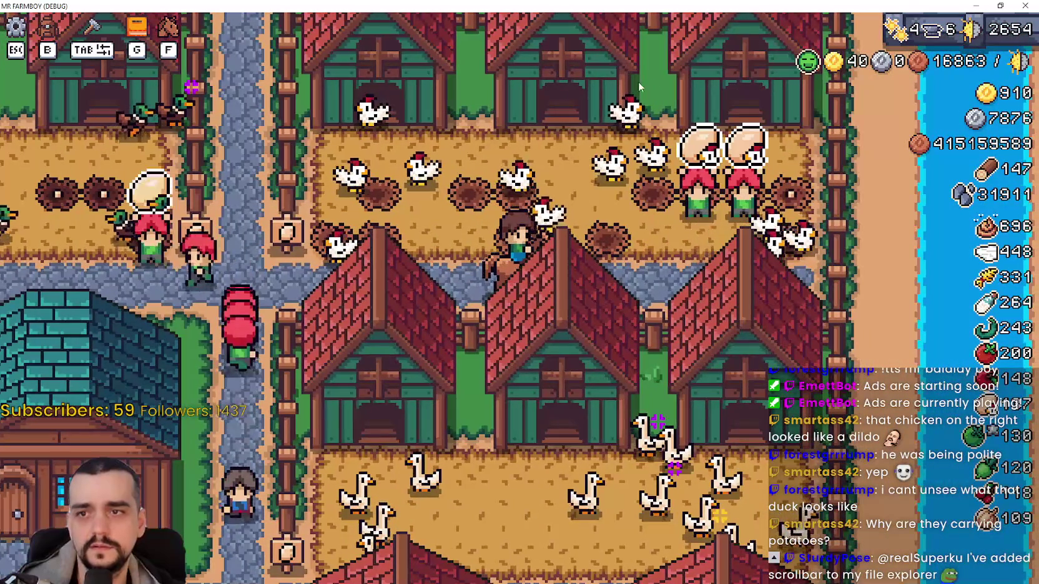
key("a")
key("a")
key("a")
key("d")
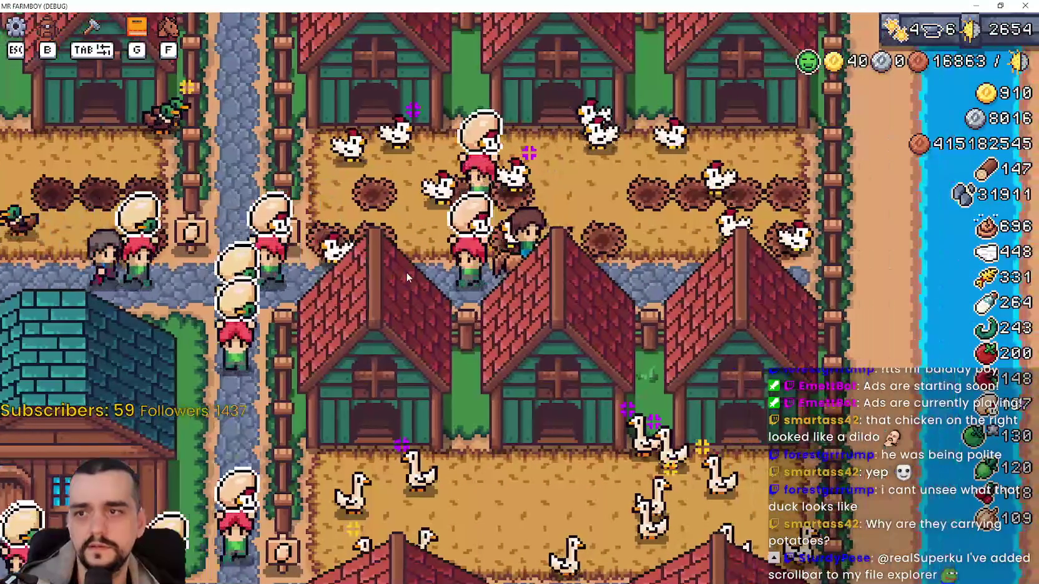
Ride out of the chicken coops, south past the teal-roofed houses and back north to the coops
key("a")
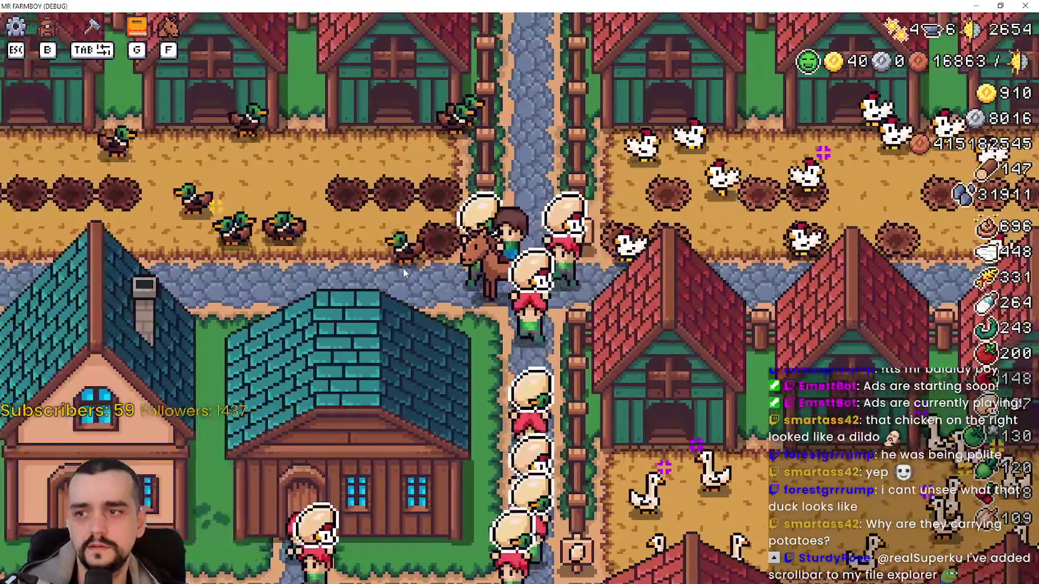
key("s")
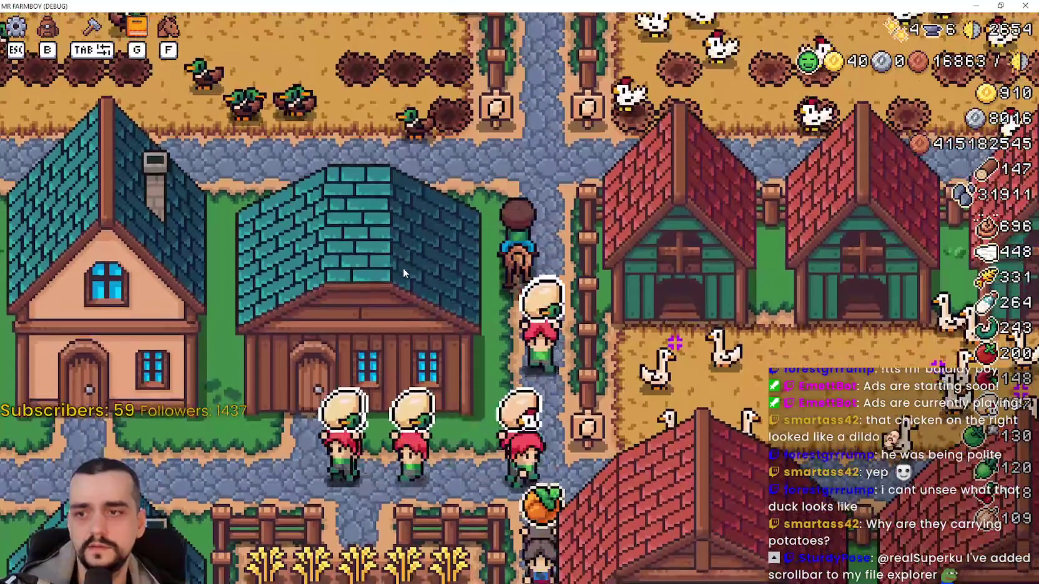
key("w")
key("s")
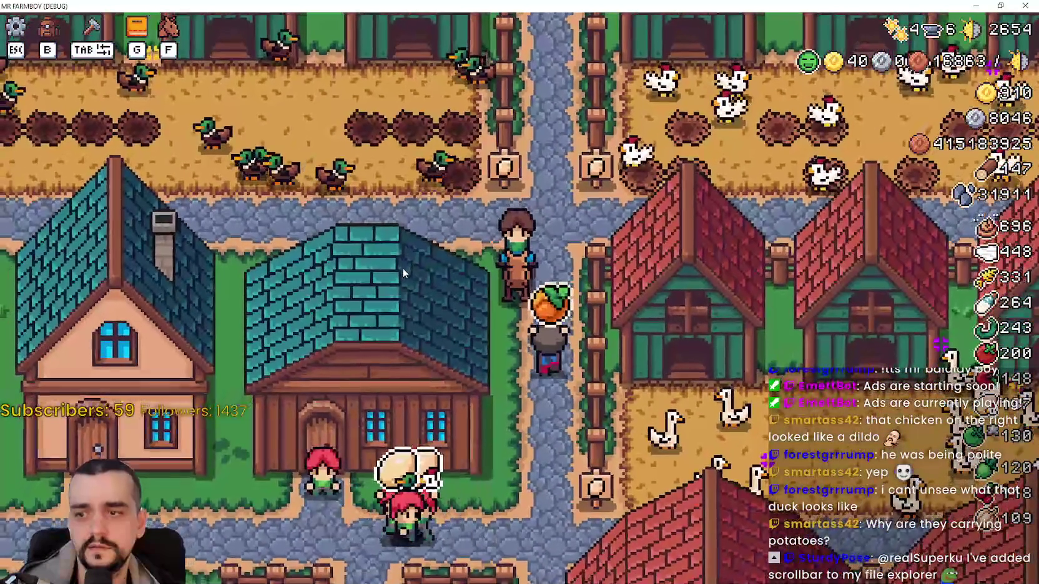
key("s")
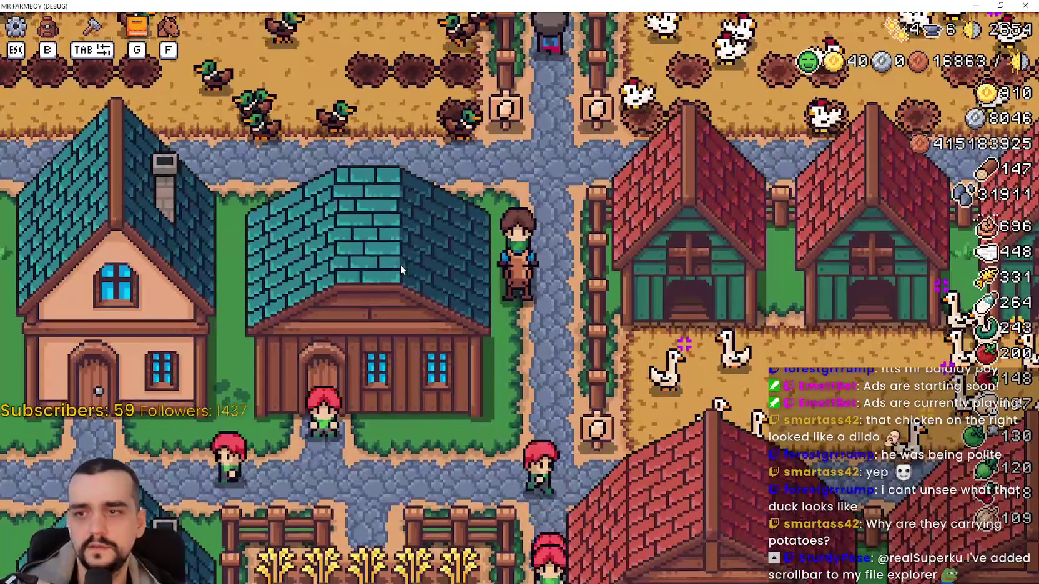
key("d")
key("w")
key("s")
key("a")
key("w")
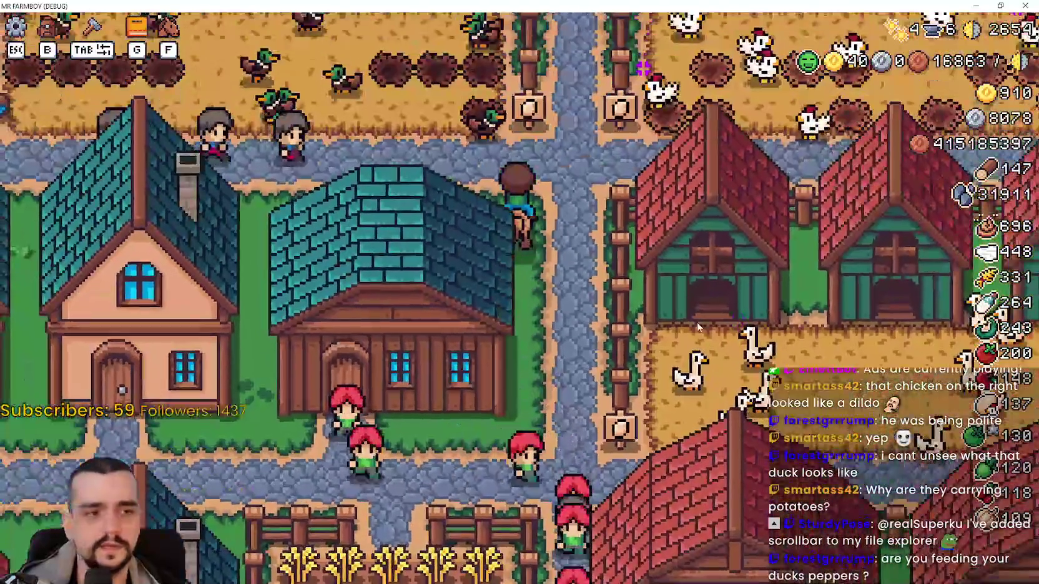
Open and close the management windows of the duck coop and two neighbouring coops
key("e")
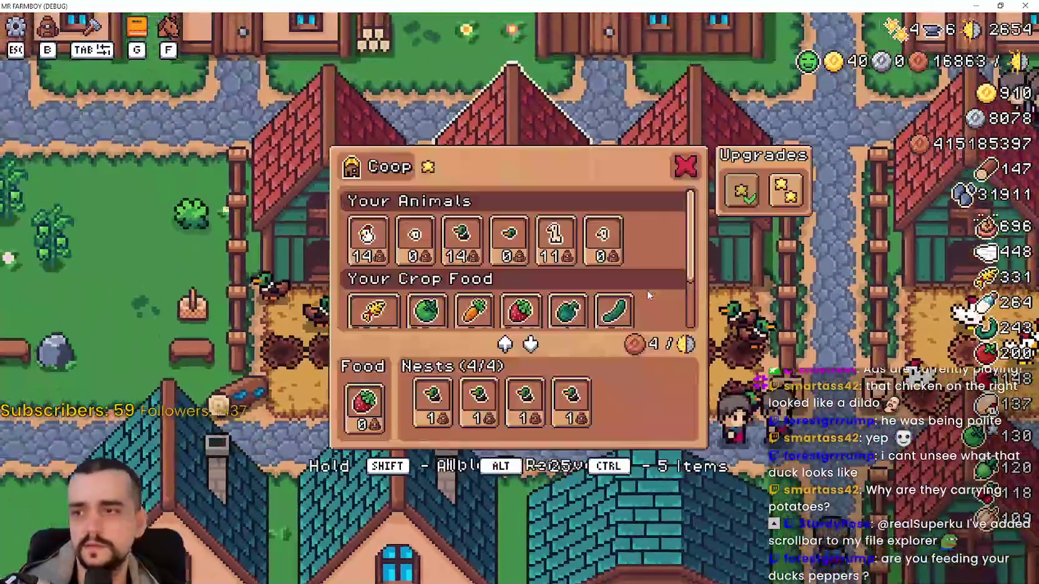
mouse_move(363, 409)
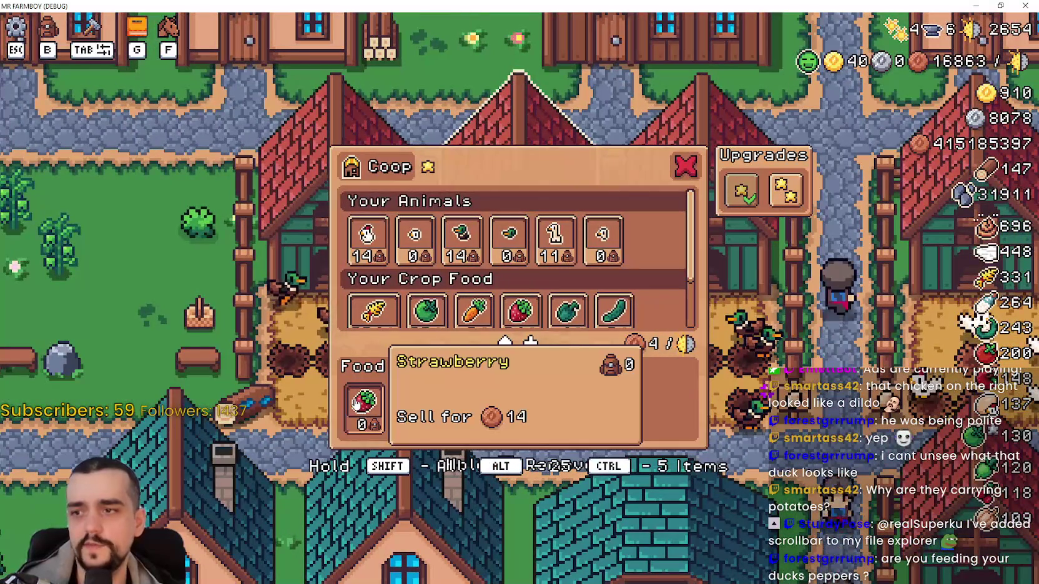
key("e")
key("w")
key("e")
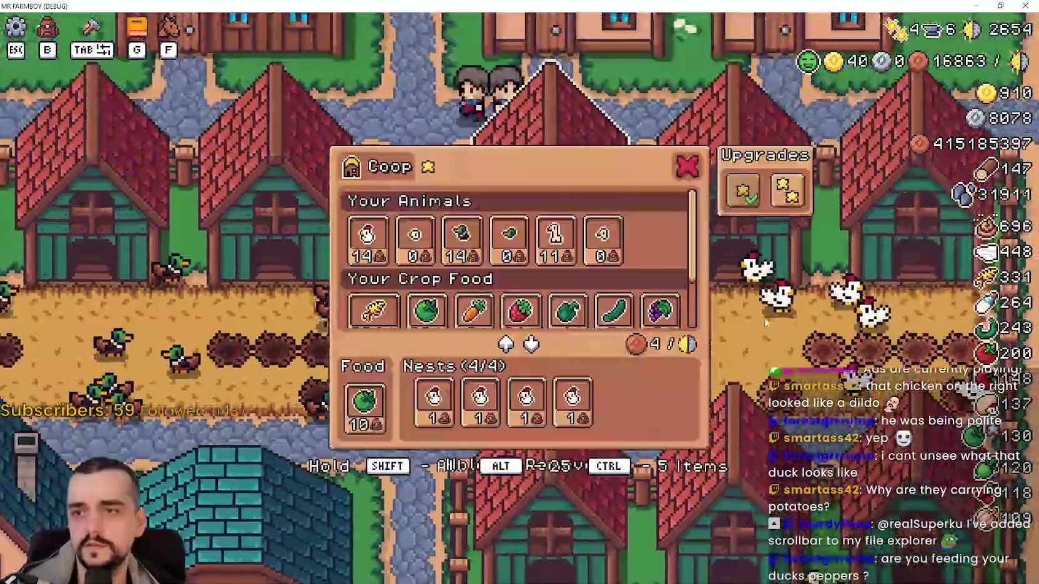
key("e")
key("d")
key("e")
key("e")
key("e")
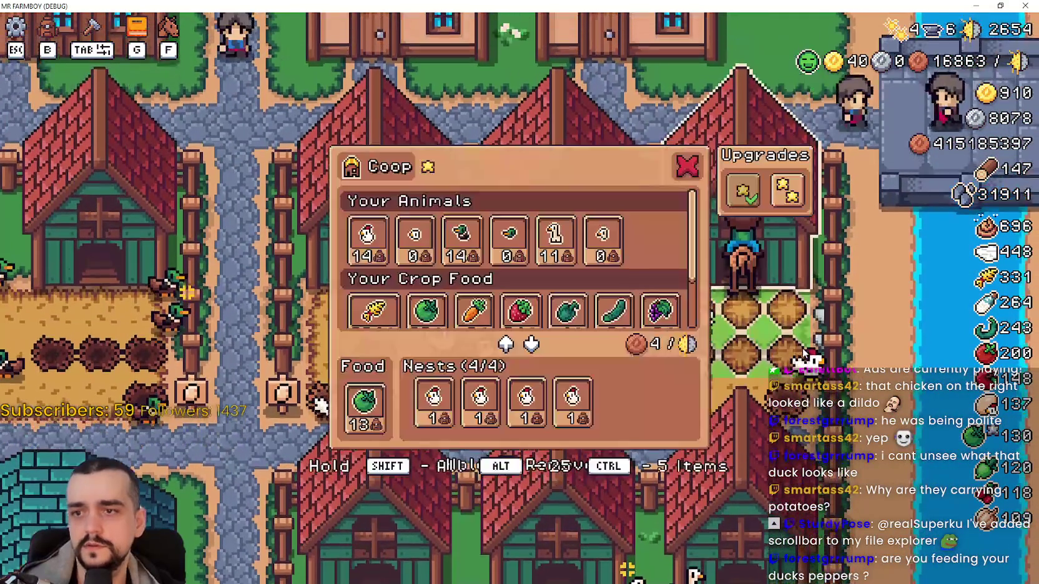
key("e")
Ride into the geese pen, open the goose coop window, scroll its food list and select the food slot
key("a")
key("s")
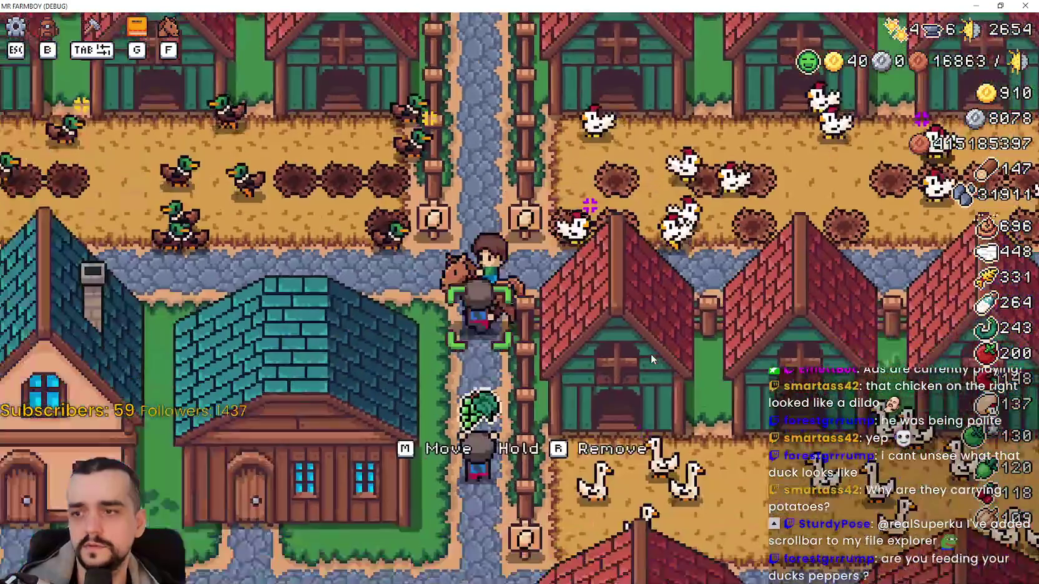
key("d")
key("e")
scroll(568, 304, "down", 2)
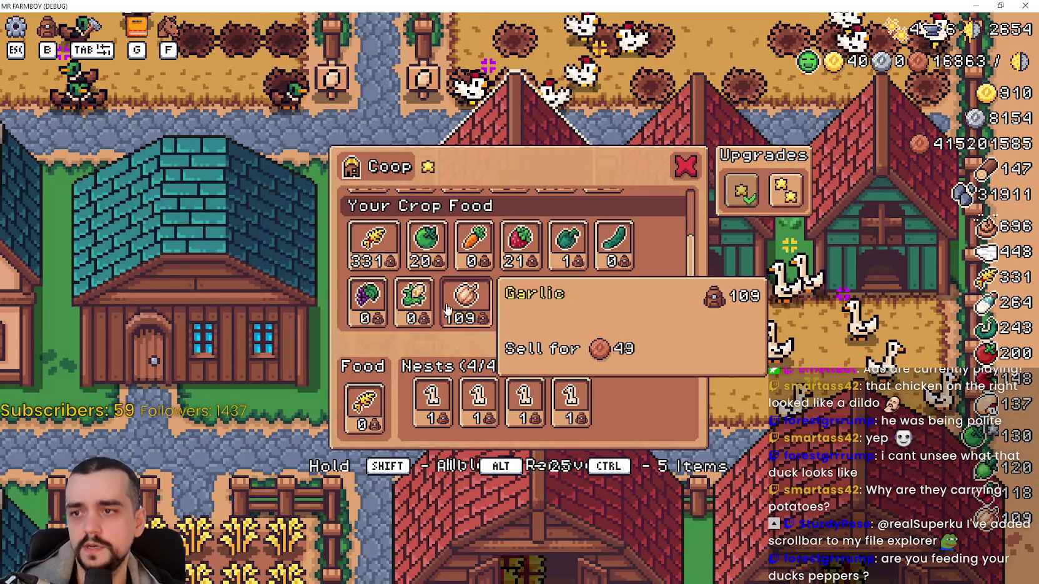
left_click(468, 300)
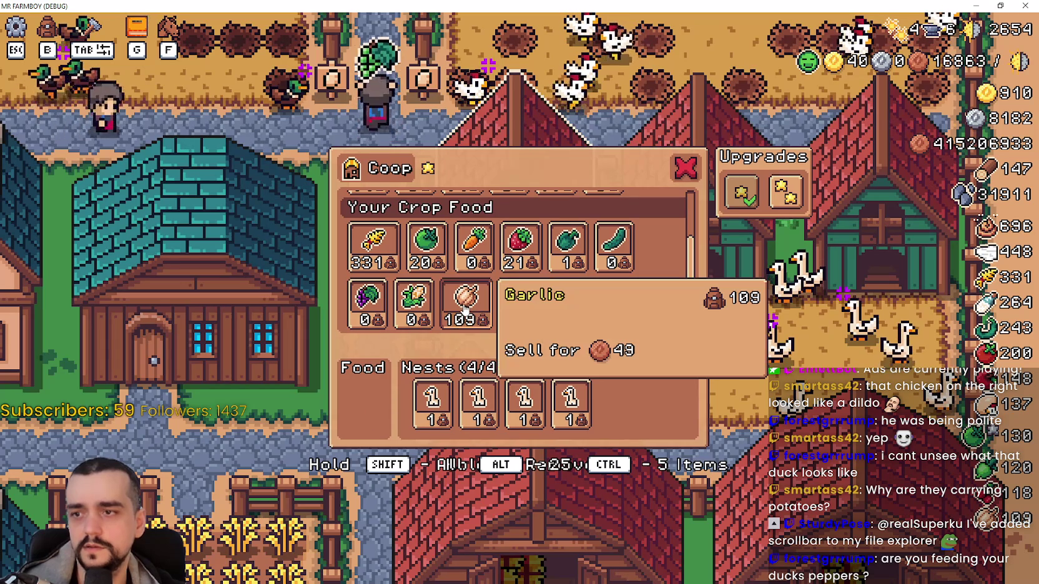
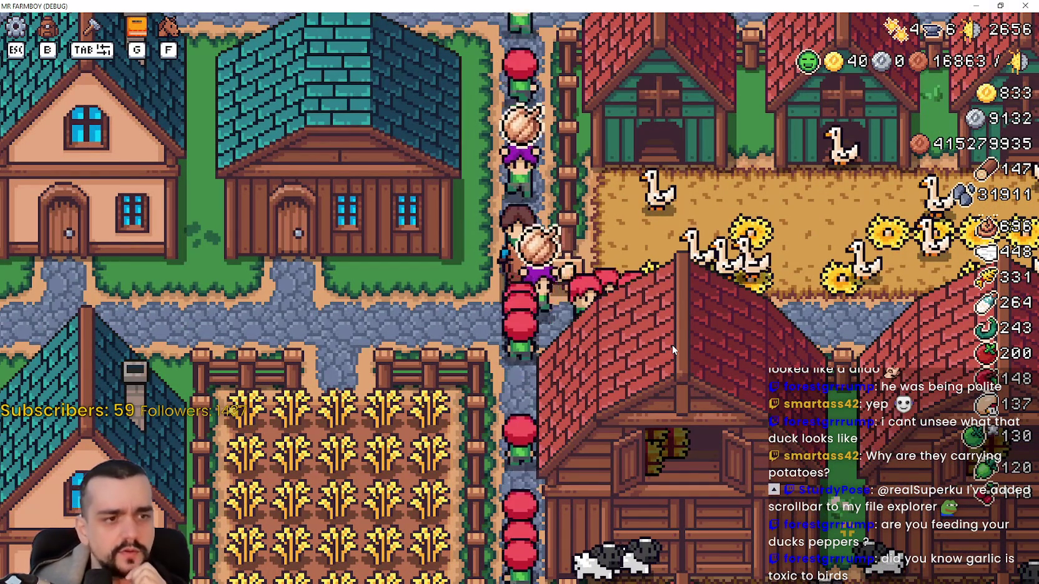
Ride the horse around the farm between the goose, duck and chicken pens
key("d")
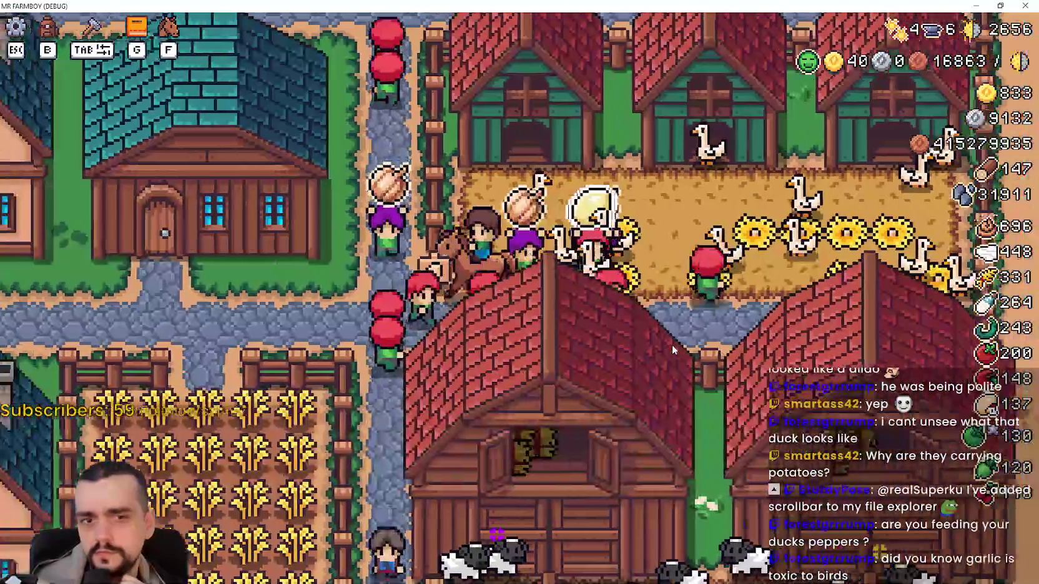
key("a")
key("w")
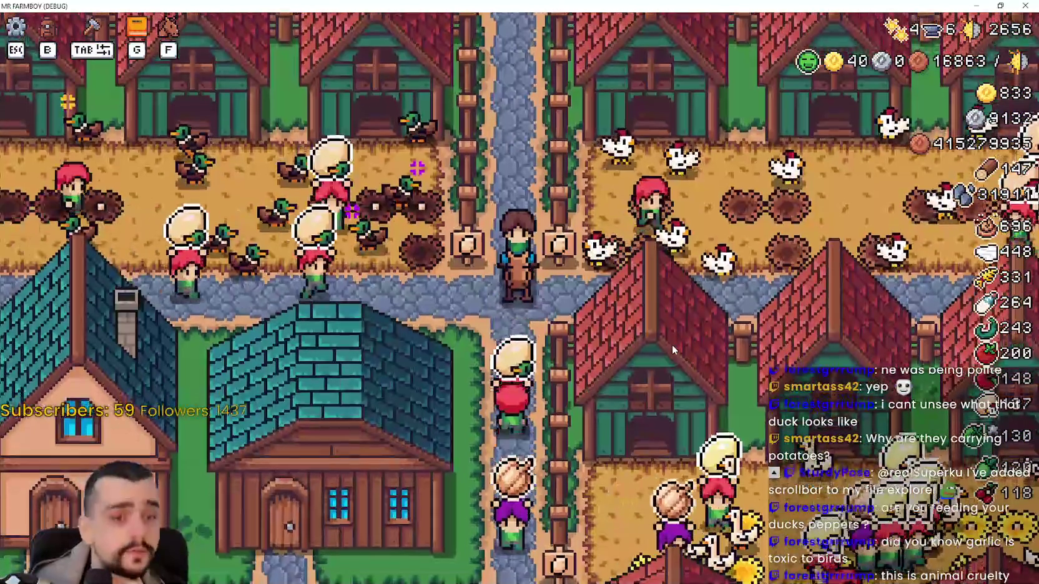
key("s")
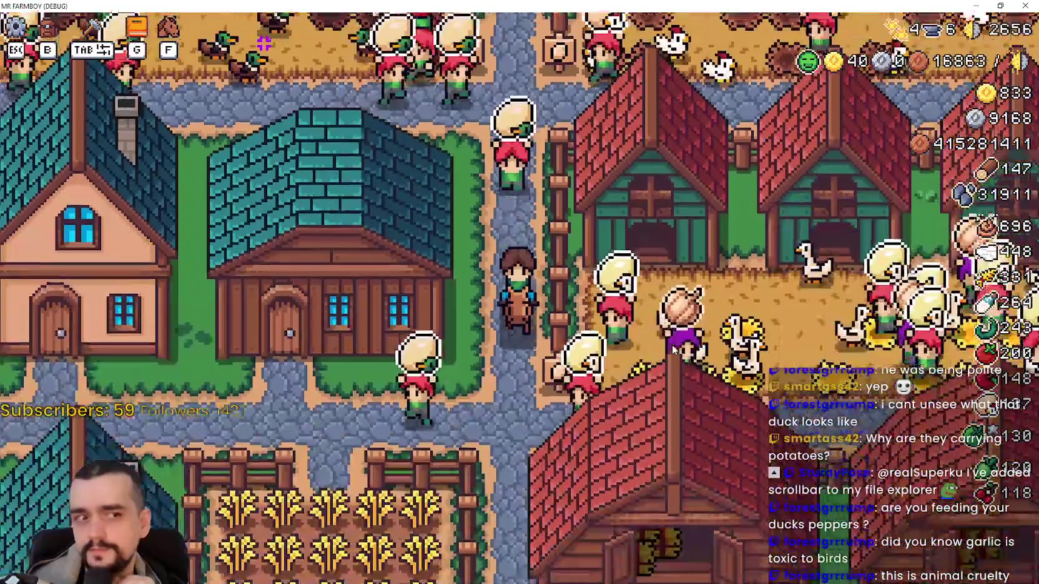
key("s")
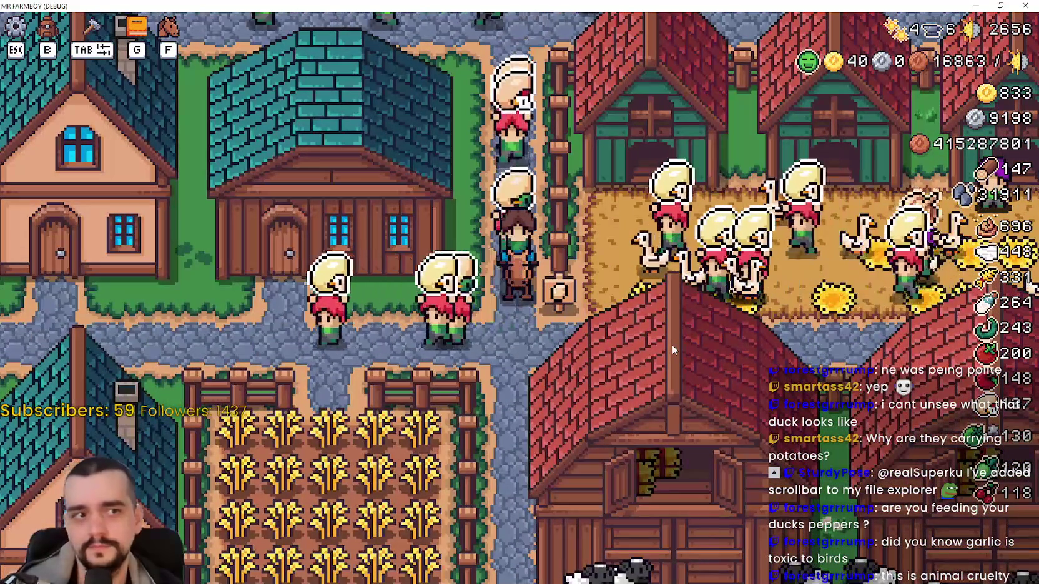
key("w")
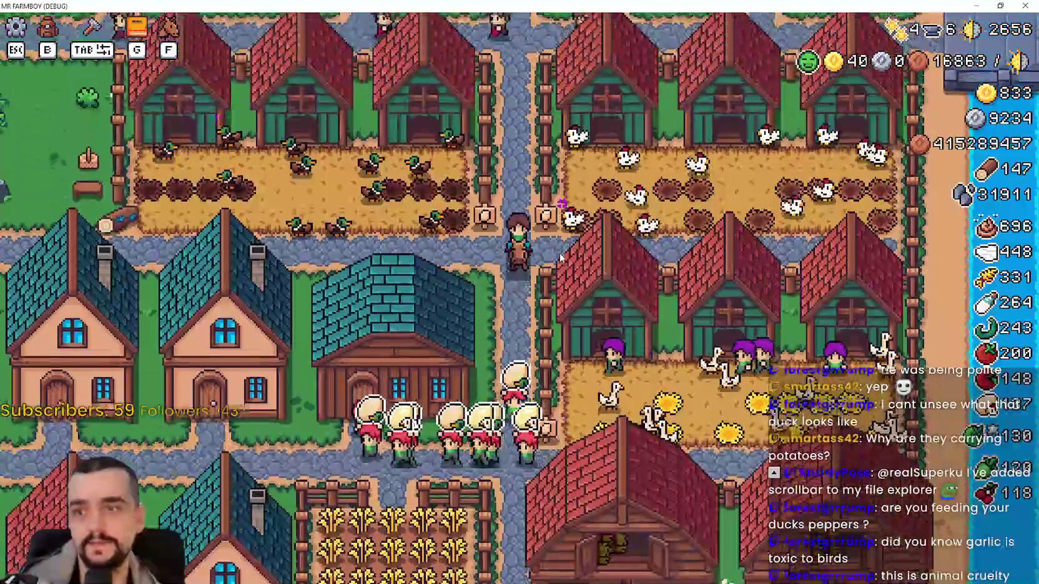
key("s")
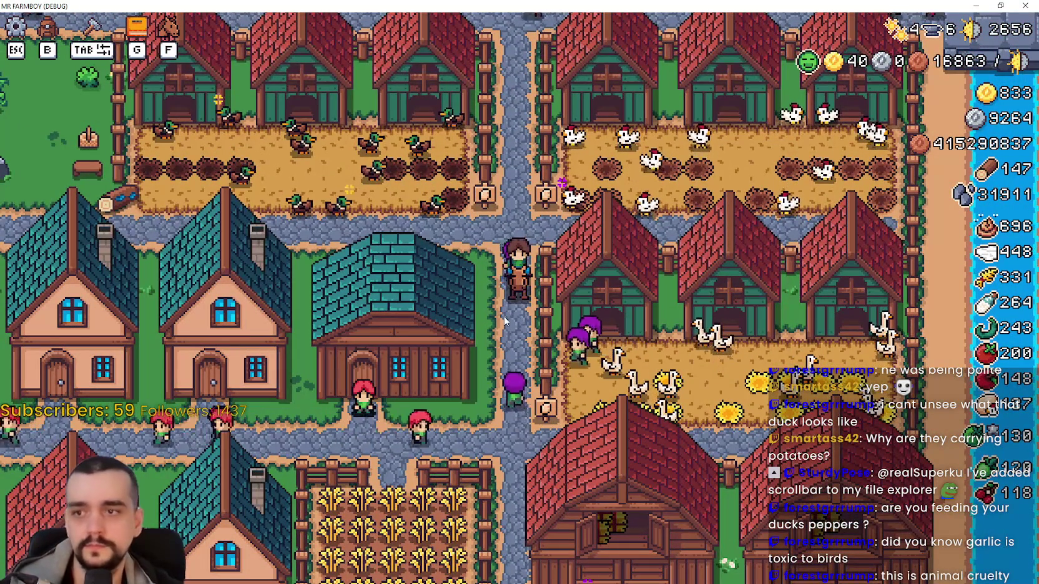
key("w")
Ride to the crossroads and bring up the Advancements window on its Workers page
key("a")
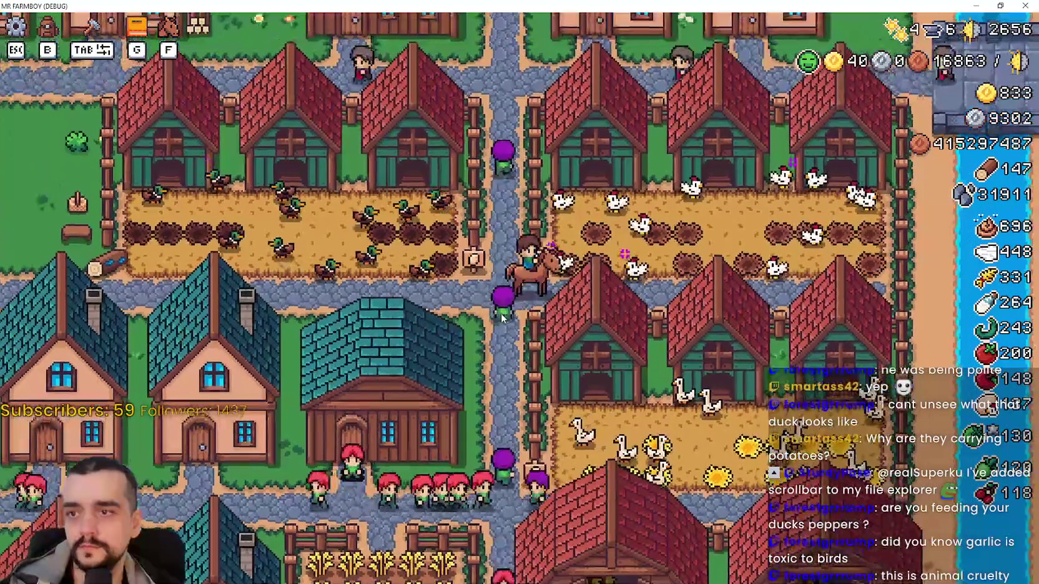
scroll(501, 318, "up", 2)
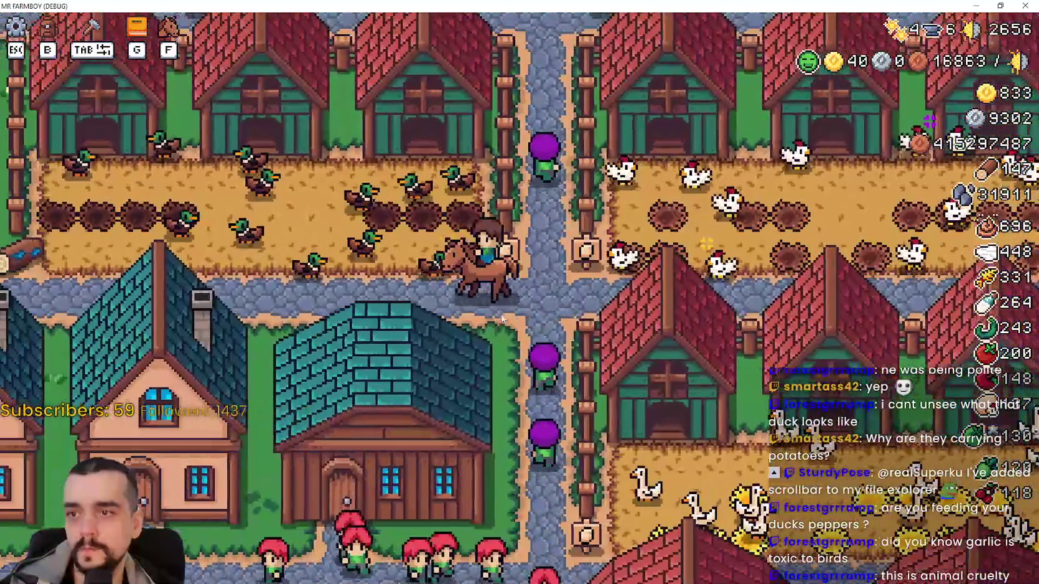
key("d")
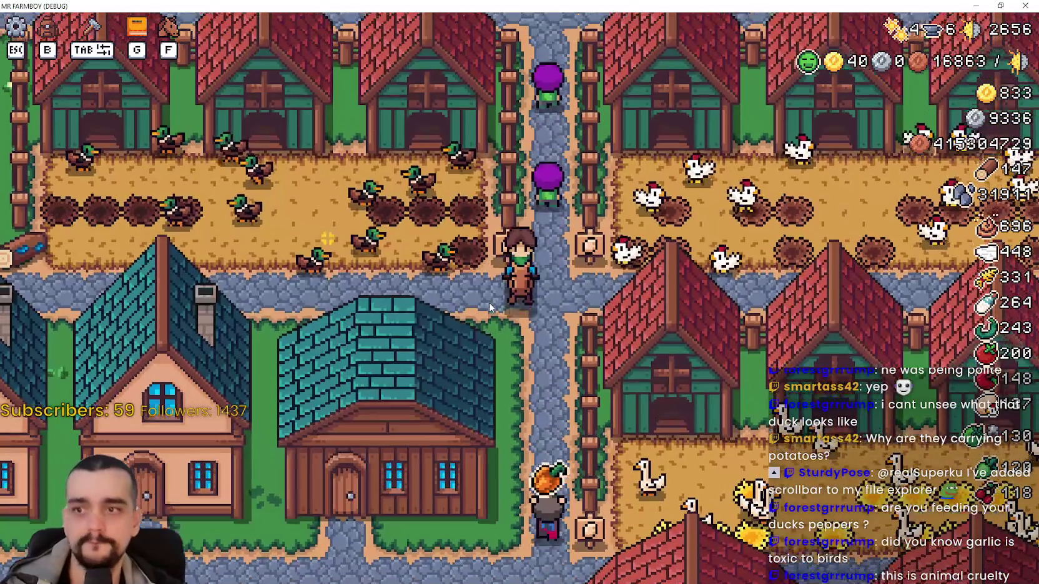
key("g")
left_click(369, 124)
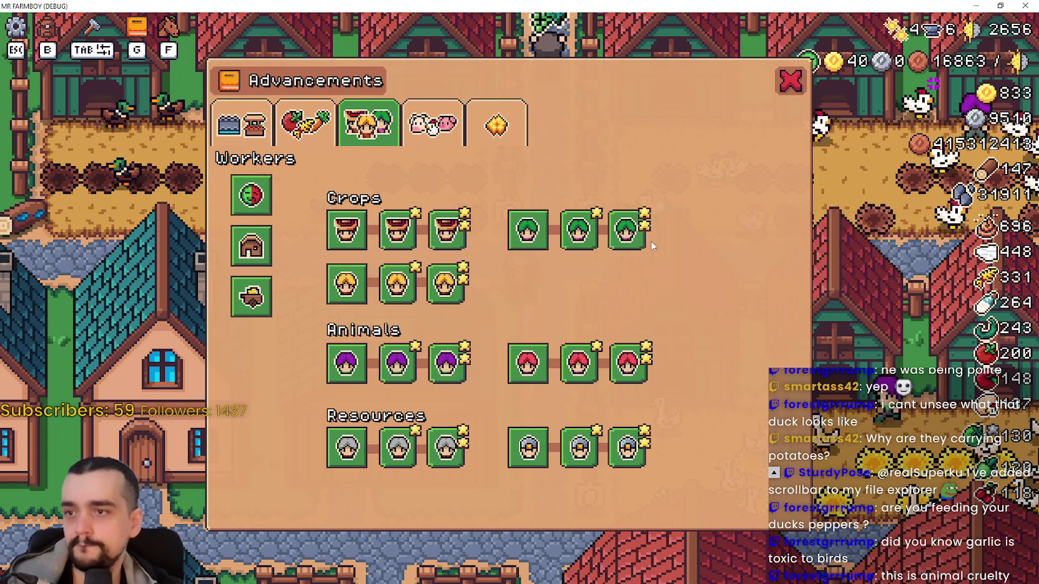
Look over the Crops and Land/Buildings advancement pages, then close the Advancements window
left_click(306, 125)
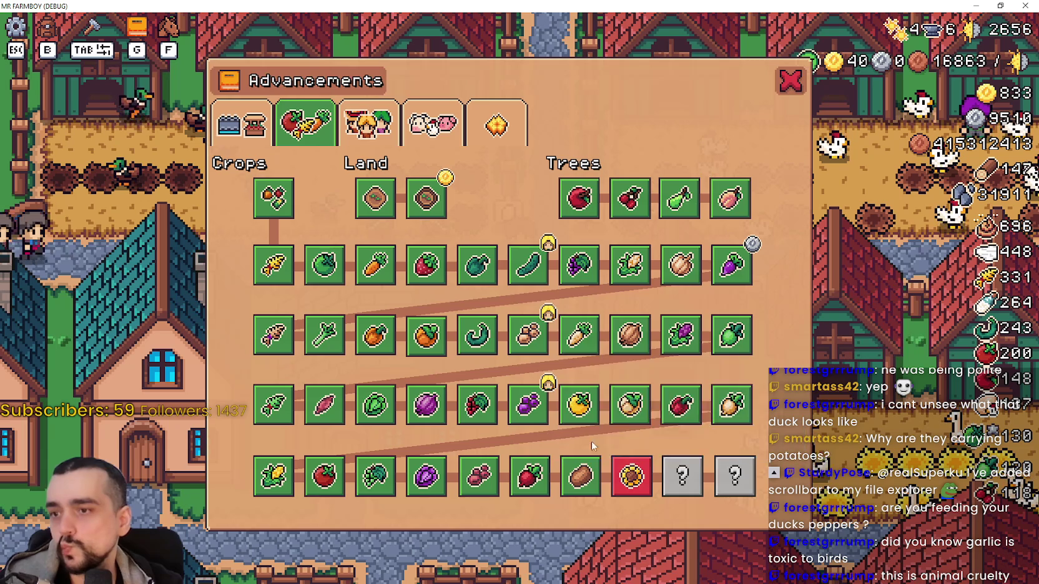
key("q")
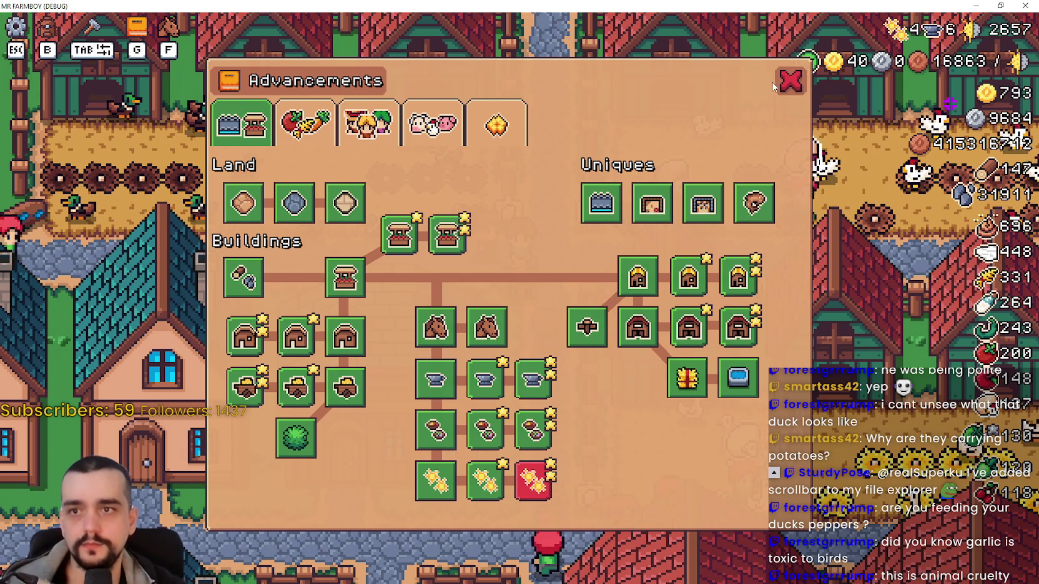
key("Escape")
Ride through town over to the Blacksmith
scroll(666, 345, "up", 3)
key("a")
key("s")
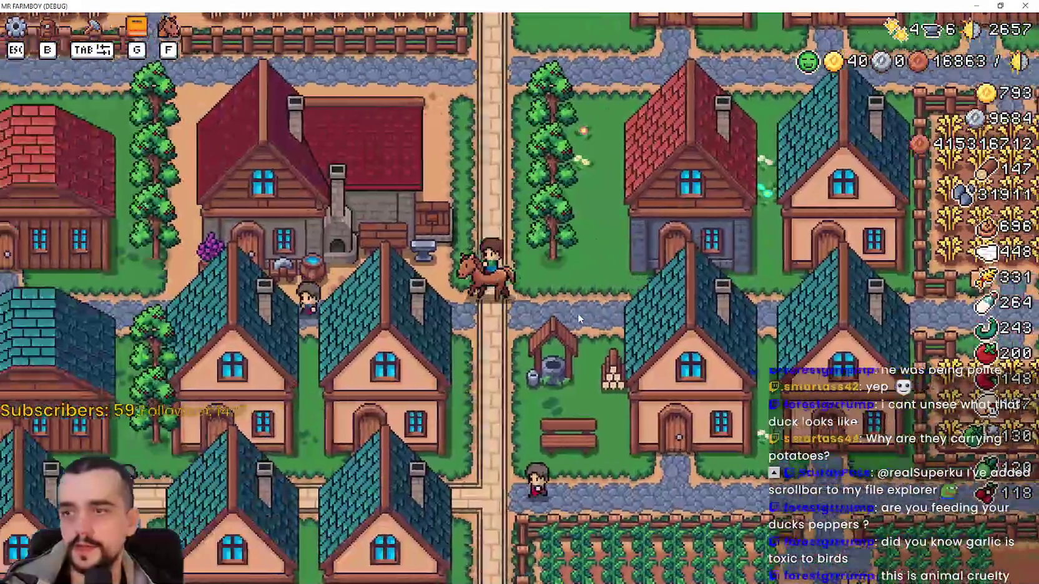
scroll(578, 313, "up", 3)
Open the Blacksmith panel, read the Upgrade 2 and Upgrade 1 costs, then switch to Godot
left_click(737, 327)
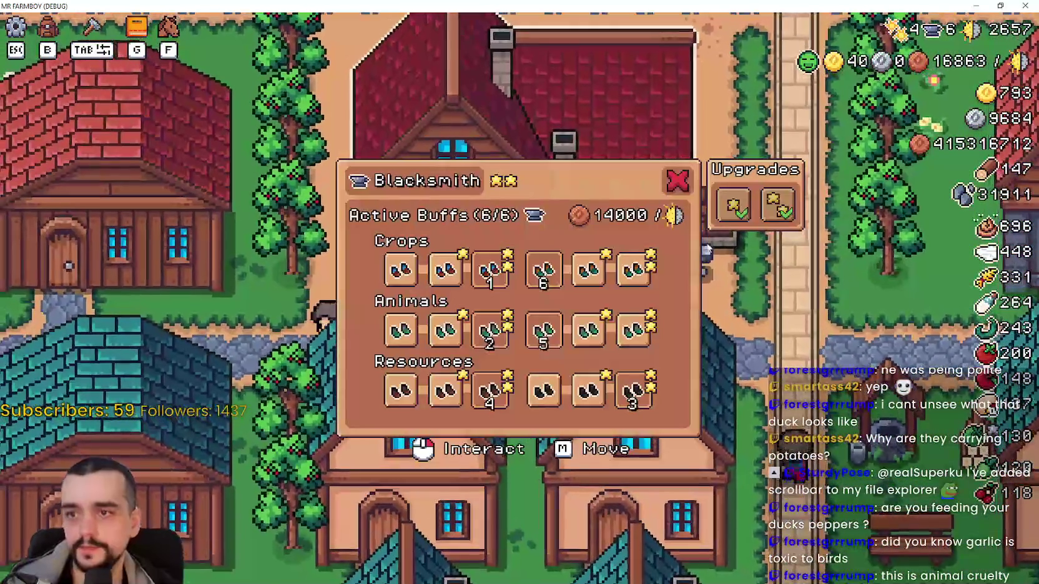
mouse_move(787, 203)
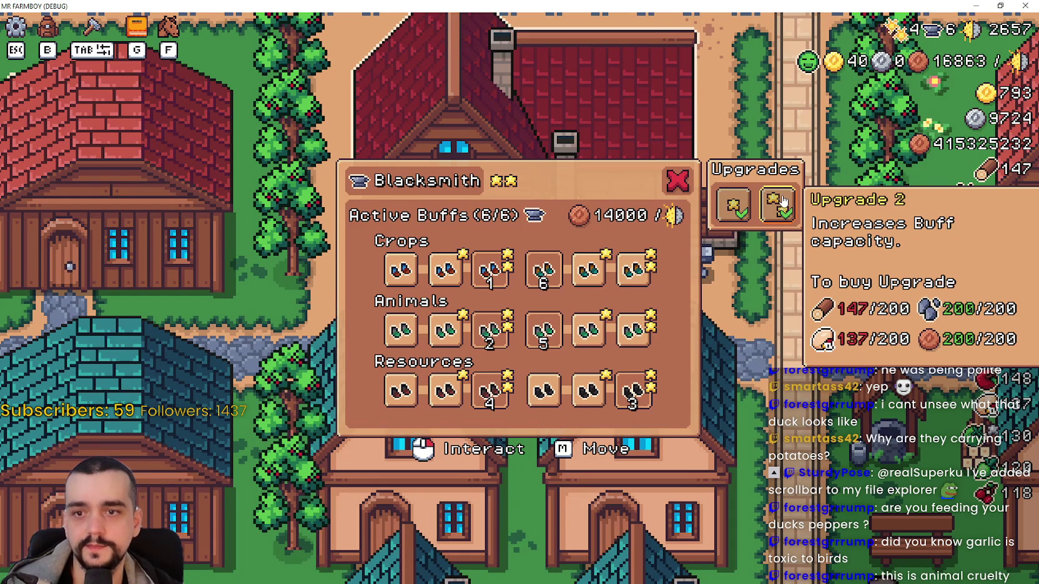
mouse_move(728, 200)
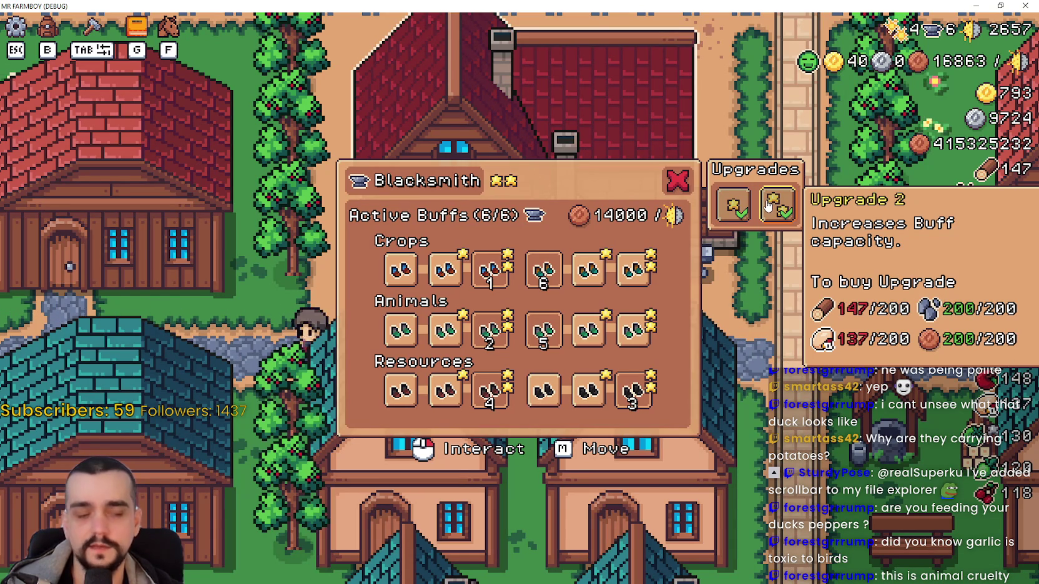
key("alt+Tab")
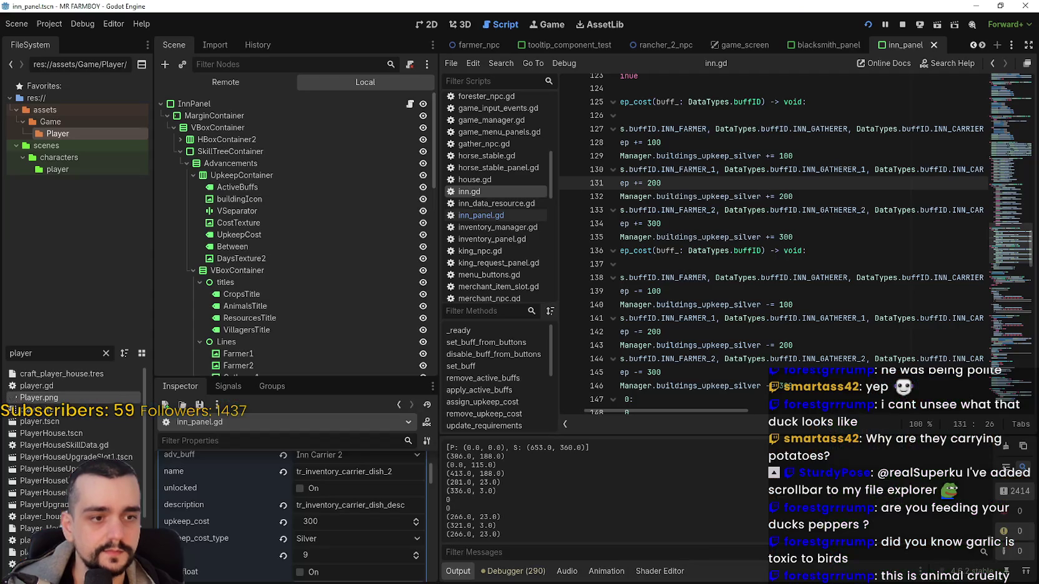
Filter the FileSystem for 'b' and open the Blacksmith.tscn scene
left_click_drag(42, 344, 37, 349)
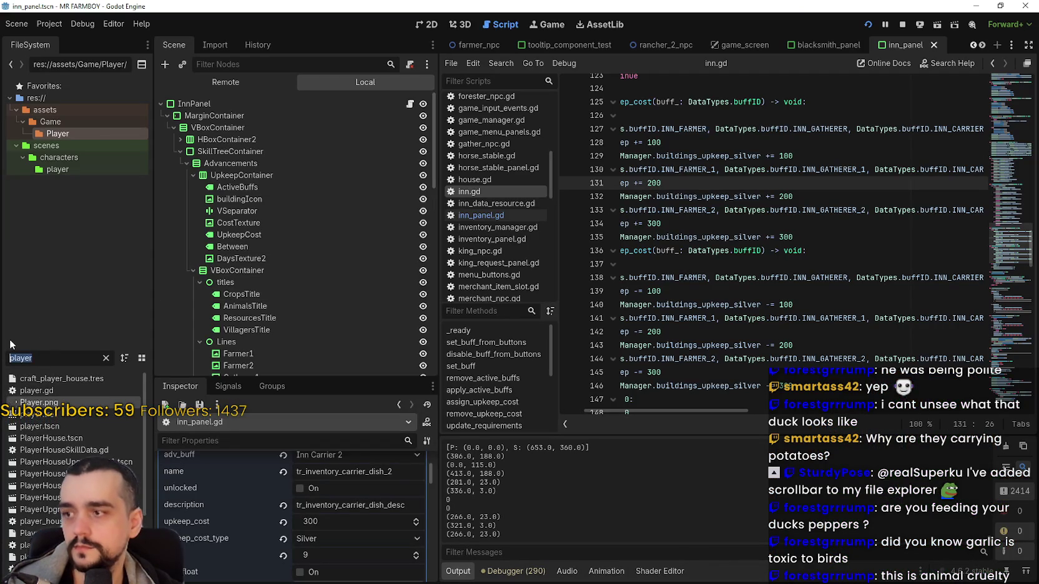
type("black")
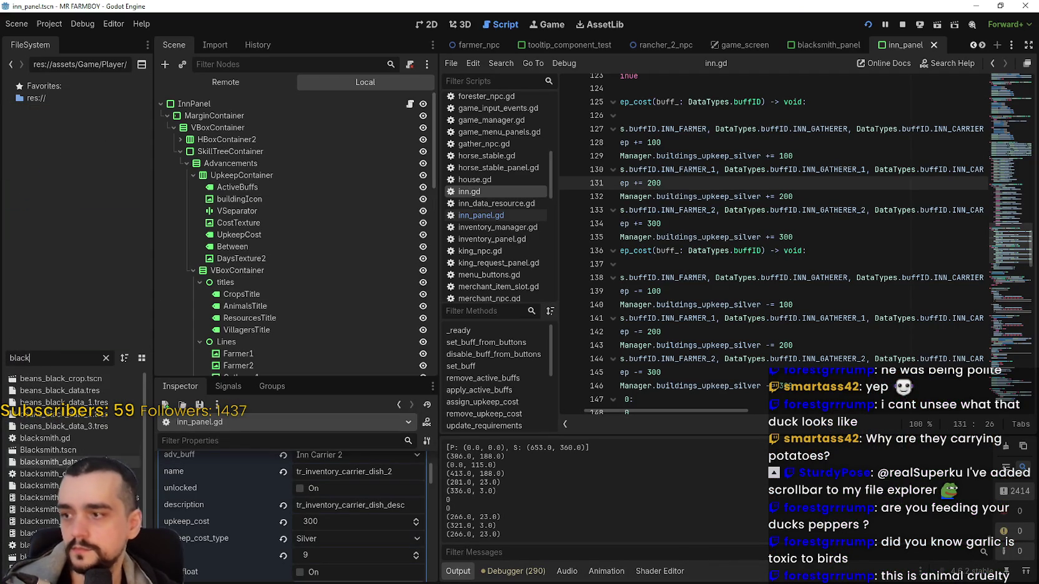
double_click(98, 450)
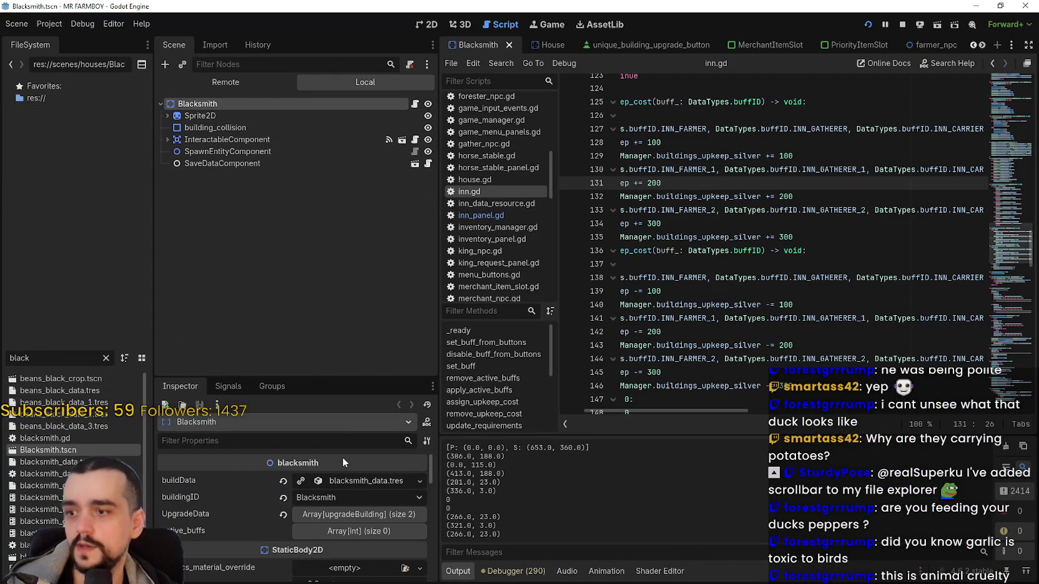
Enlarge the Inspector and expand UpgradeData > element 0 > upgrade_requirments
left_click_drag(325, 375, 324, 232)
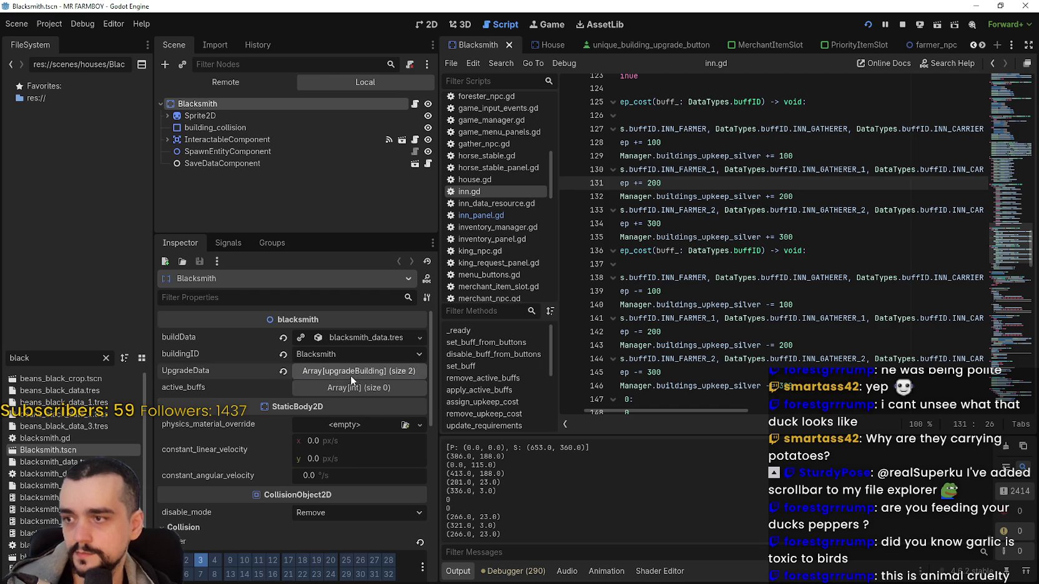
left_click(351, 376)
left_click(347, 407)
scroll(346, 490, "down", 5)
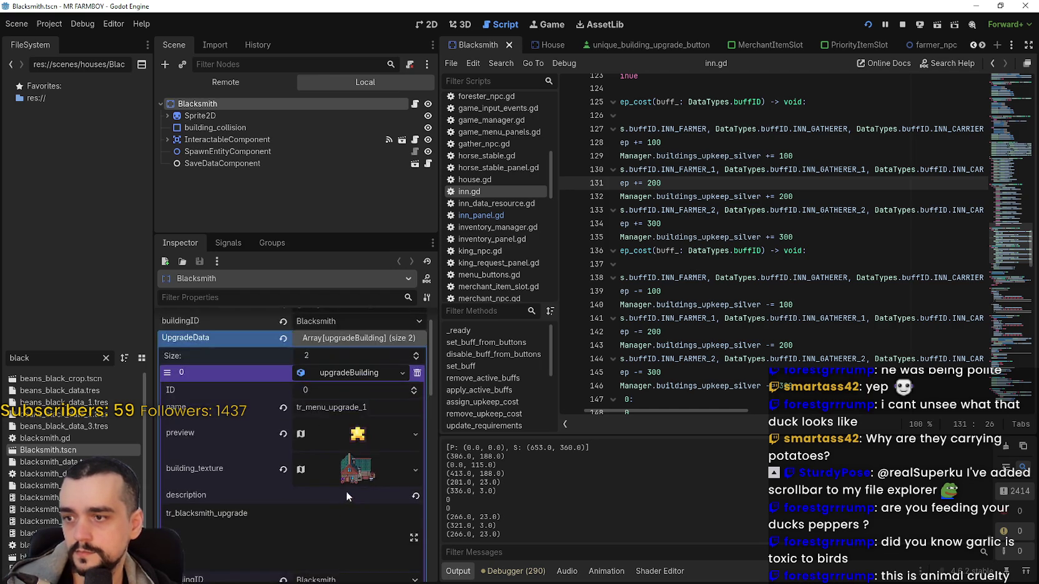
left_click(357, 513)
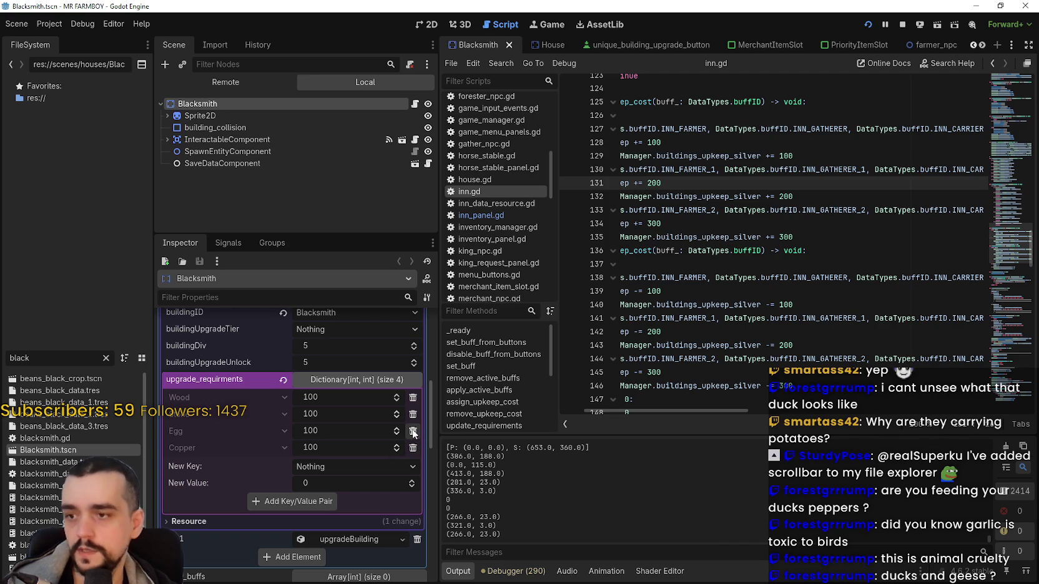
Add a Duck Egg requirement of 100 to the Blacksmith's first upgrade
left_click(333, 466)
scroll(366, 425, "down", 8)
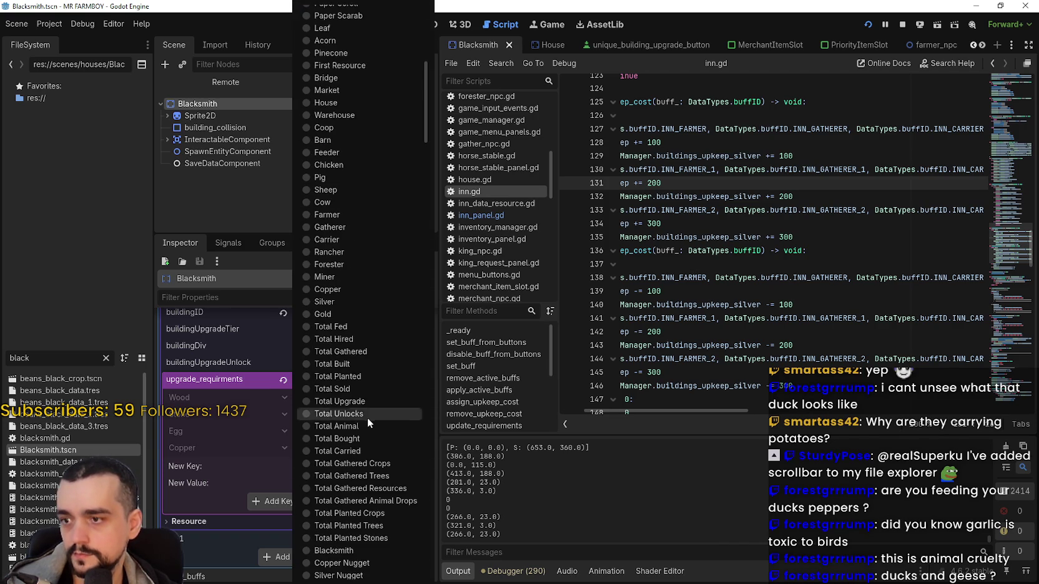
scroll(366, 418, "down", 5)
scroll(367, 417, "down", 7)
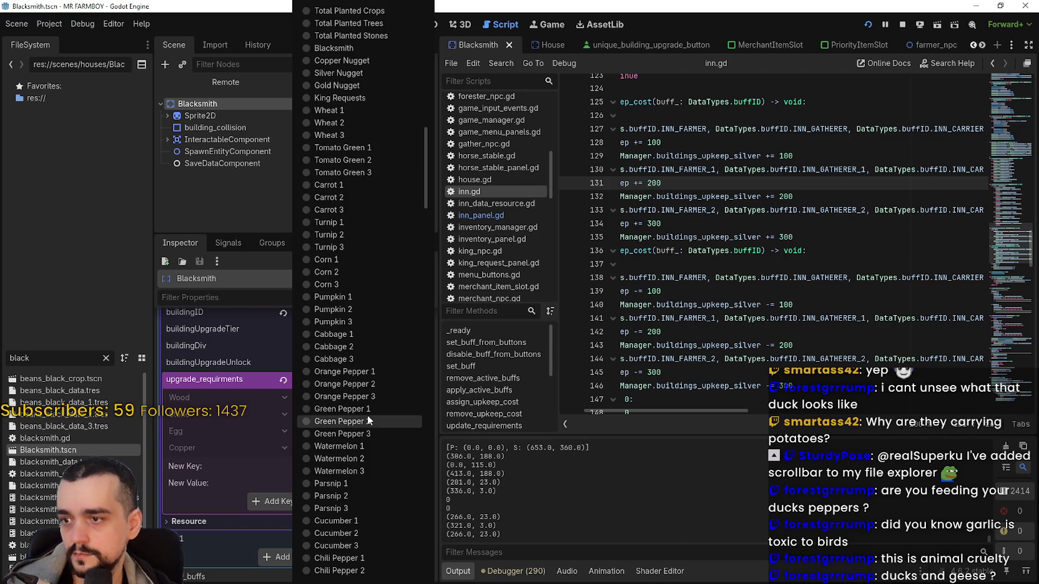
scroll(396, 400, "up", 14)
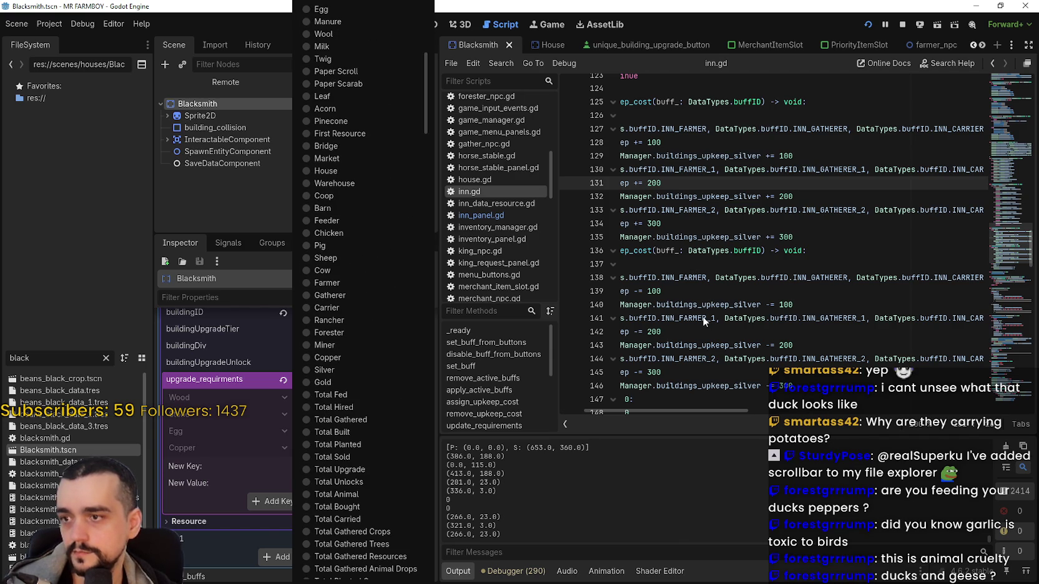
scroll(375, 306, "down", 2)
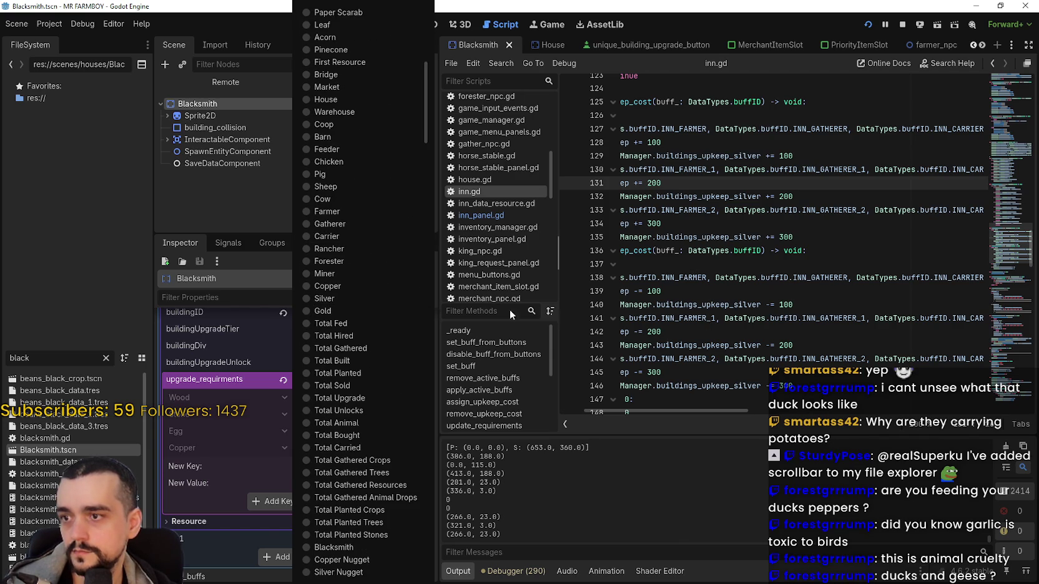
scroll(361, 309, "down", 2)
scroll(365, 471, "down", 20)
scroll(365, 471, "down", 20)
scroll(364, 463, "down", 20)
scroll(365, 450, "down", 15)
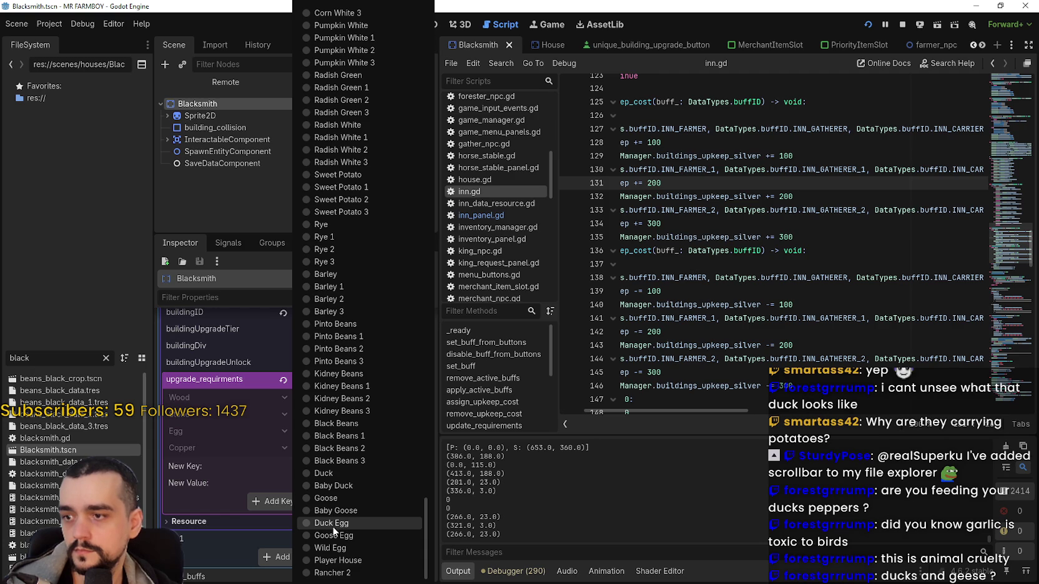
left_click(334, 531)
left_click(339, 486)
type("1")
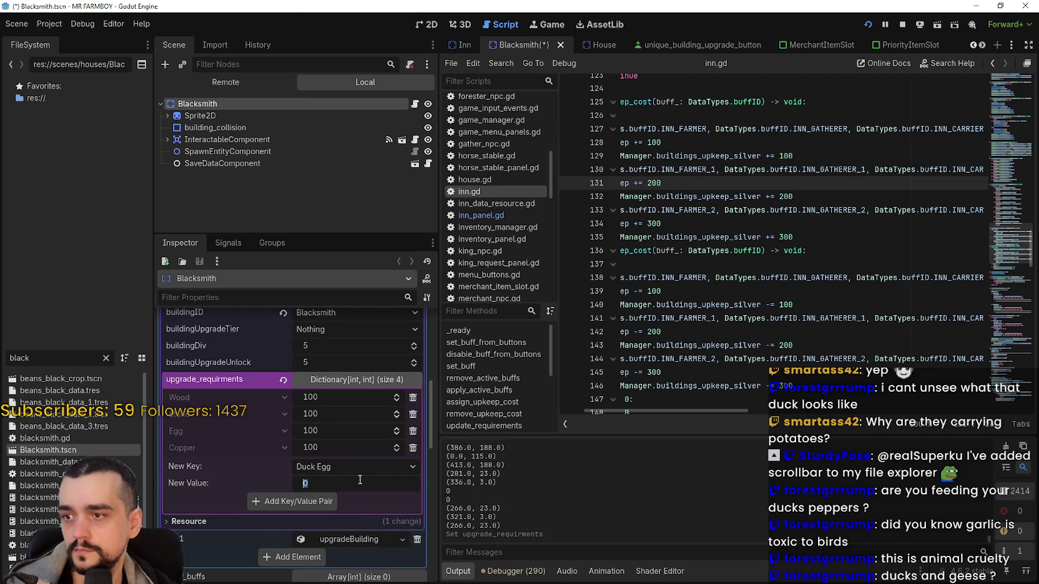
type("00")
key("Return")
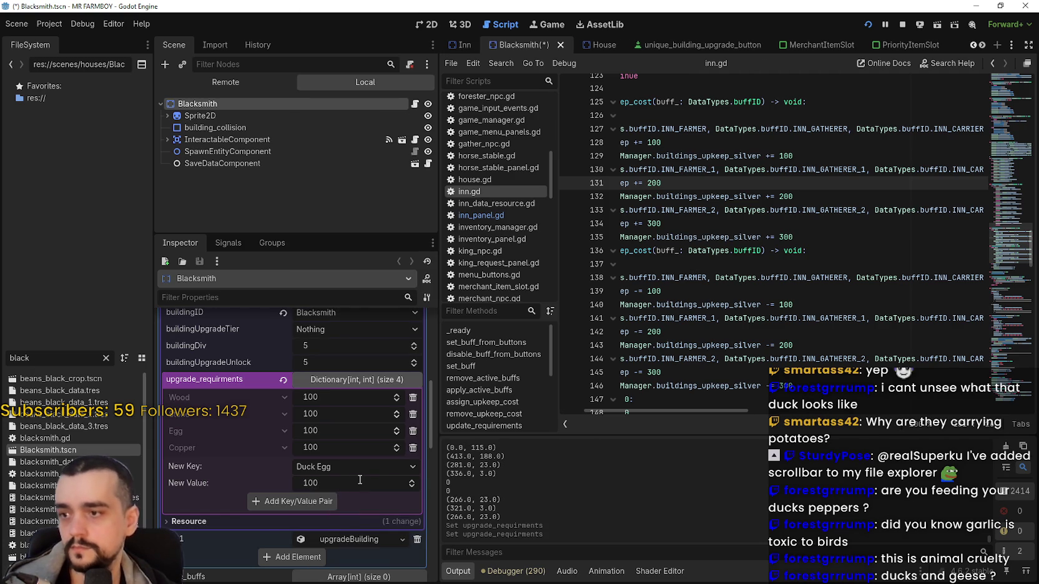
left_click(314, 505)
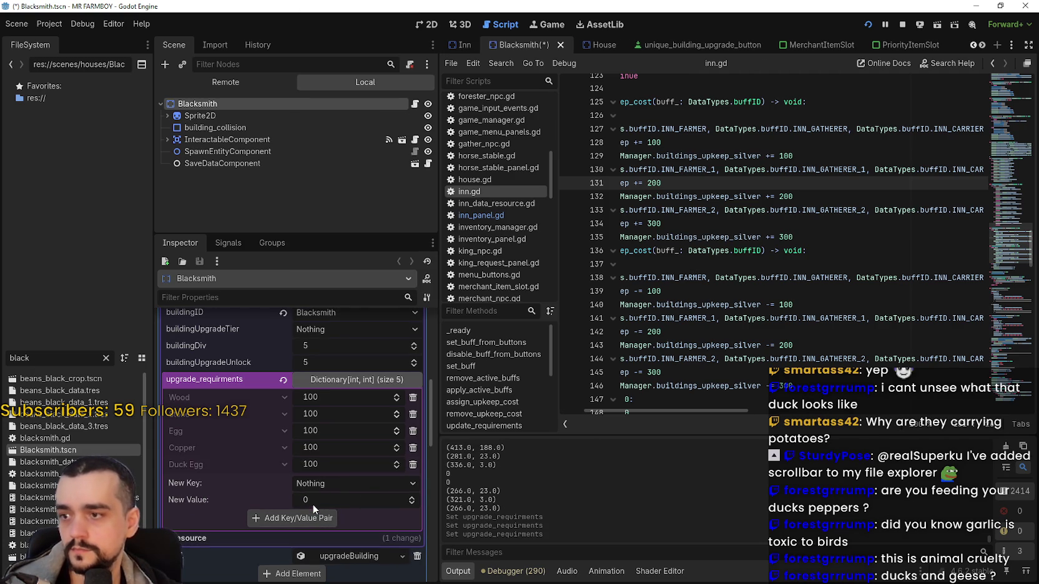
Remove the Egg requirement and save the Blacksmith scene
left_click(412, 431)
key("ctrl+s")
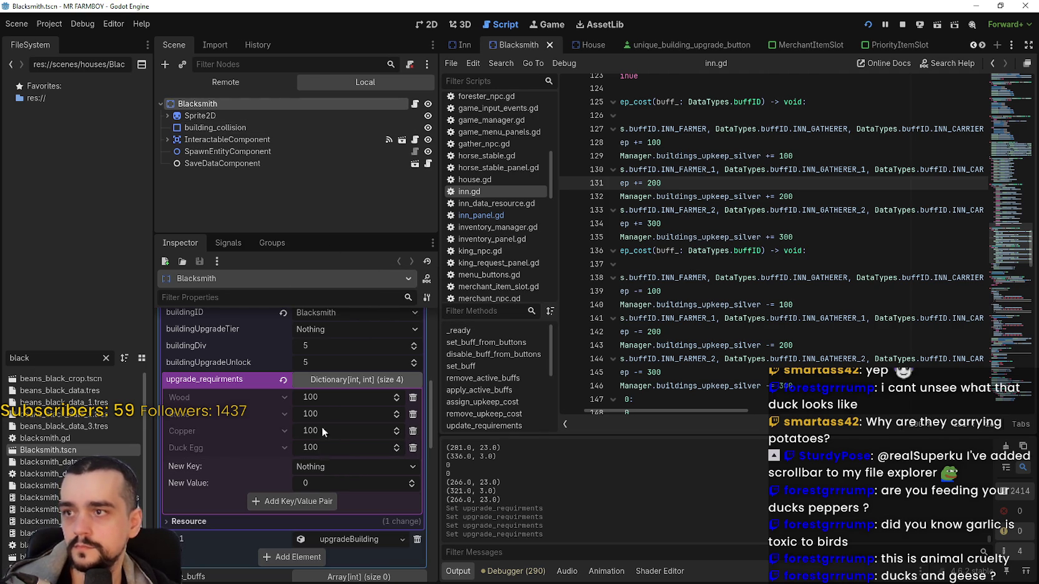
left_click(344, 380)
left_click(340, 415)
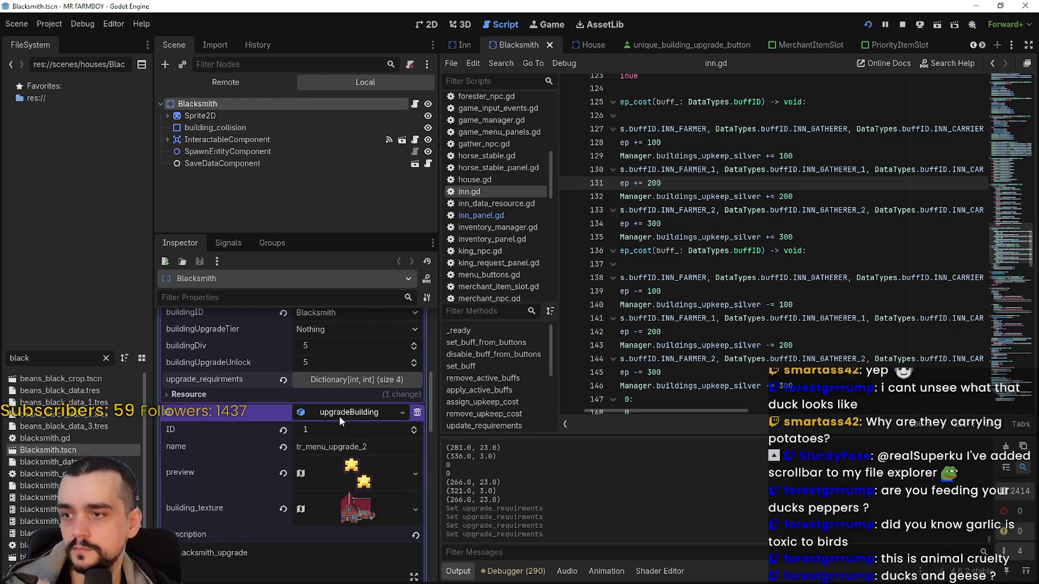
Expand the second upgrade's requirements and remove its Egg entry
scroll(338, 487, "down", 3)
scroll(337, 479, "down", 1)
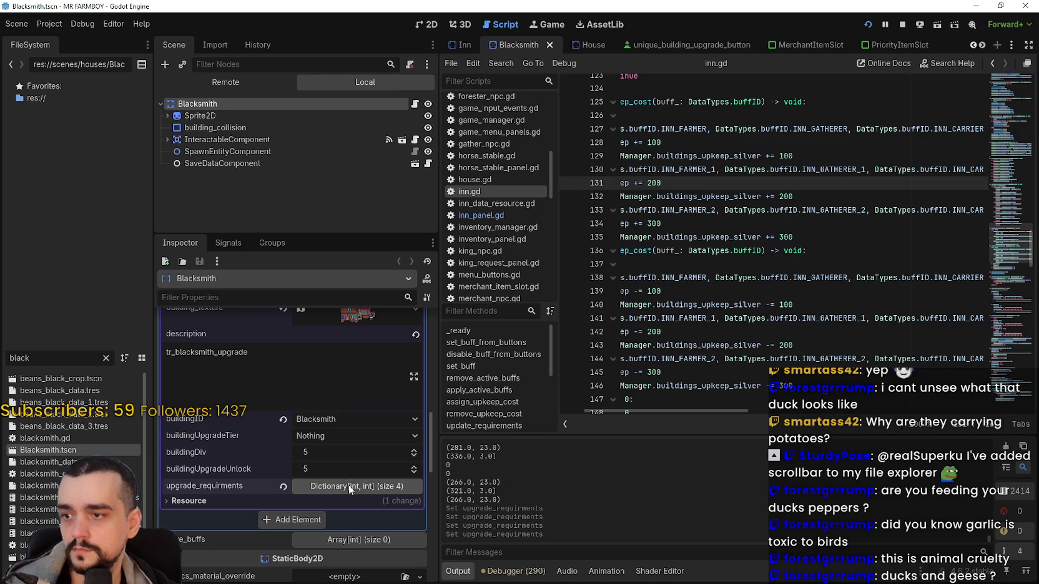
left_click(349, 485)
scroll(331, 478, "down", 3)
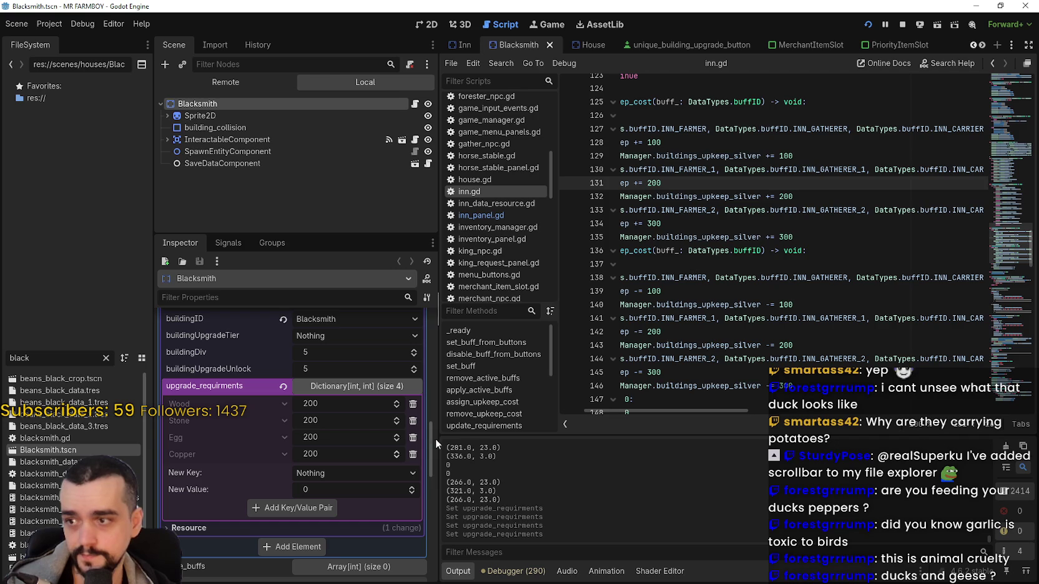
left_click(412, 439)
Add a Goose Egg requirement of 100 to the second upgrade and save
left_click(324, 460)
scroll(352, 500, "down", 10)
mouse_move(422, 188)
left_mouse_down()
mouse_move(444, 409)
mouse_move(431, 558)
left_mouse_up()
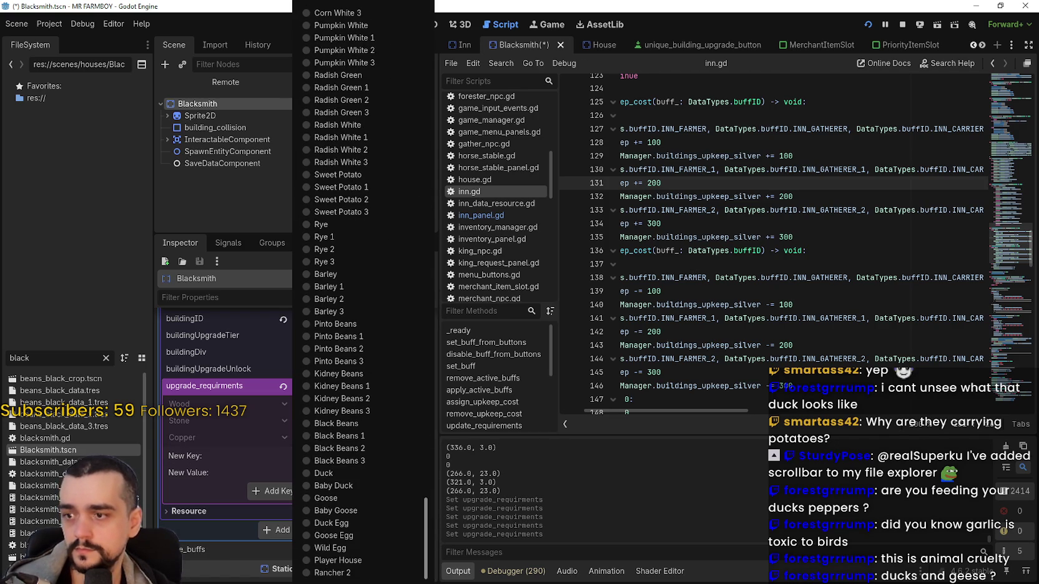
left_click(330, 538)
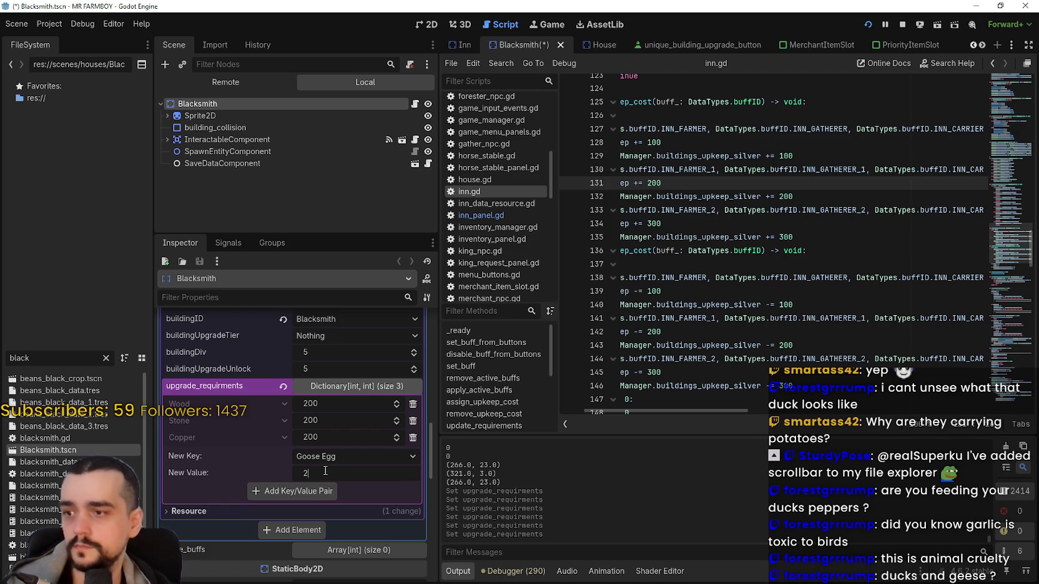
left_click(310, 487)
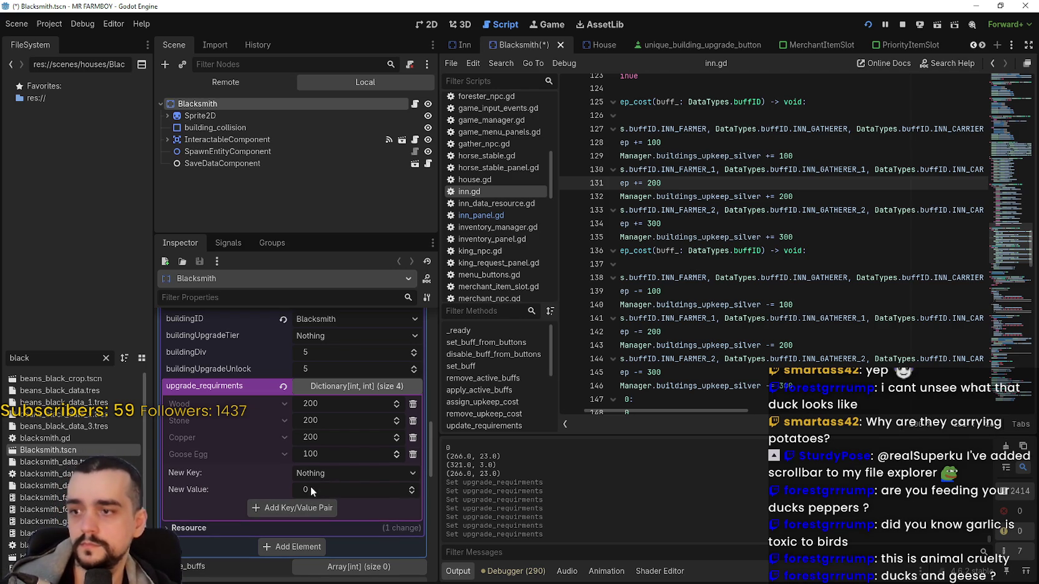
key("ctrl+s")
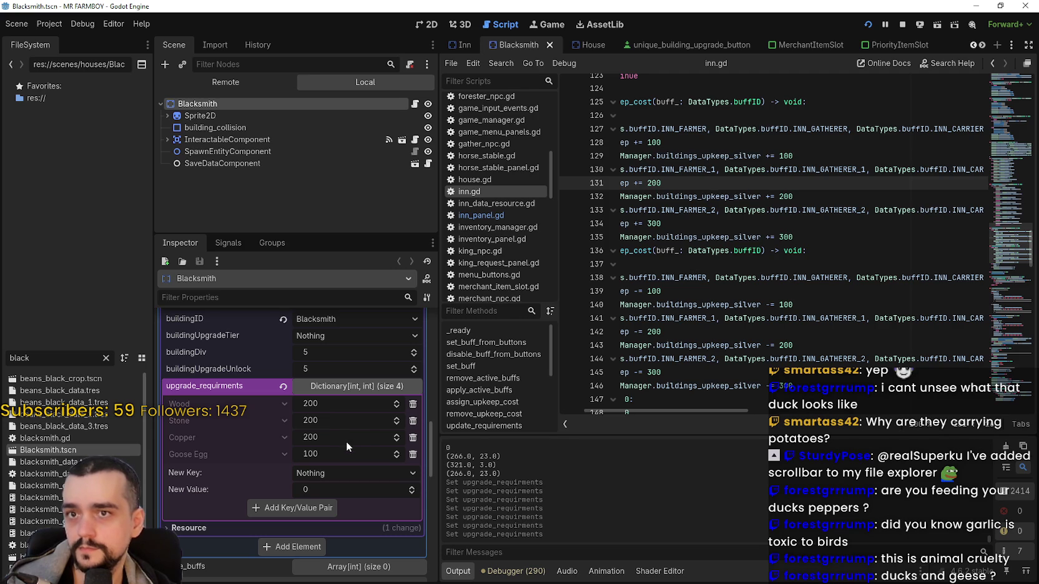
Set Copper to 5000 for upgrade two and 1000 for upgrade one, saving each
left_click(329, 437)
type("5000")
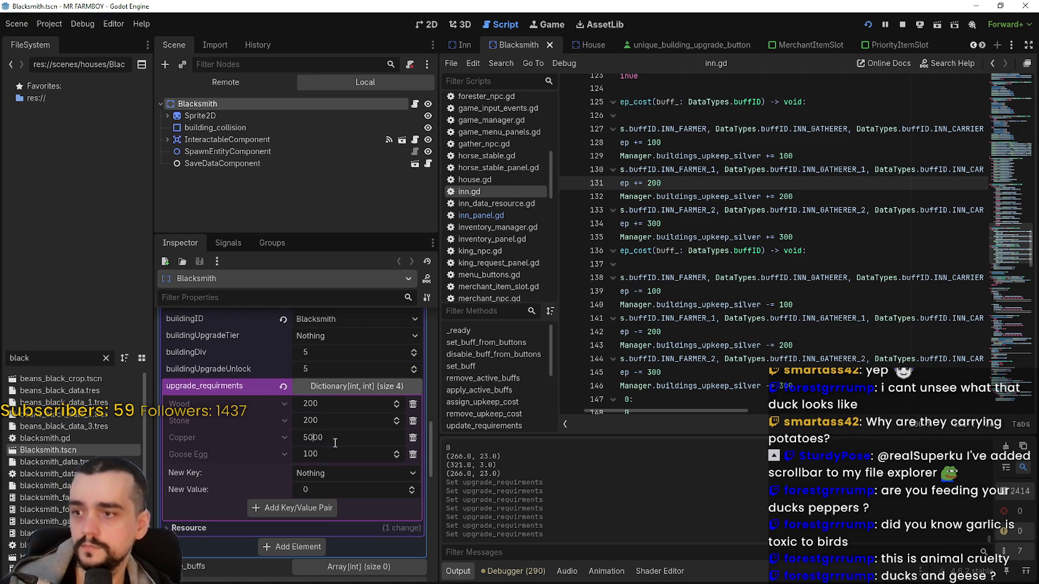
key("ctrl+s")
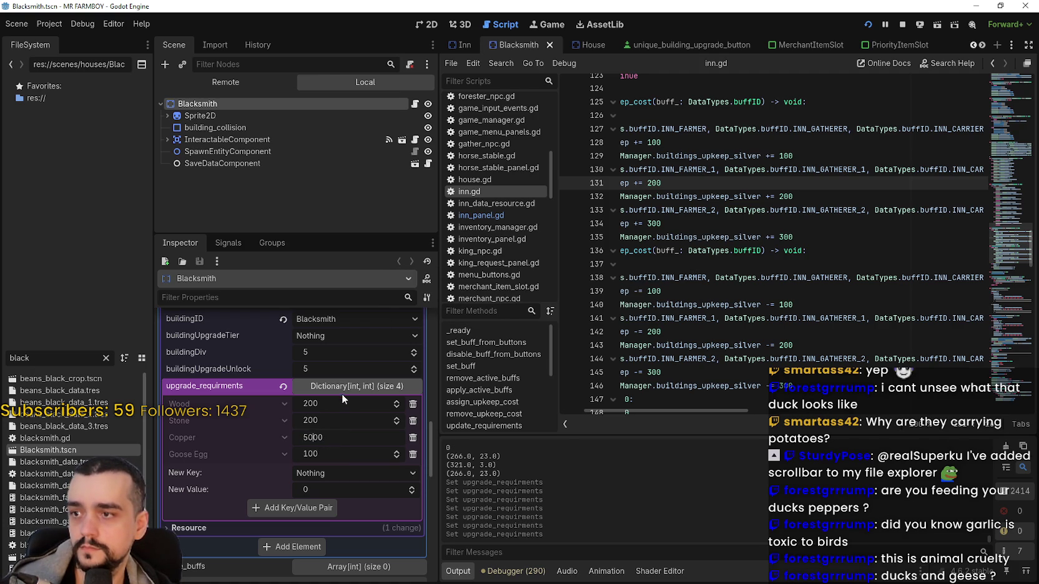
scroll(359, 394, "up", 4)
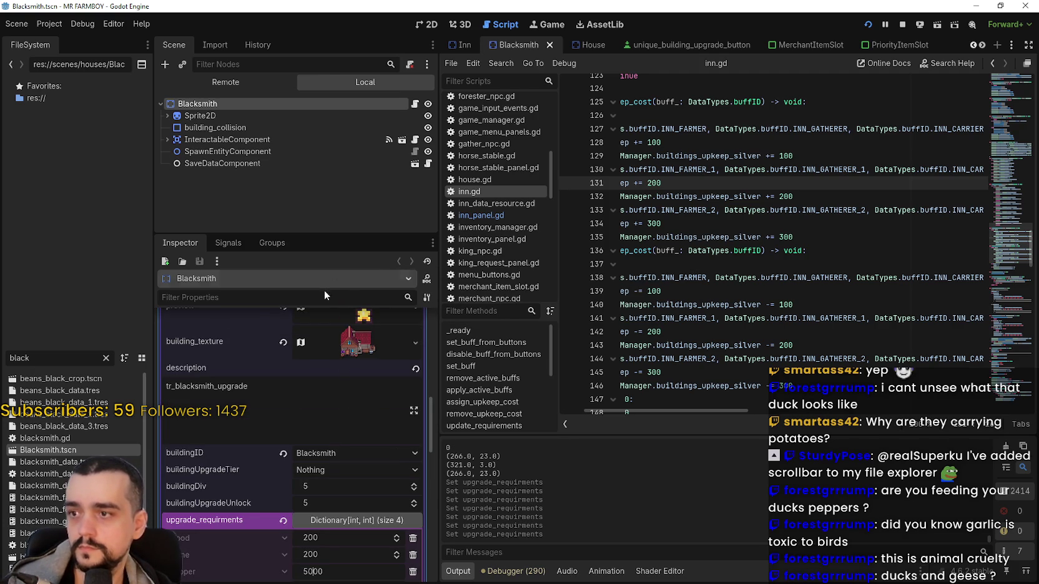
left_click(355, 420)
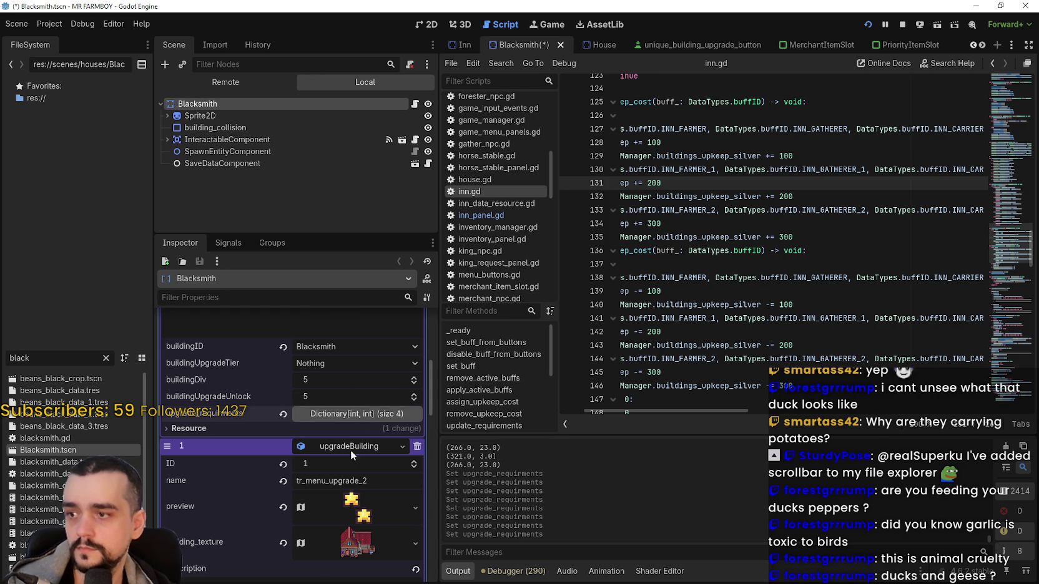
left_click(331, 464)
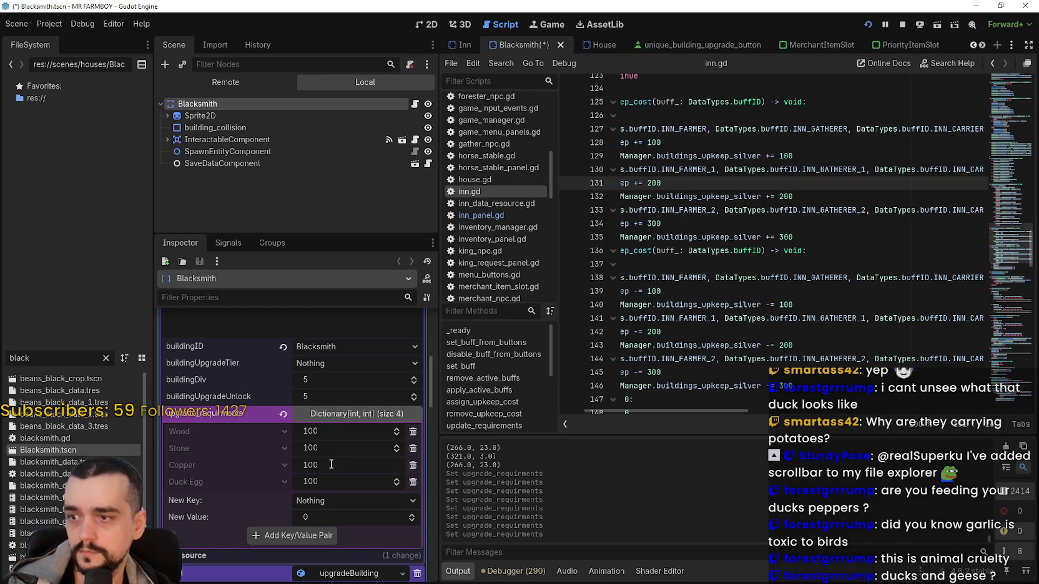
key("Return")
key("ctrl+s")
left_click(347, 415)
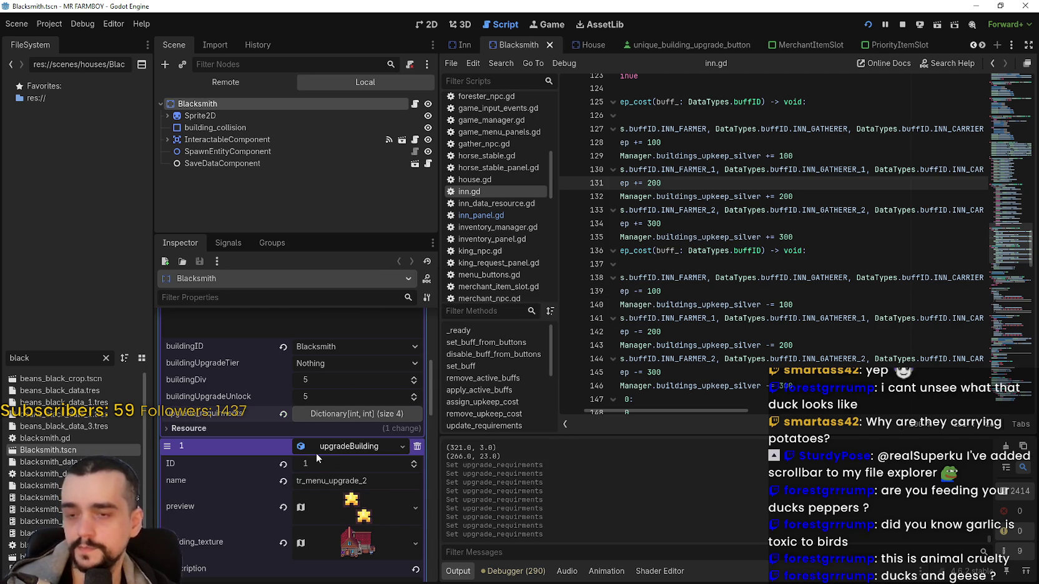
left_click(331, 447)
left_click(764, 251)
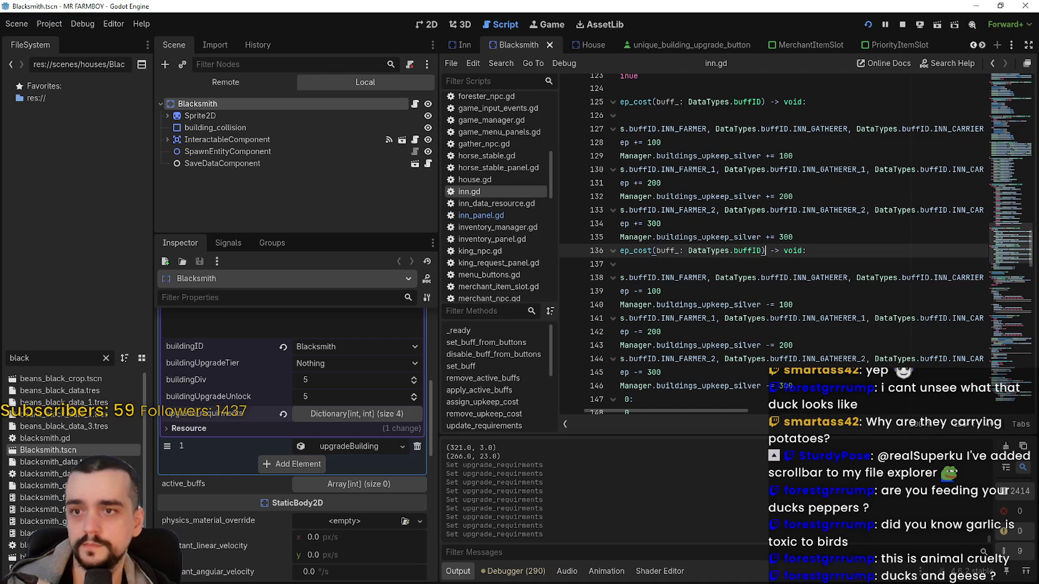
In the game, buy Blacksmith Upgrade 1, check Upgrade 2's 5000 copper cost, then open Advancements
key("alt+Tab")
mouse_move(740, 216)
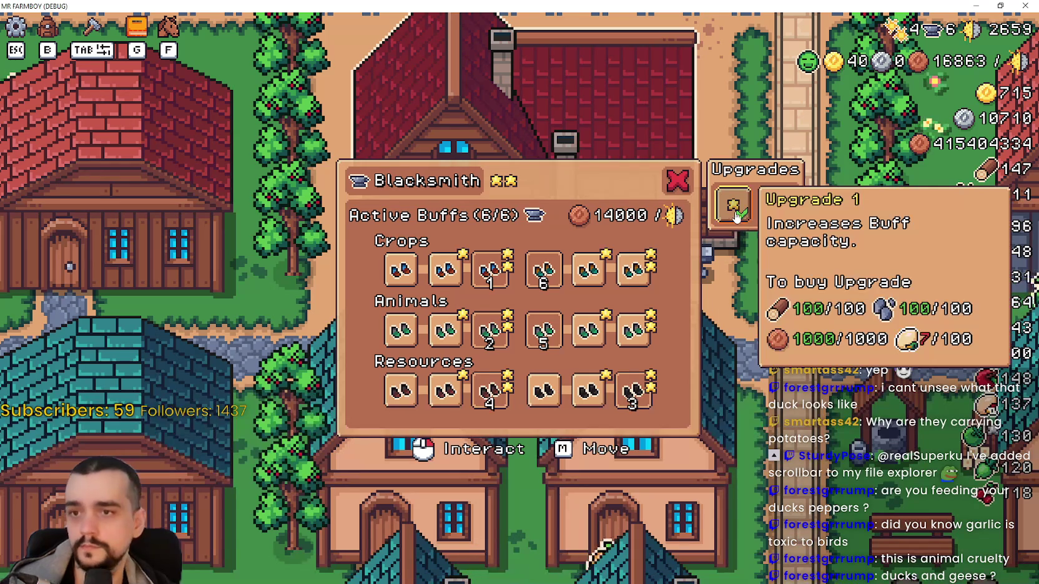
left_click(733, 216)
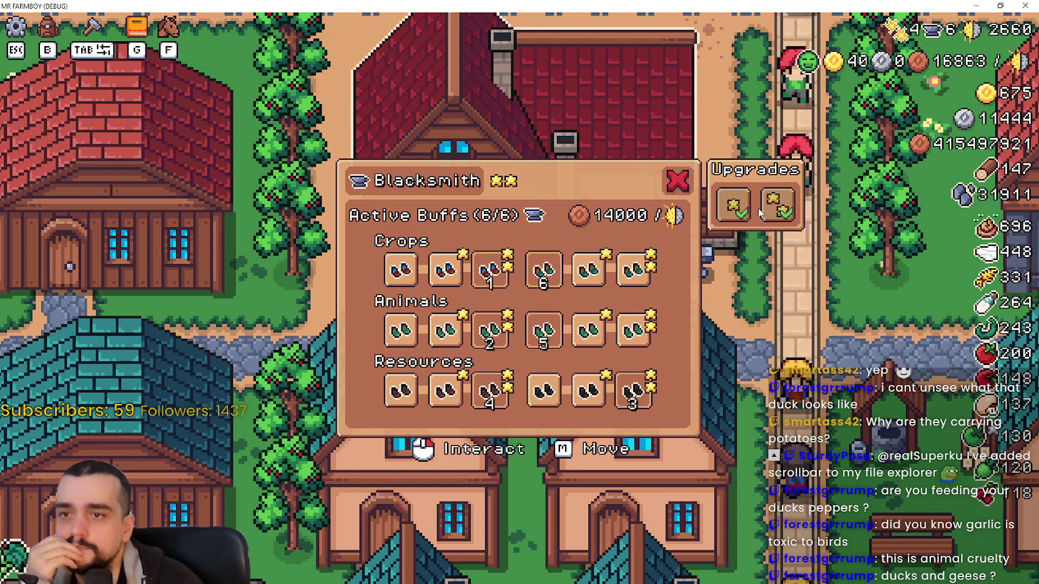
mouse_move(723, 201)
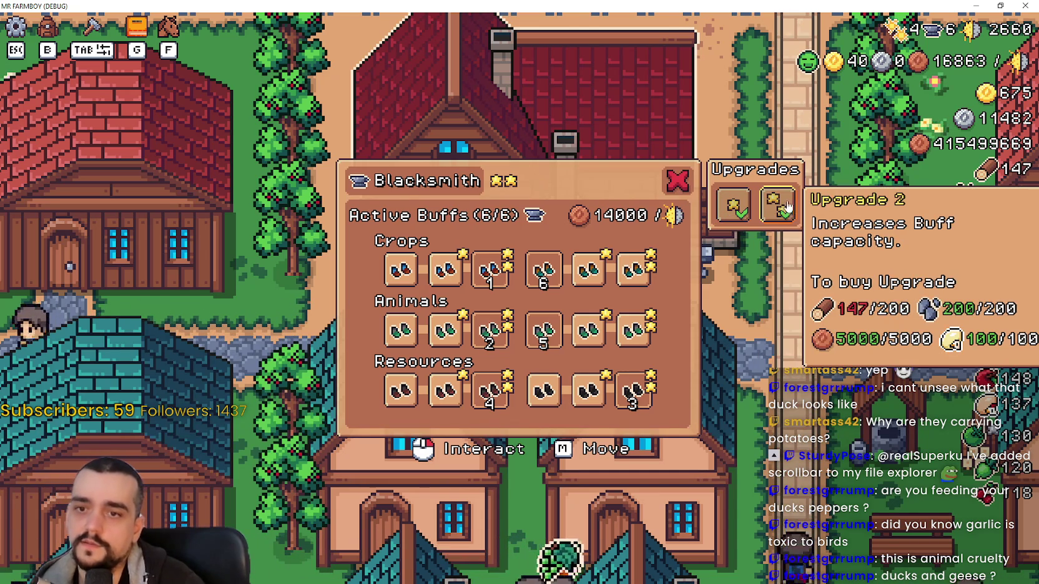
left_click(678, 181)
key("g")
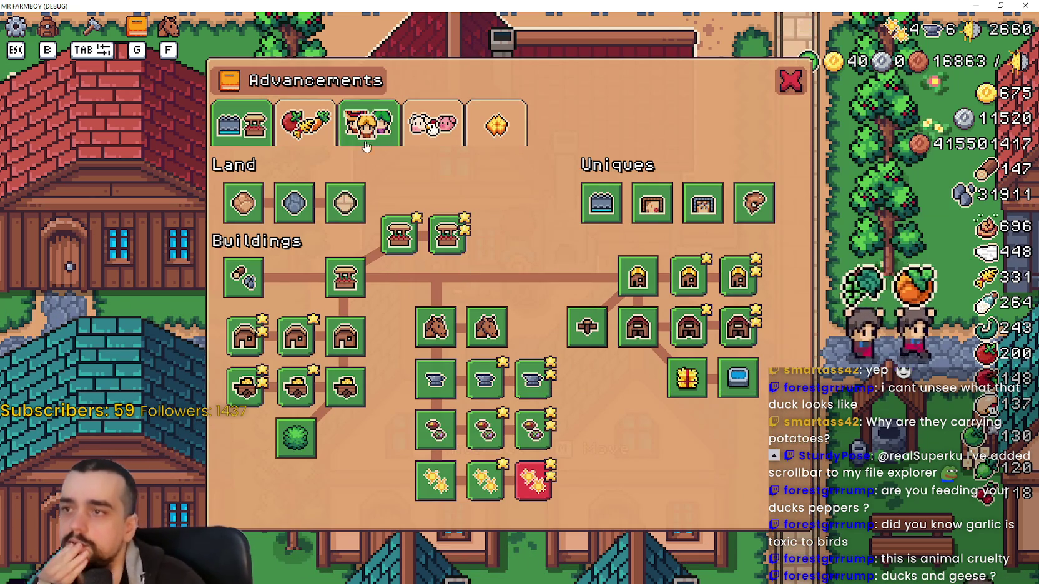
Review the Animals advancements' Coop and Barn upgrades, then close the Advancements window
left_click(433, 124)
mouse_move(406, 363)
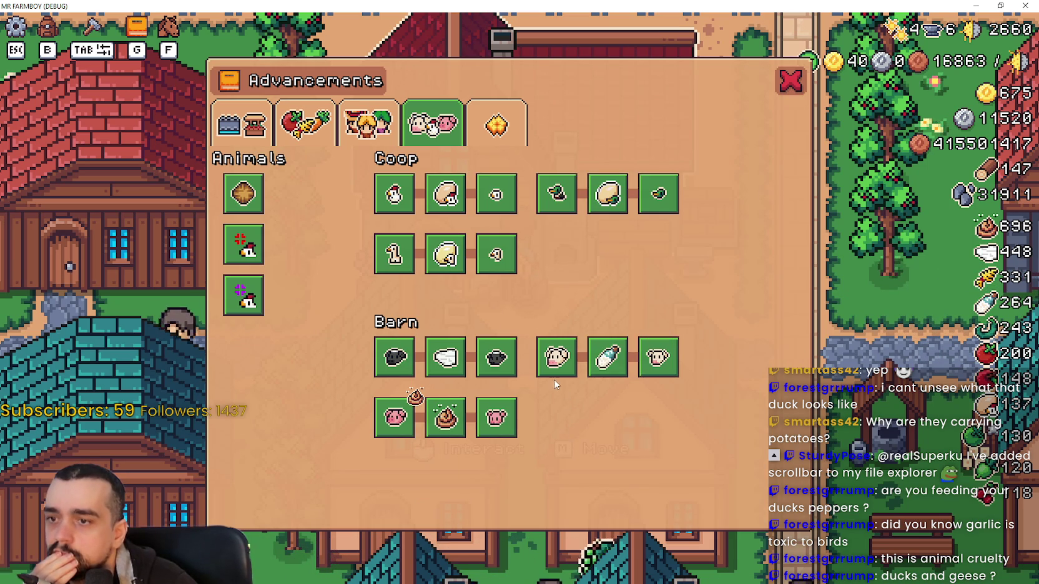
mouse_move(551, 377)
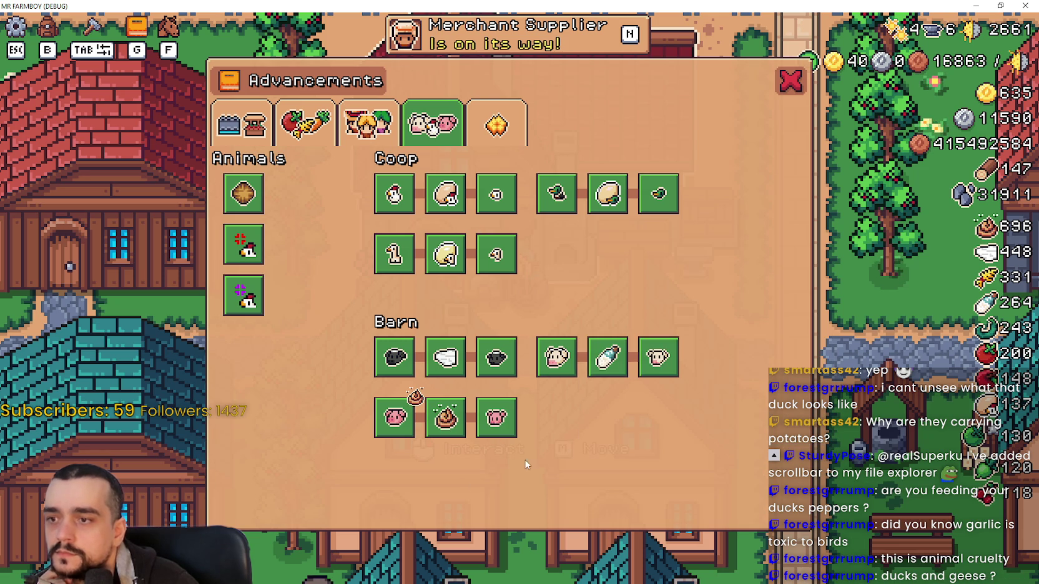
left_click(791, 81)
scroll(586, 230, "down", 4)
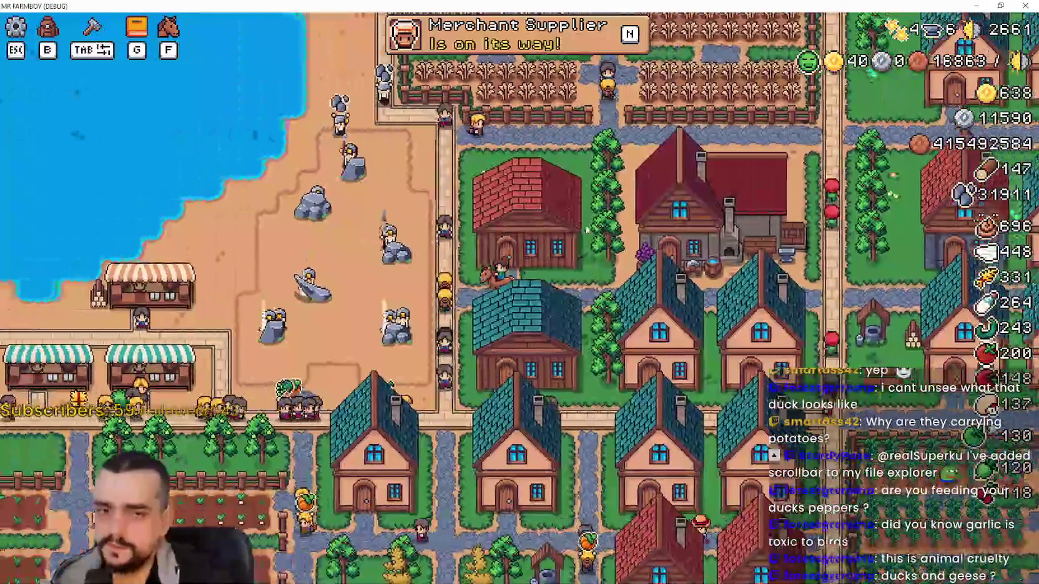
Ride west and south through town to the Inn's front door
key("a")
key("s")
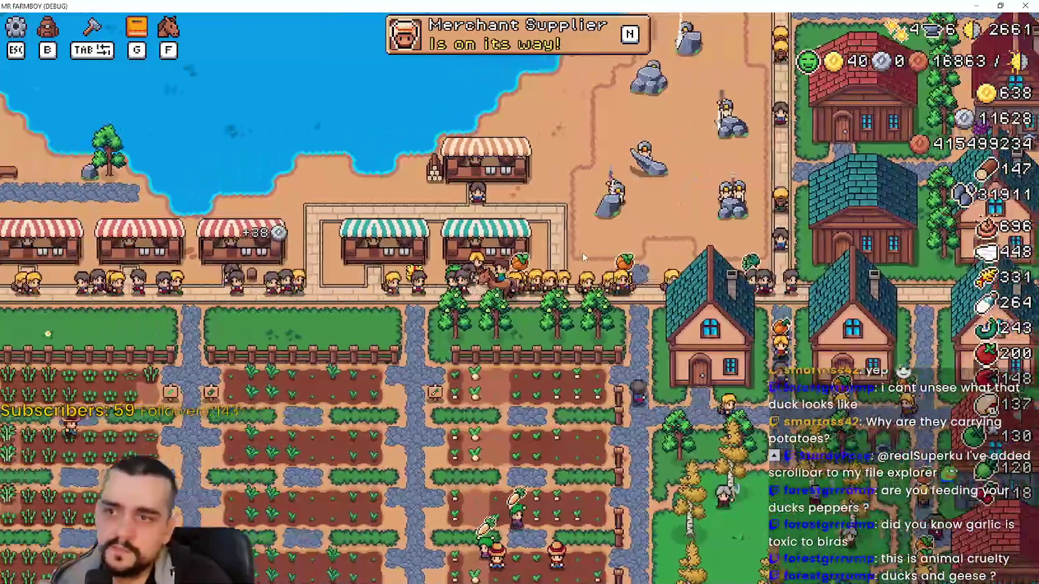
key("a")
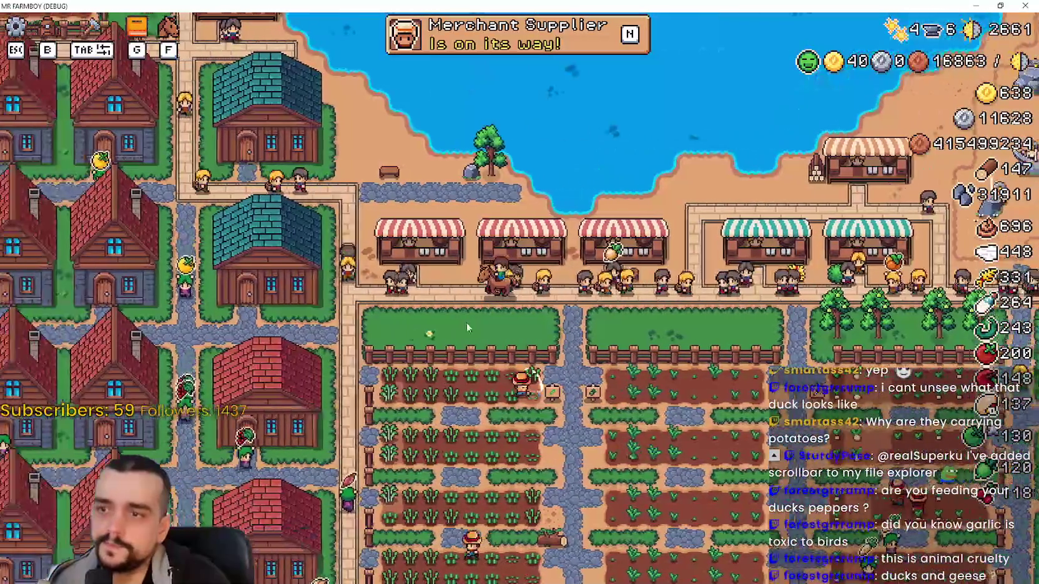
key("a")
key("s")
key("a")
scroll(456, 325, "up", 2)
key("a")
key("s")
key("a")
key("s")
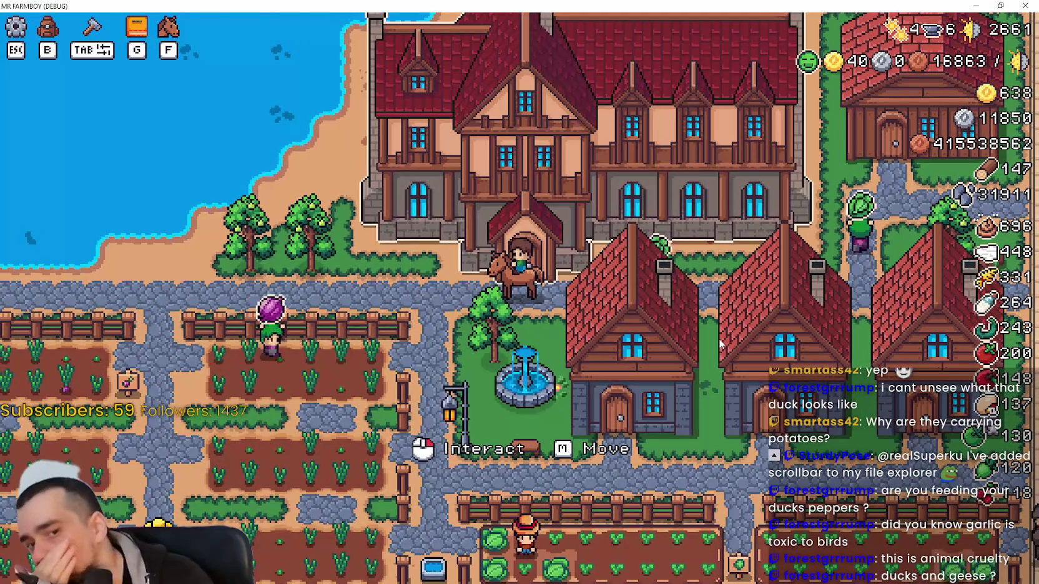
Check the Inn panel and Advancements, pause the game, and search Godot for 'game m'
left_click(719, 338)
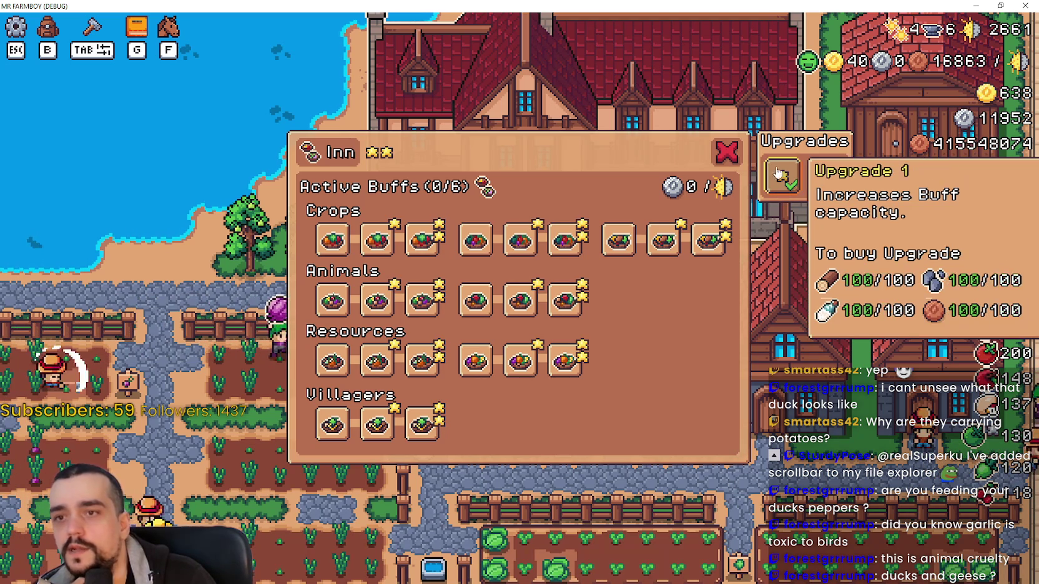
left_click(727, 153)
key("g")
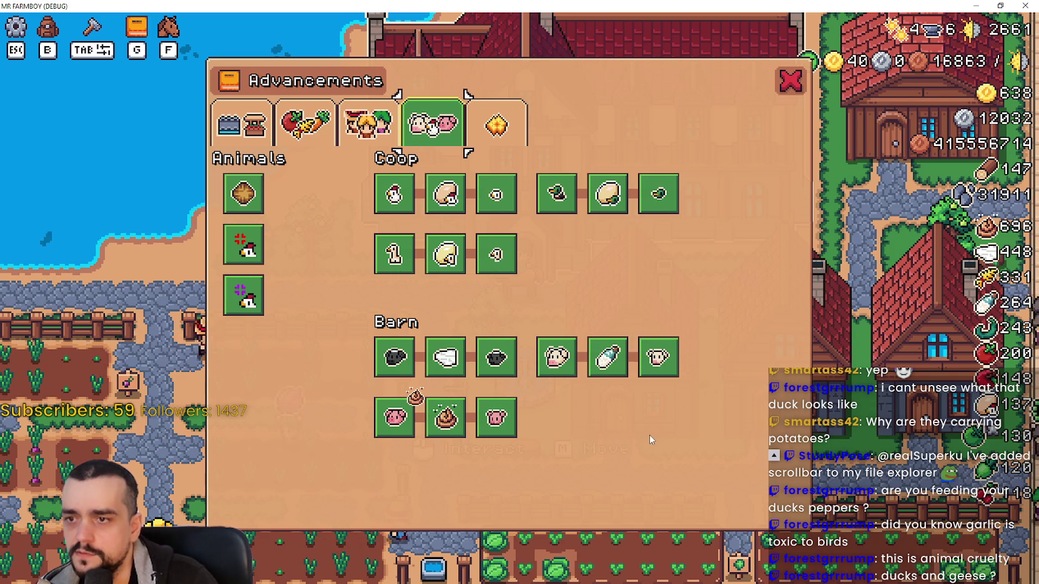
mouse_move(607, 374)
mouse_move(445, 421)
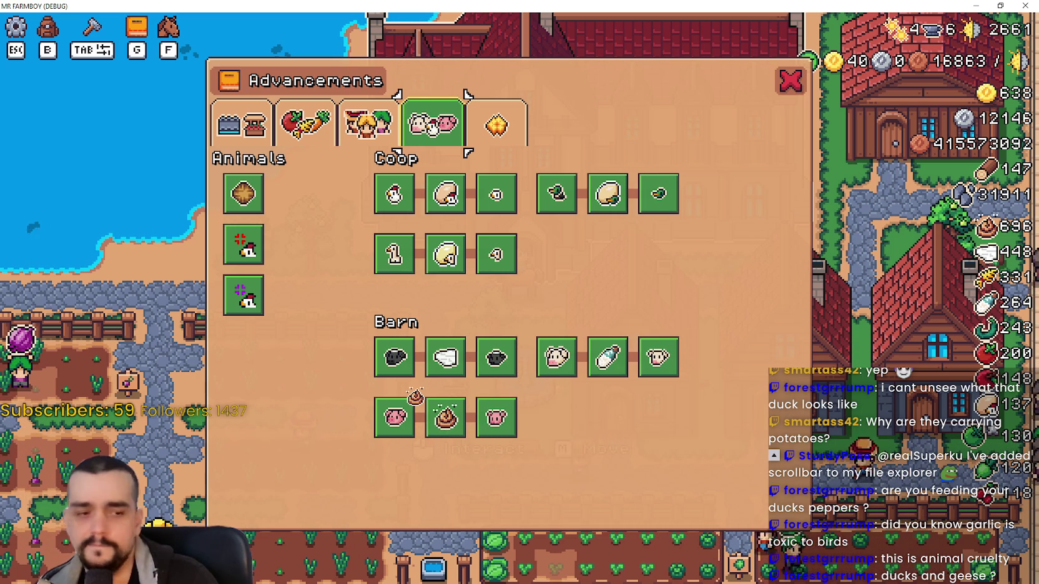
key("Escape")
key("Escape")
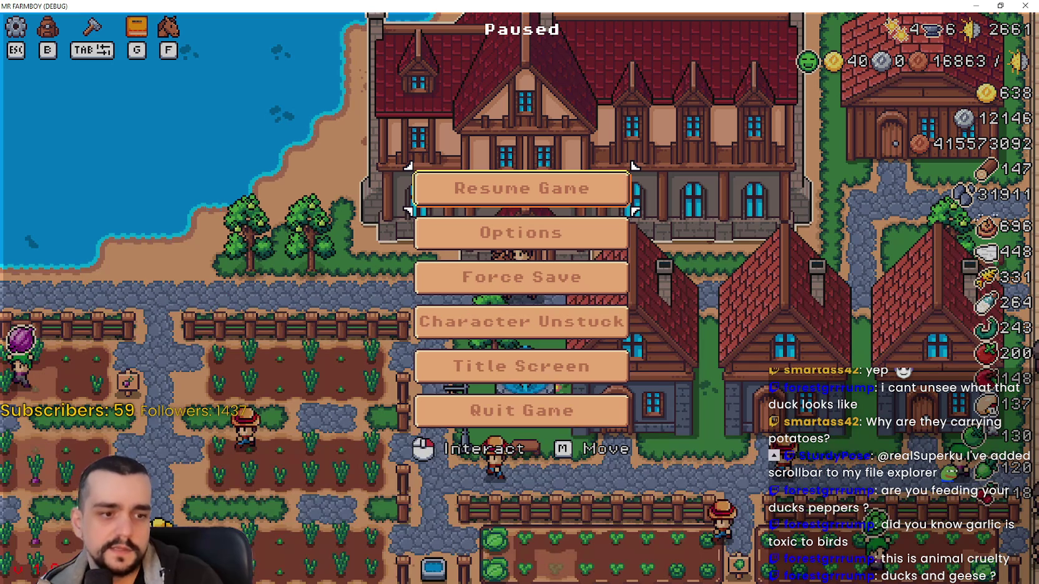
key("alt+Tab")
type("game m")
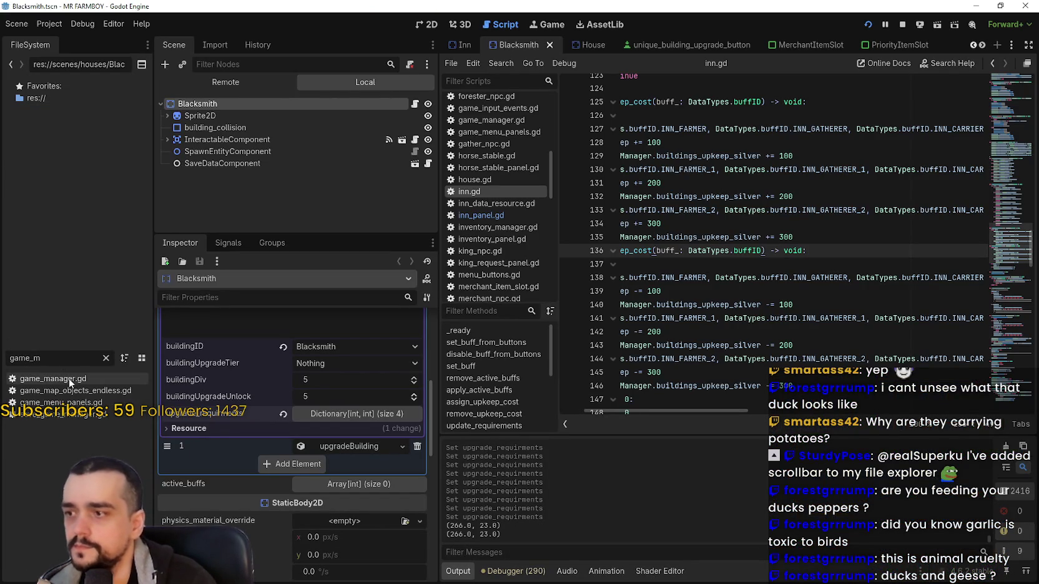
Open game_manager.gd and inspect the king request reset code
key("Return")
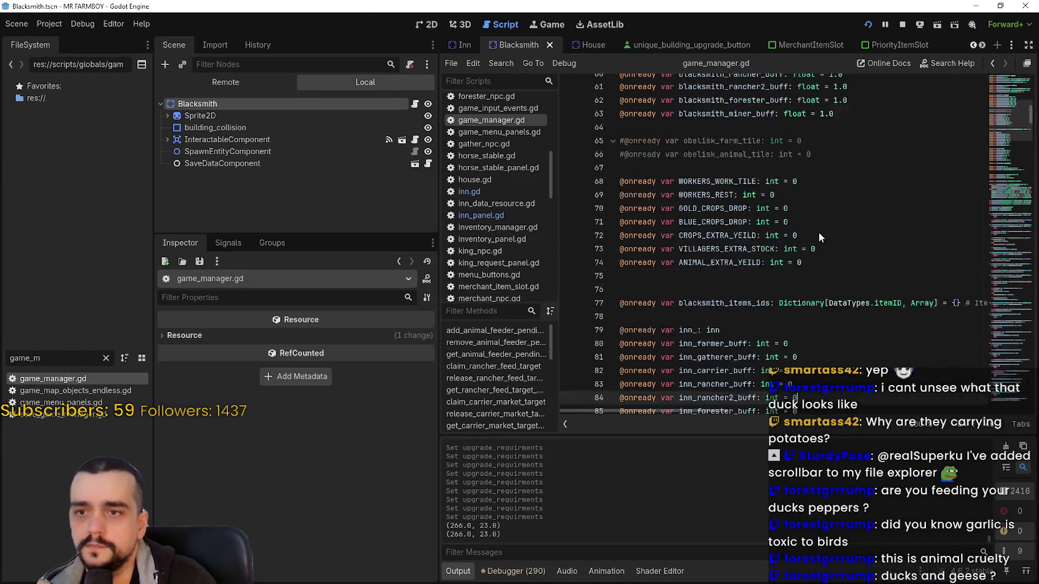
scroll(998, 150, "down", 3)
left_click_drag(999, 190, 1011, 227)
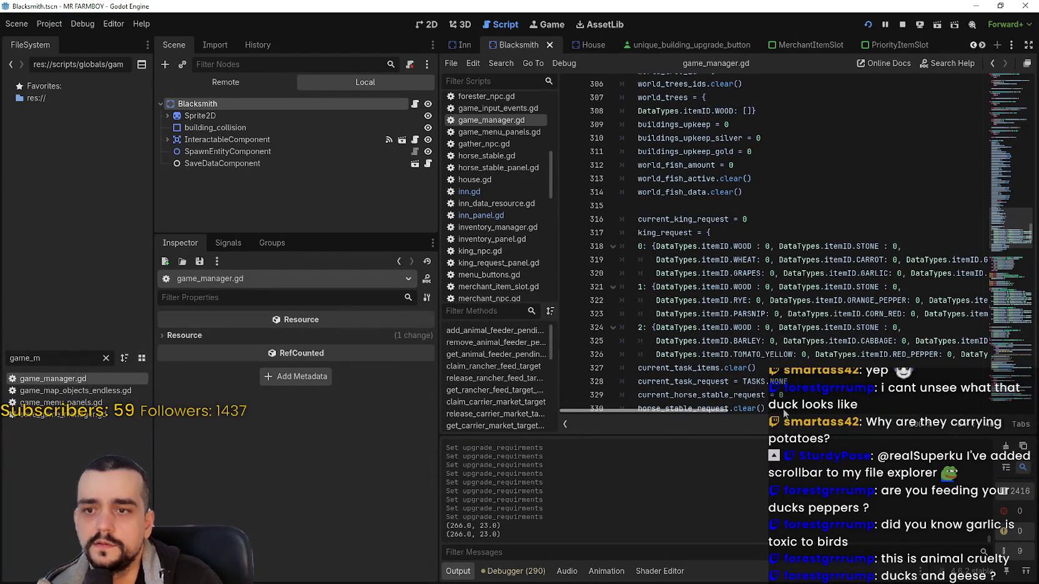
mouse_move(708, 413)
left_mouse_down()
mouse_move(756, 414)
mouse_move(675, 387)
left_mouse_up()
left_click(695, 365)
scroll(693, 285, "down", 1)
scroll(692, 285, "down", 2)
left_click(760, 262)
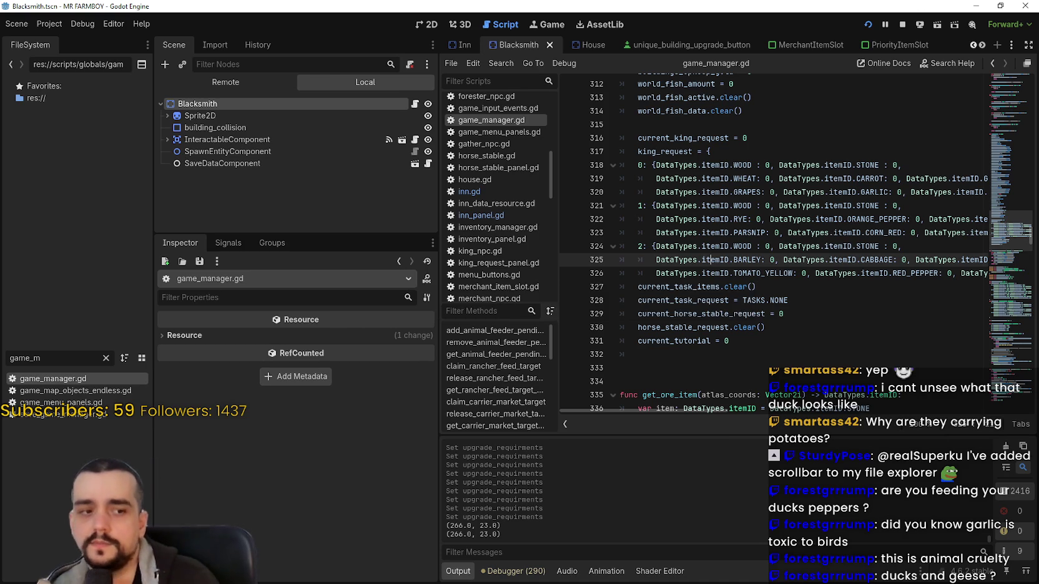
Filter the FileSystem for 'inn' and open the Inn.tscn scene
key("alt+Tab")
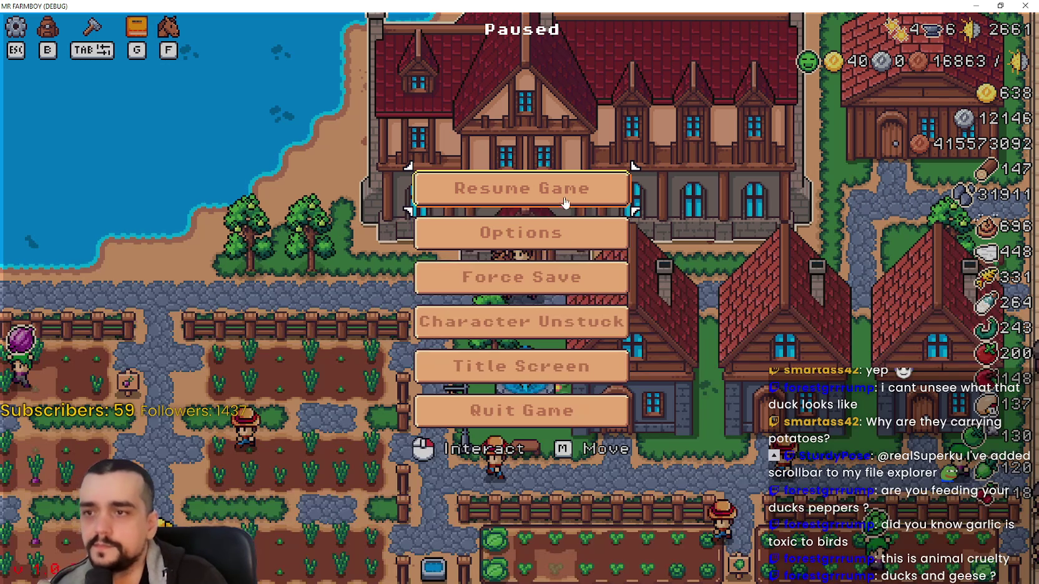
key("alt+Tab")
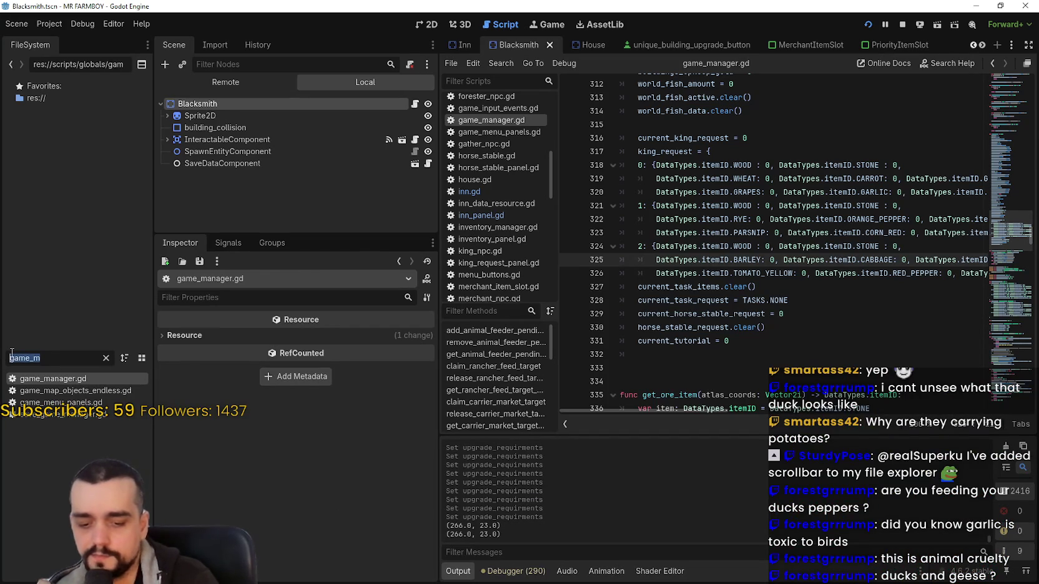
type("inn")
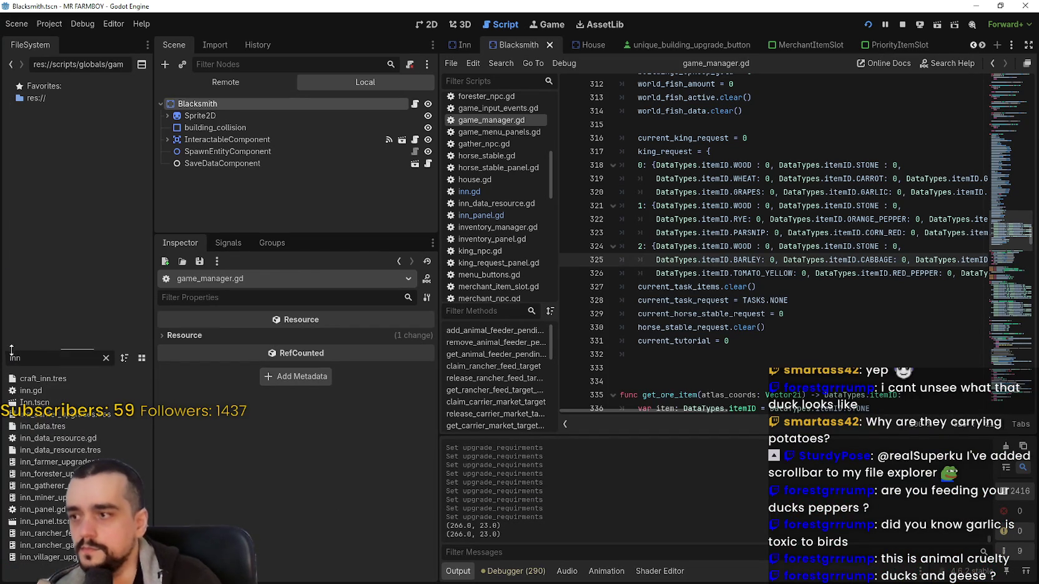
double_click(34, 402)
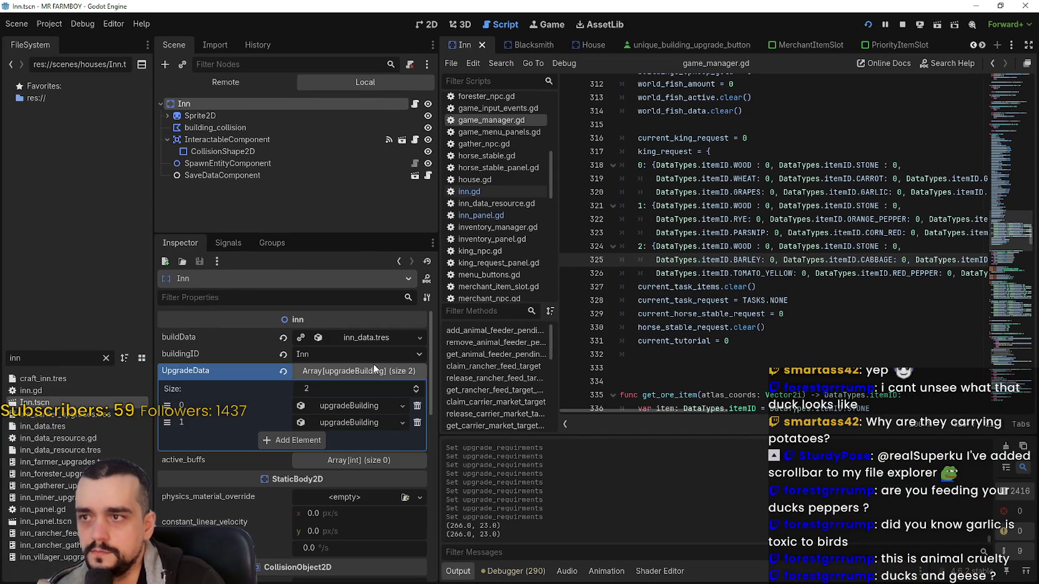
Add a 10000 Copper requirement to the Inn's first upgrade, alongside 100 Wood, Stone and Milk
left_click(365, 424)
scroll(350, 487, "down", 2)
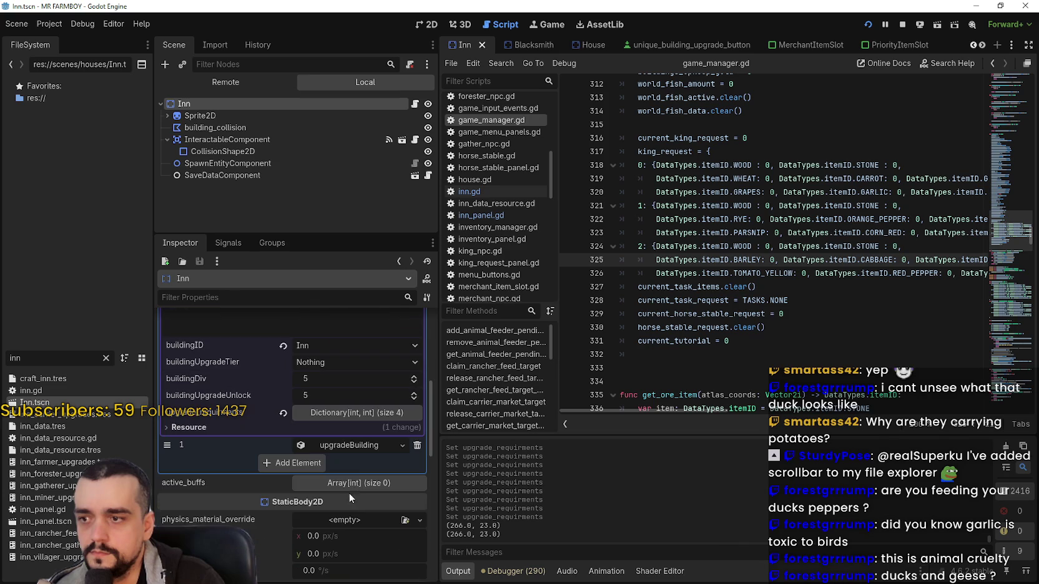
left_click(360, 417)
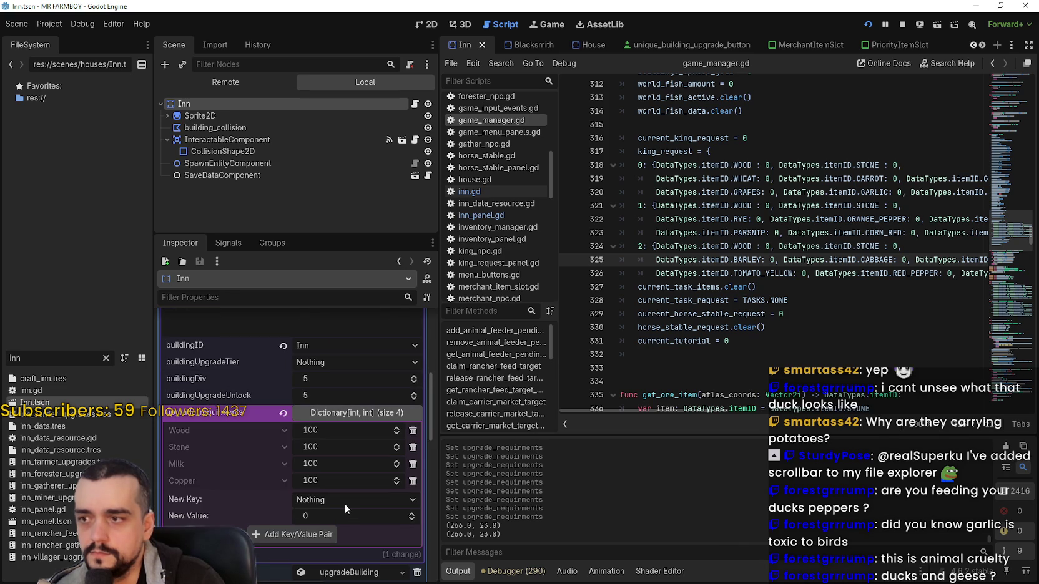
scroll(345, 504, "down", 1)
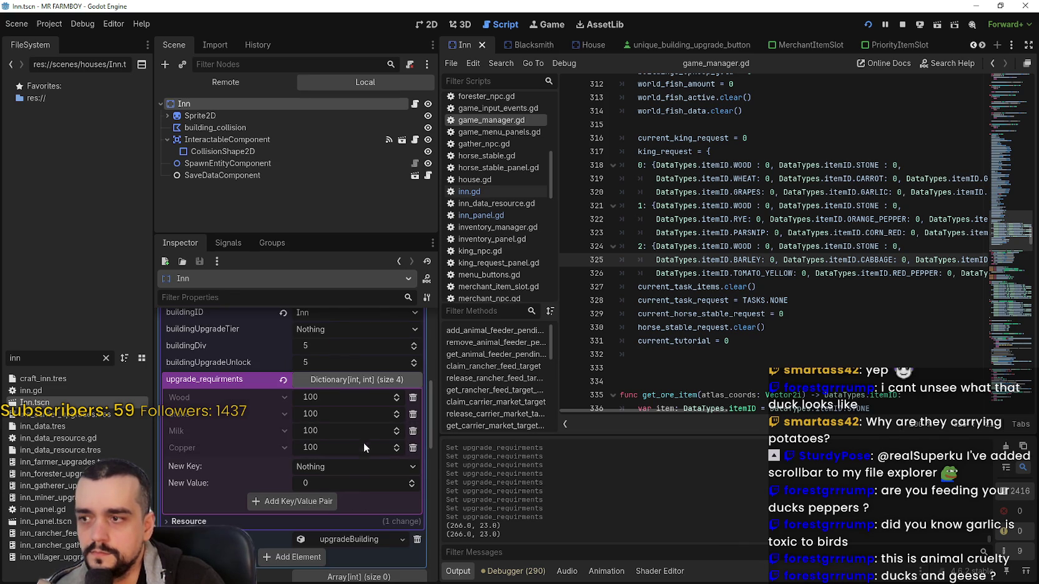
left_click(344, 448)
type("00")
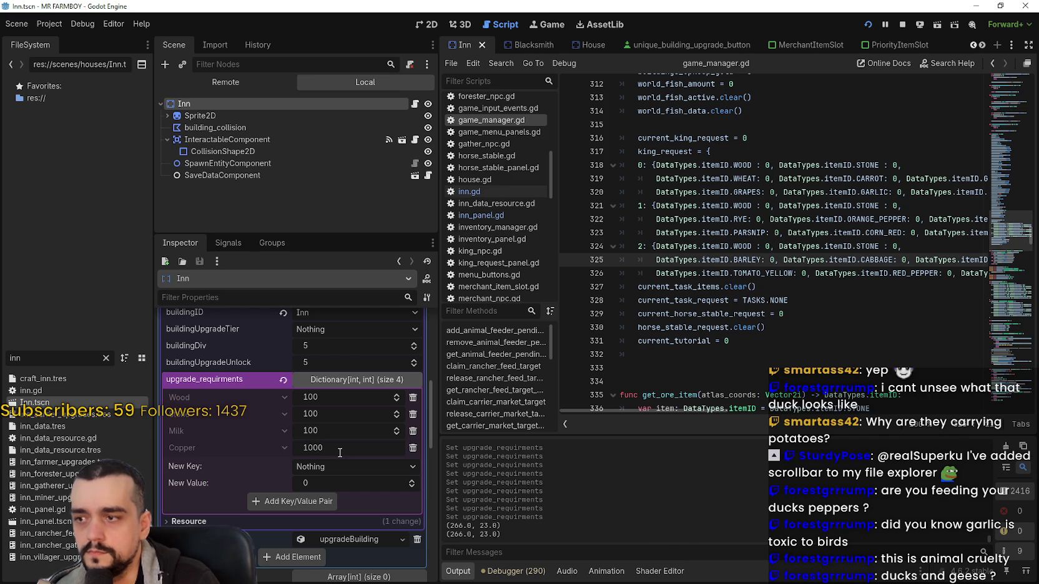
key("Return")
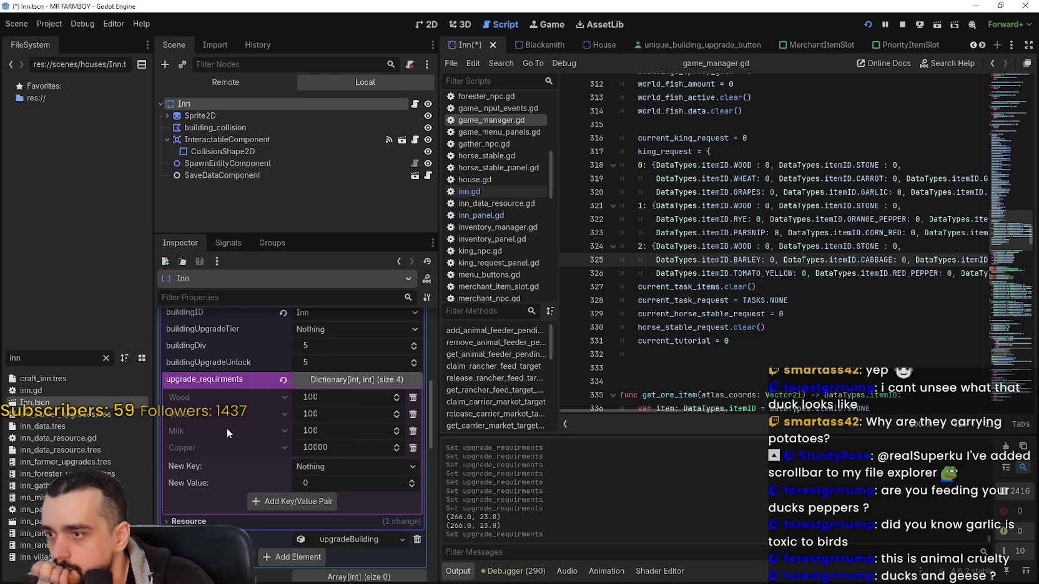
scroll(334, 444, "down", 2)
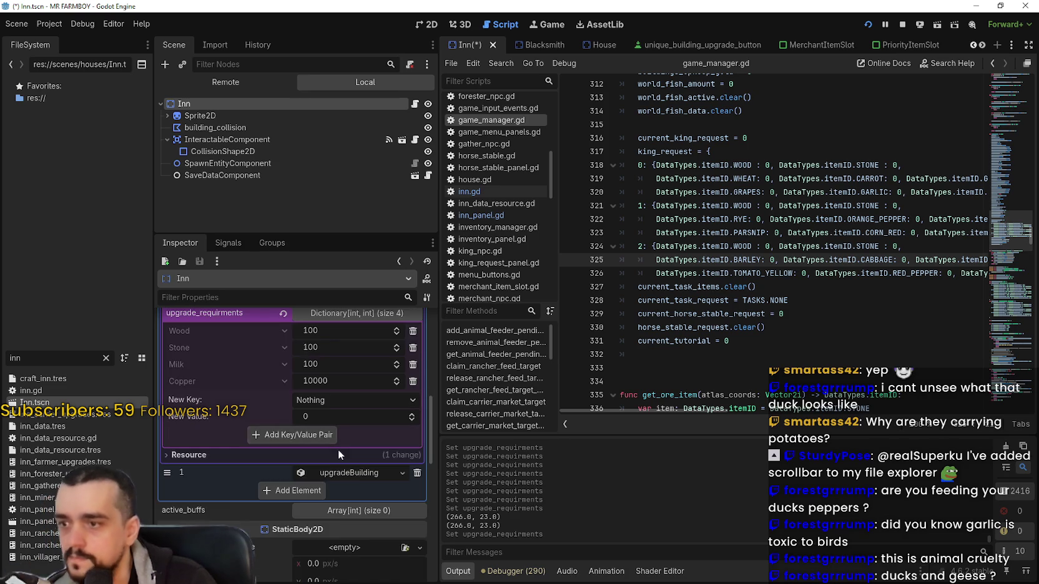
Raise the Inn's second upgrade Copper requirement to 50000 and save the scene
scroll(343, 490, "up", 4)
scroll(340, 496, "down", 2)
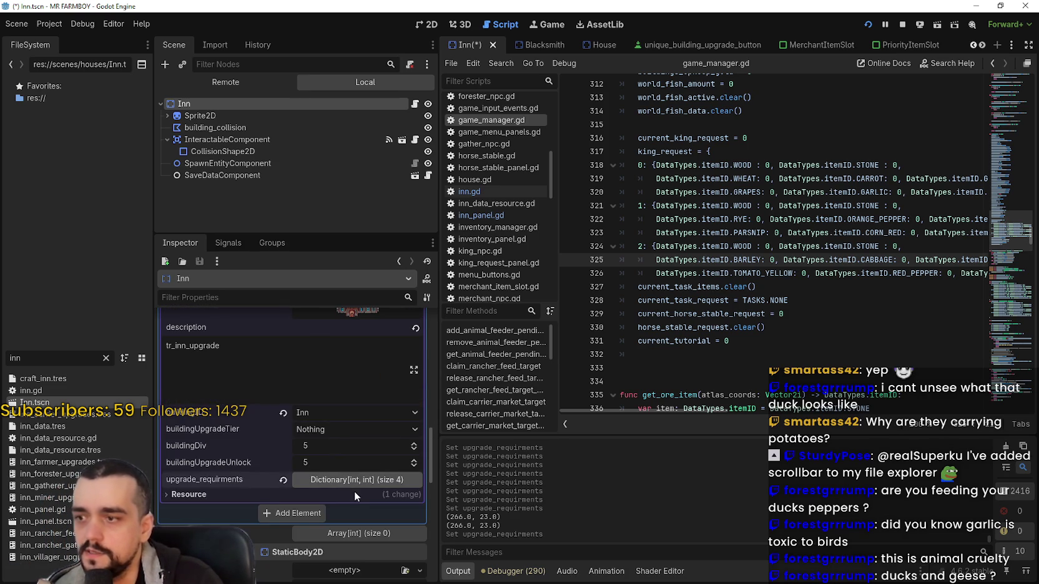
scroll(354, 491, "down", 2)
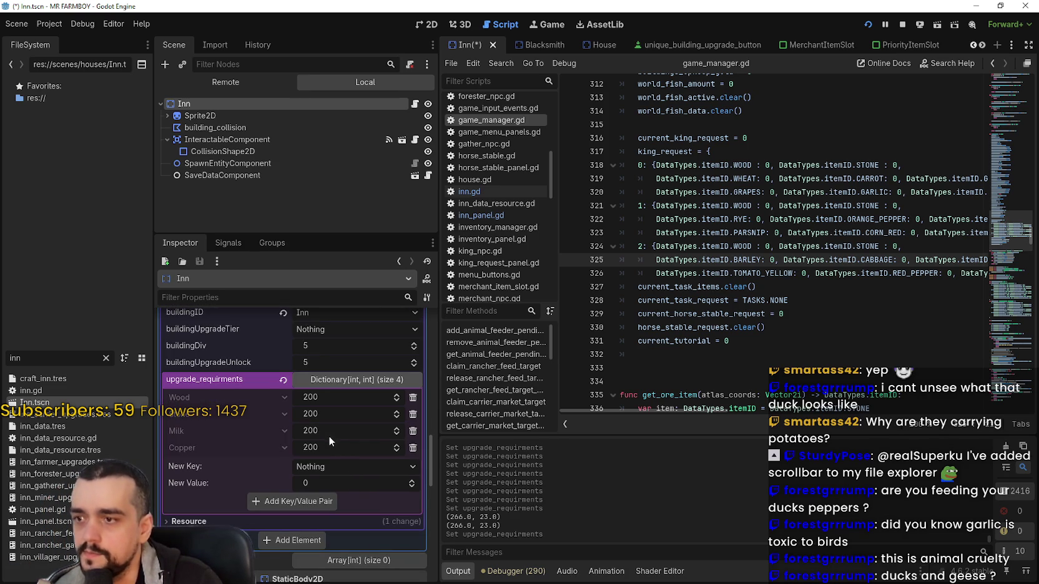
left_click(333, 448)
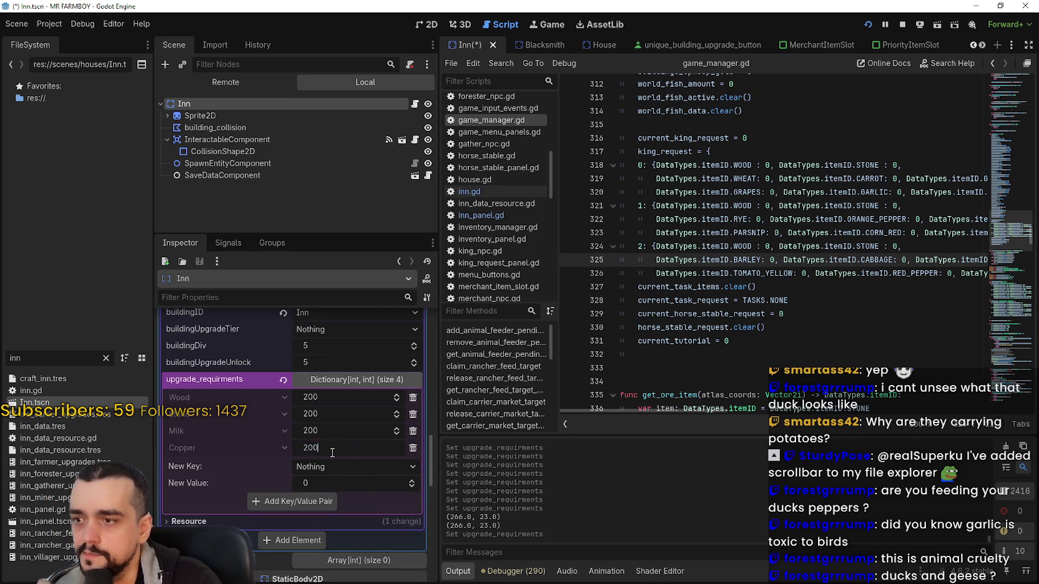
key("BackSpace")
key("BackSpace")
key("BackSpace")
type("500")
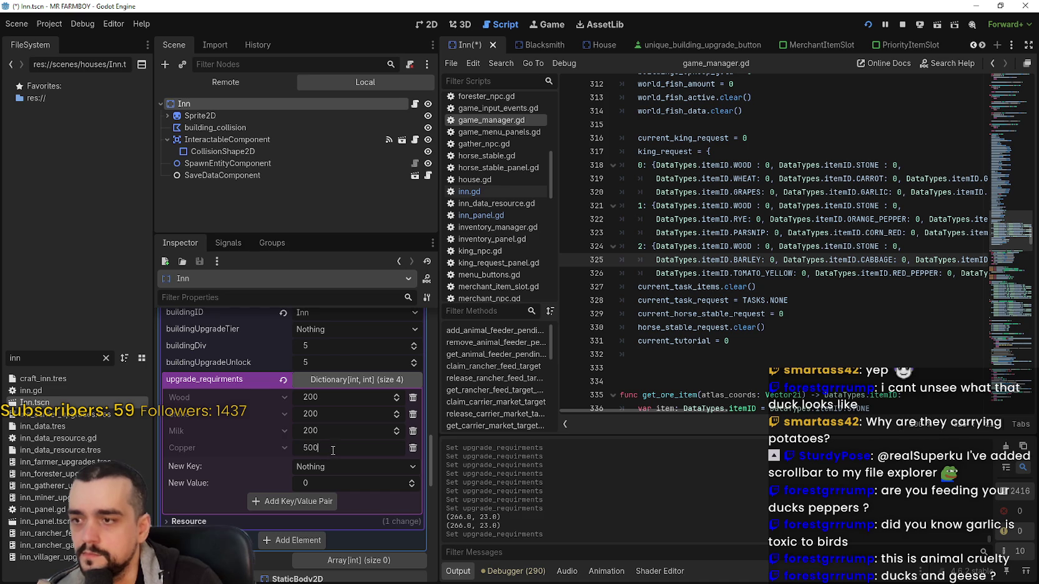
type("00")
key("Return")
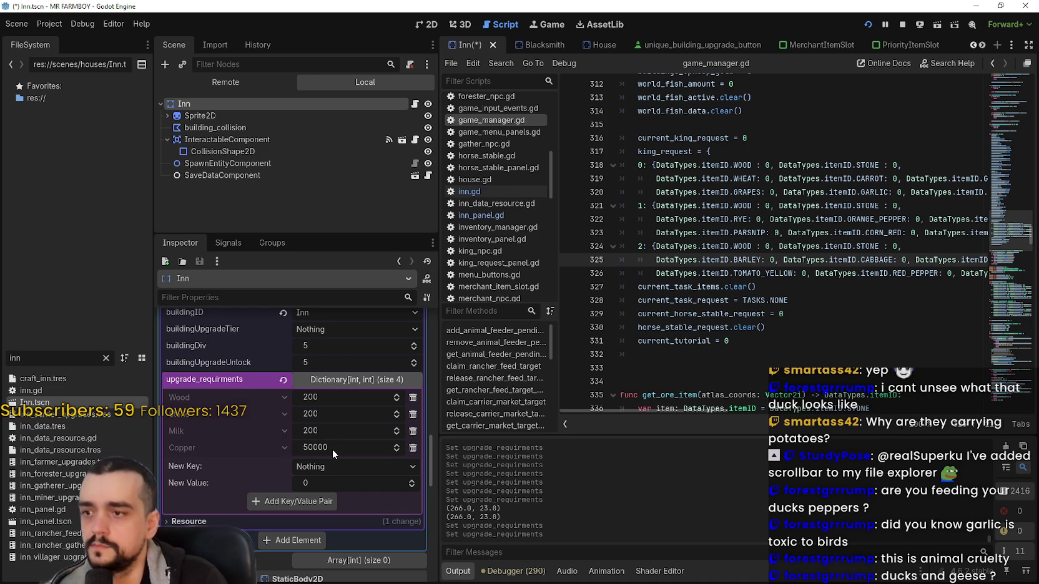
key("ctrl+s")
Replace the second upgrade's Milk requirement with 100 Manure and save
left_click(325, 432)
key("Left")
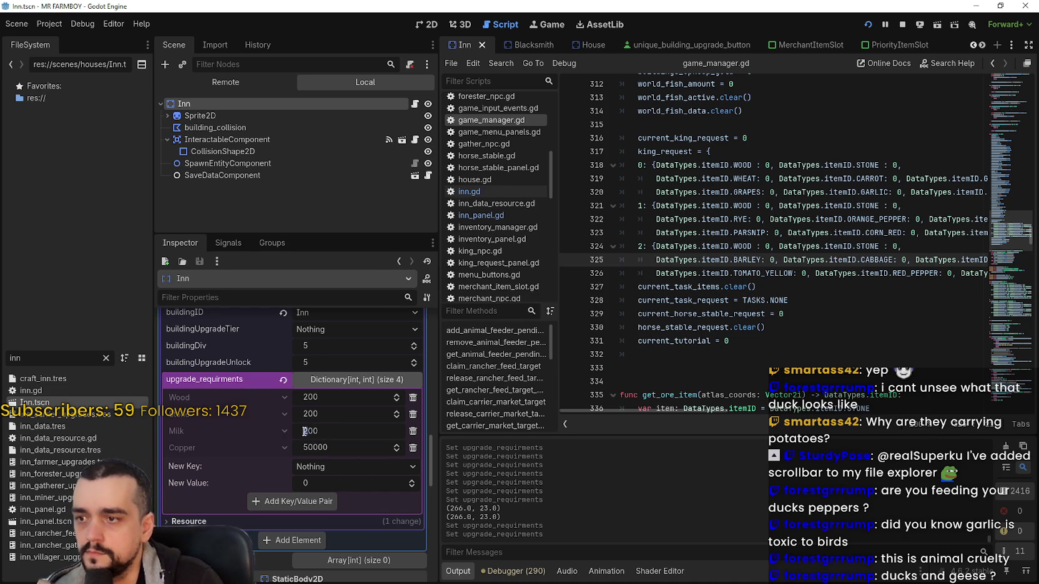
left_click(413, 431)
left_click(343, 446)
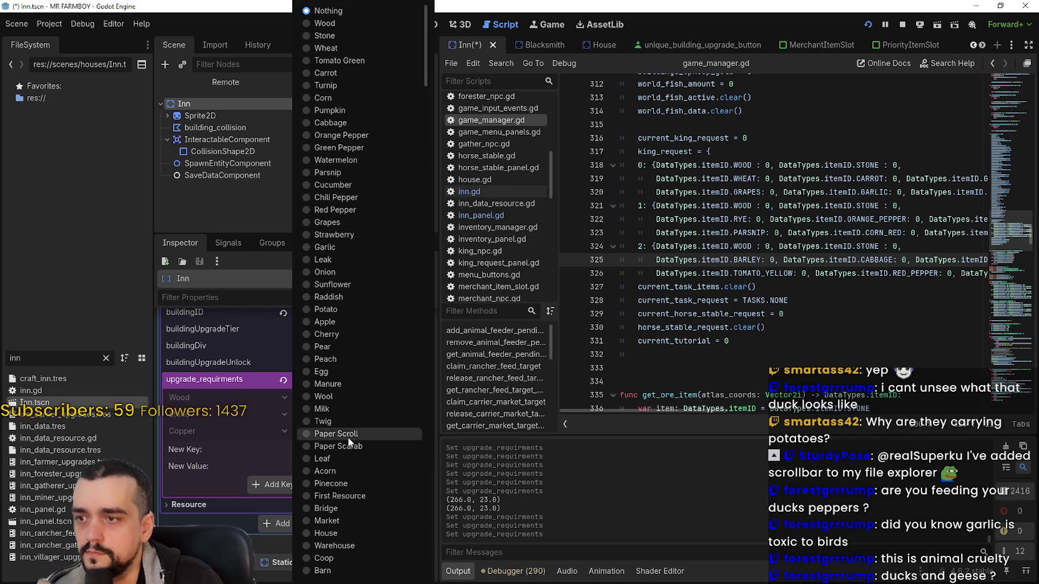
left_click(327, 384)
left_click(328, 464)
type("100")
left_click(318, 483)
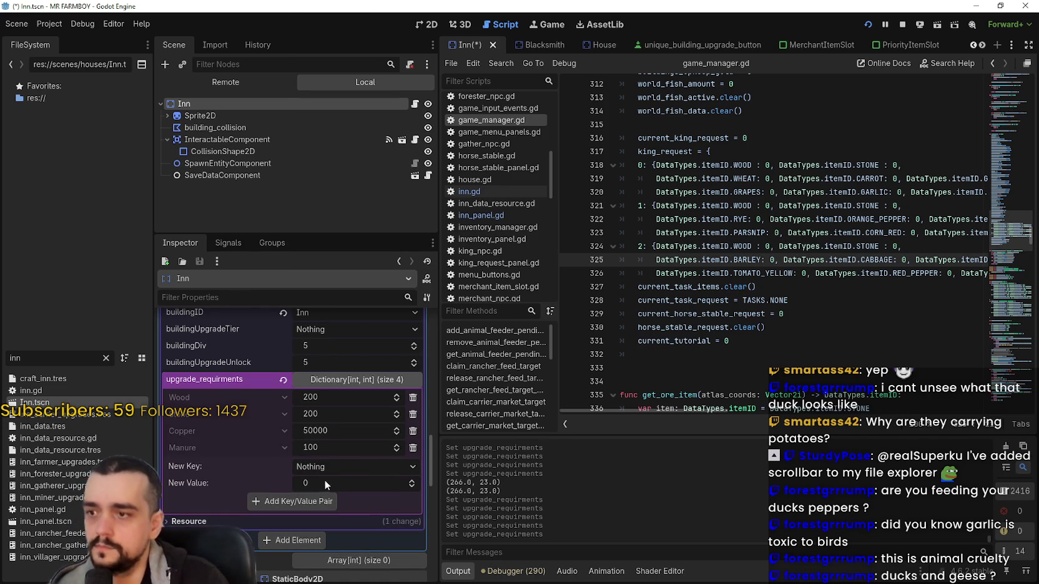
key("ctrl+s")
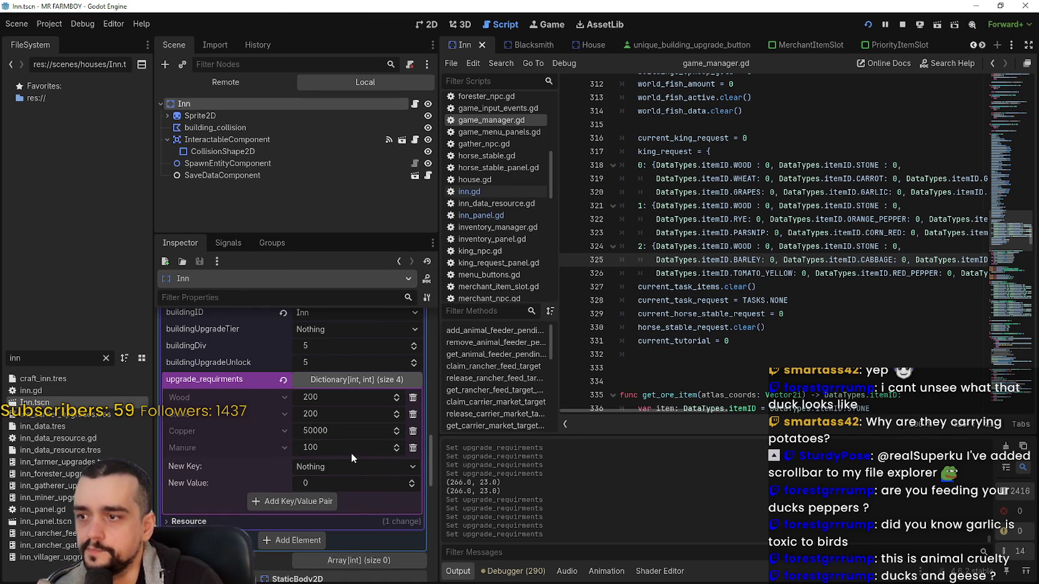
Review the Inn's upgrade requirements, save again, and select the FileSystem search text
scroll(350, 452, "up", 4)
scroll(351, 452, "down", 5)
scroll(350, 451, "up", 4)
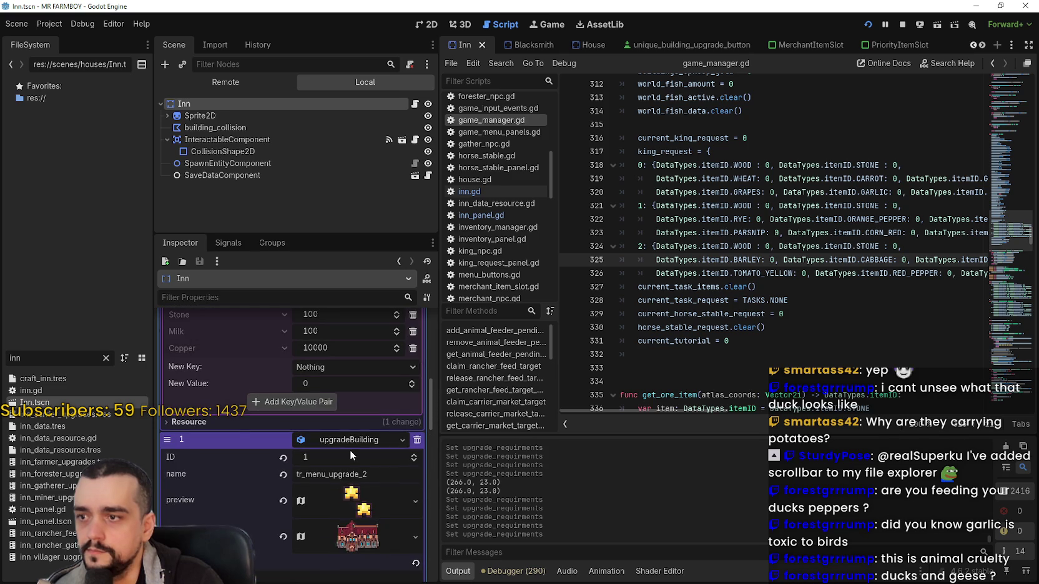
scroll(349, 449, "down", 2)
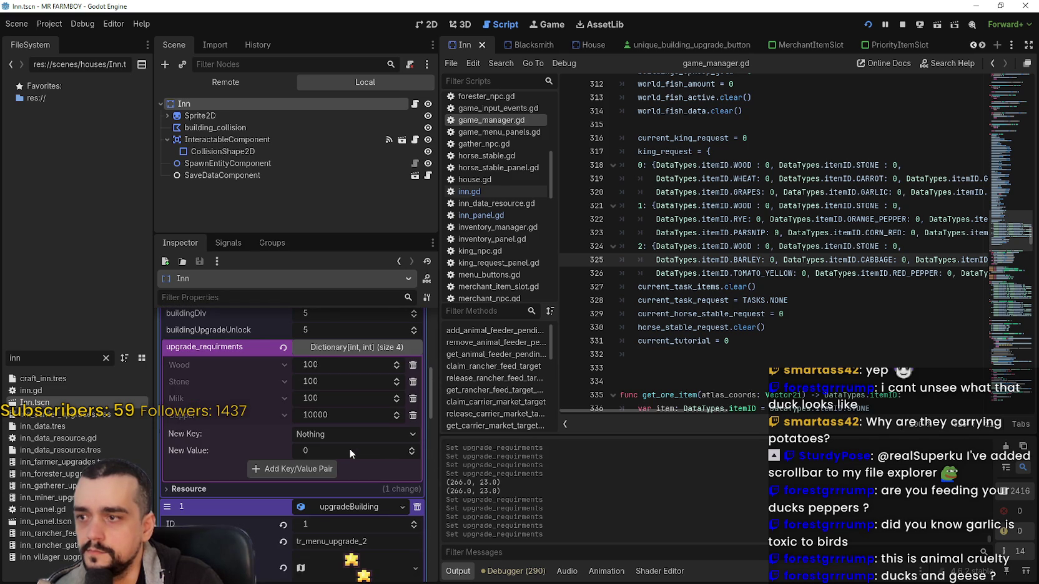
scroll(349, 448, "down", 5)
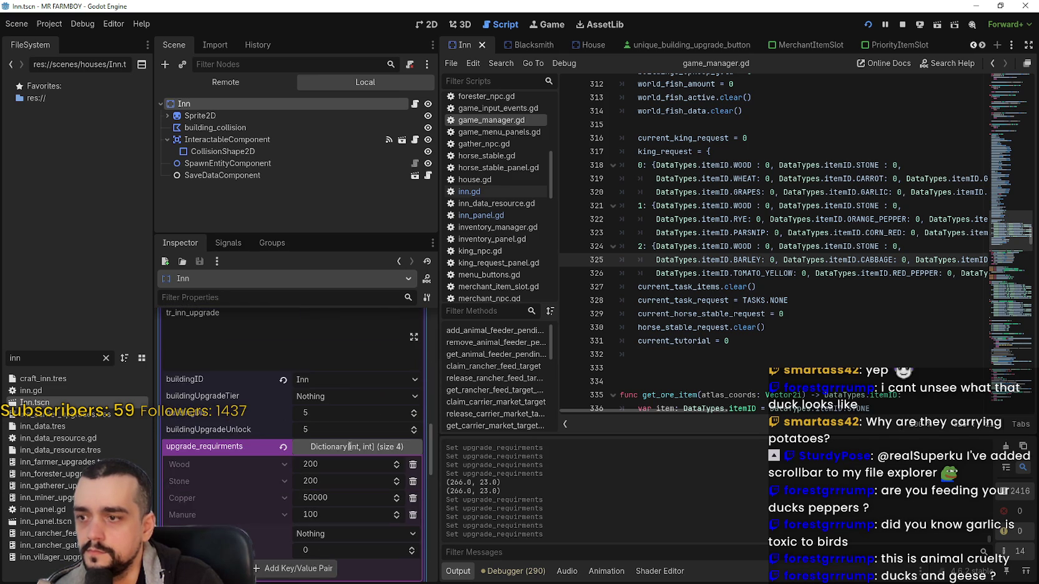
scroll(348, 444, "down", 5)
scroll(347, 443, "up", 5)
scroll(347, 441, "down", 2)
key("ctrl+s")
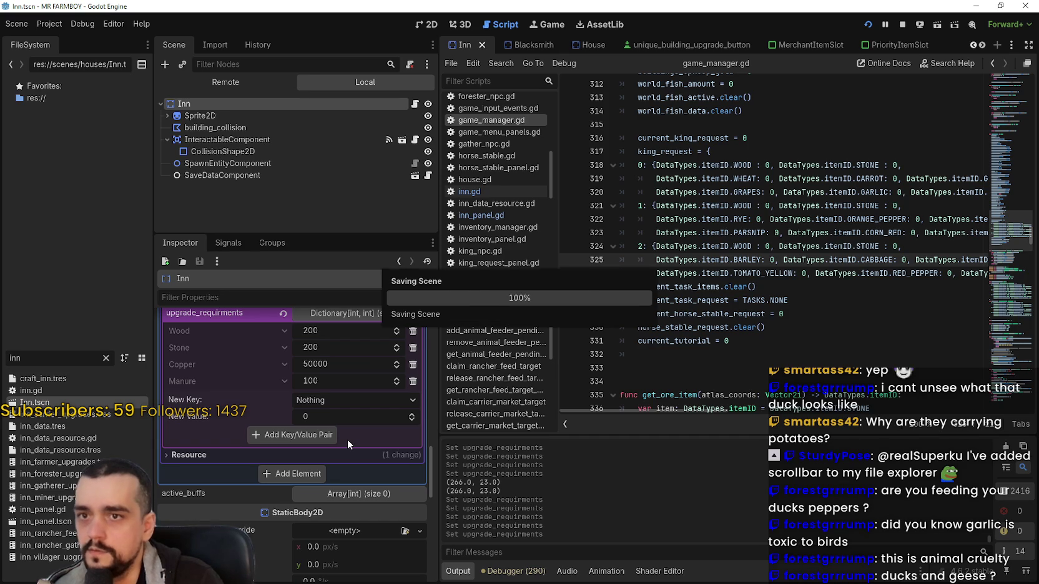
scroll(347, 439, "up", 3)
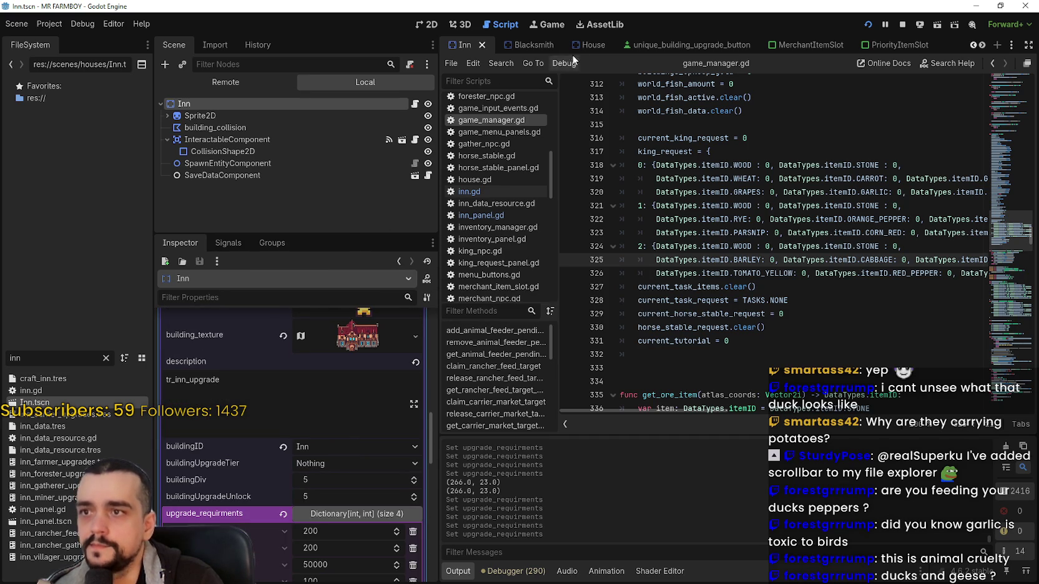
double_click(15, 358)
Search the FileSystem for 'chu' and open the Church scene
type("chr")
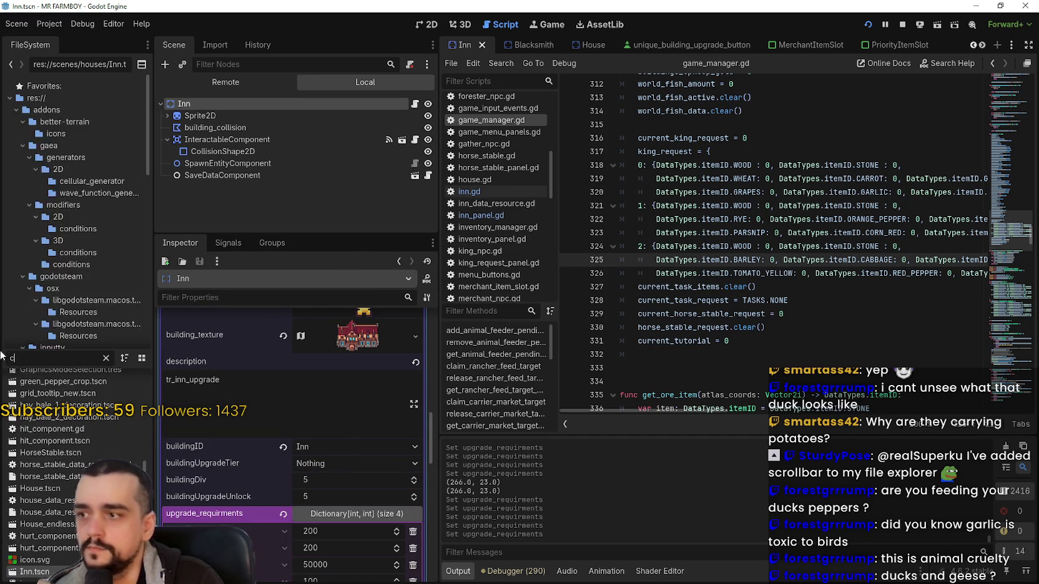
key("BackSpace")
type("u")
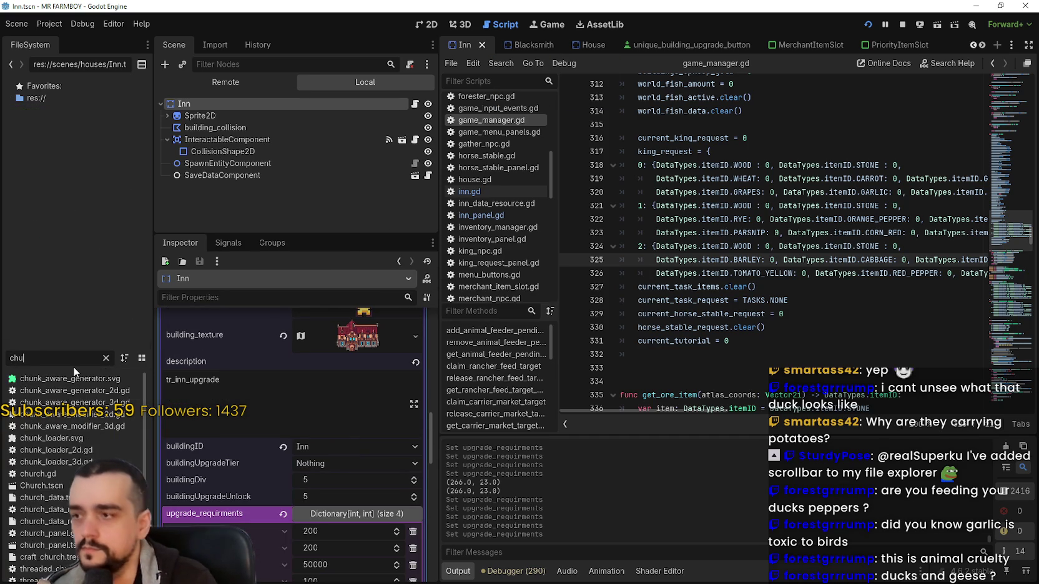
double_click(42, 486)
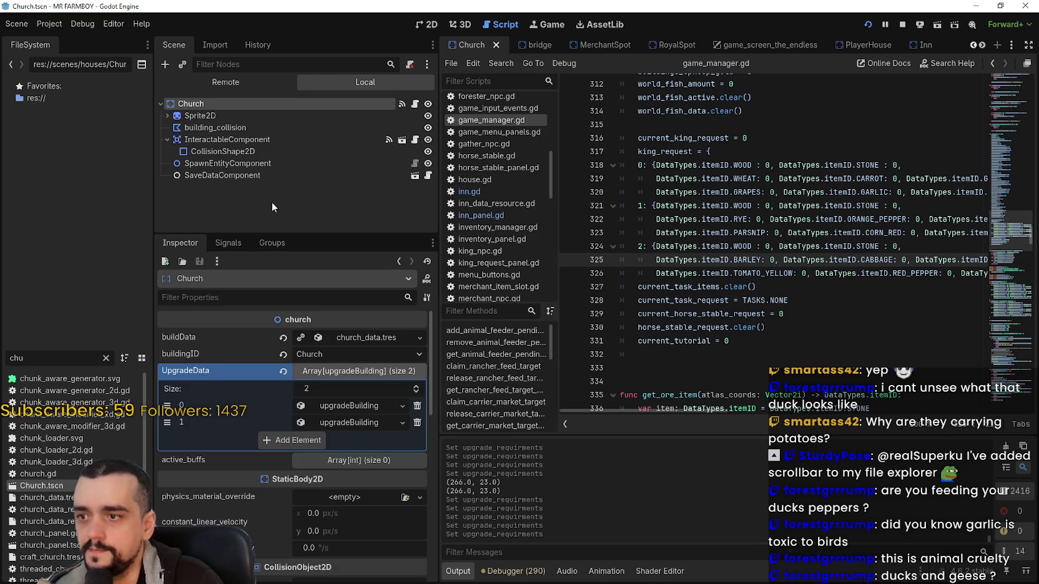
Expand both Church upgrade entries to show their resource requirements
left_click(351, 411)
scroll(297, 505, "down", 3)
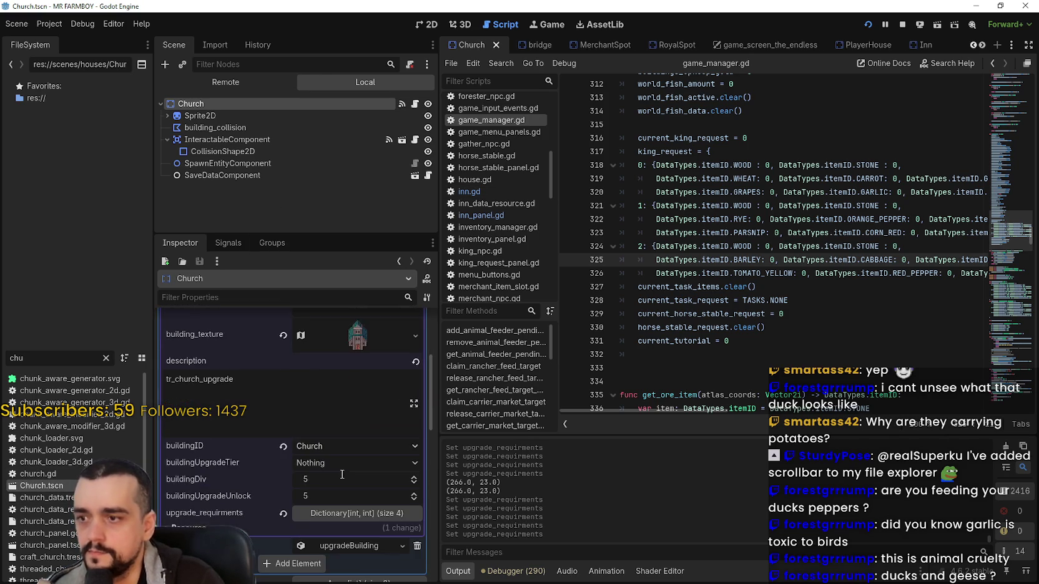
left_click(350, 446)
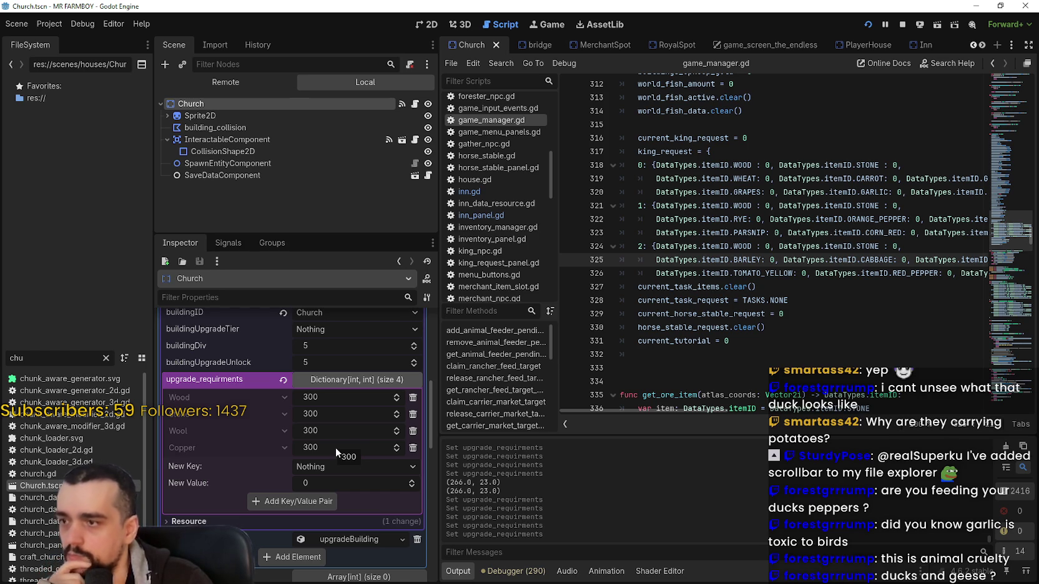
scroll(364, 503, "down", 1)
left_click(364, 503)
scroll(355, 493, "down", 5)
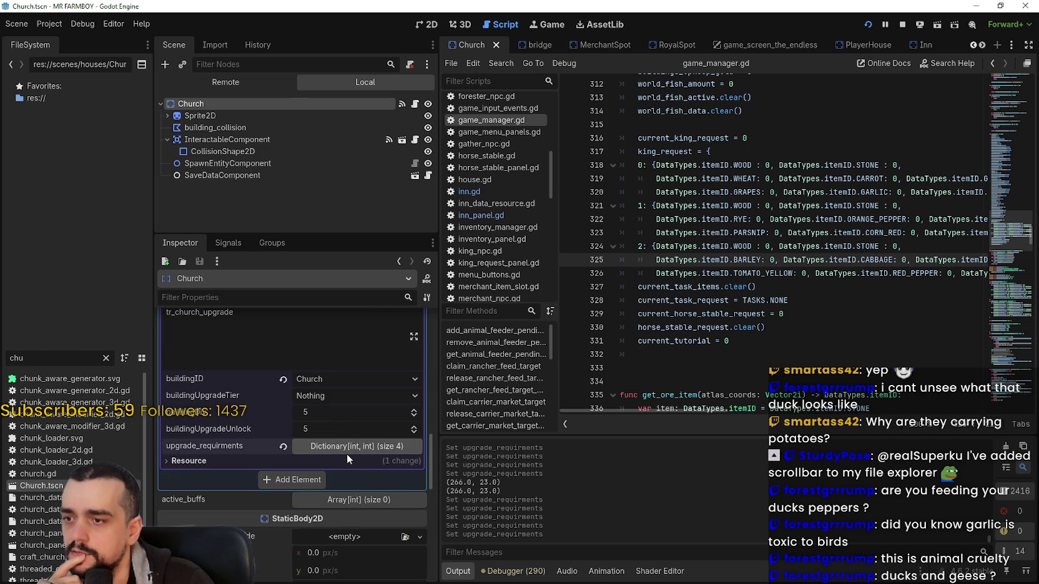
left_click(347, 451)
scroll(287, 468, "up", 5)
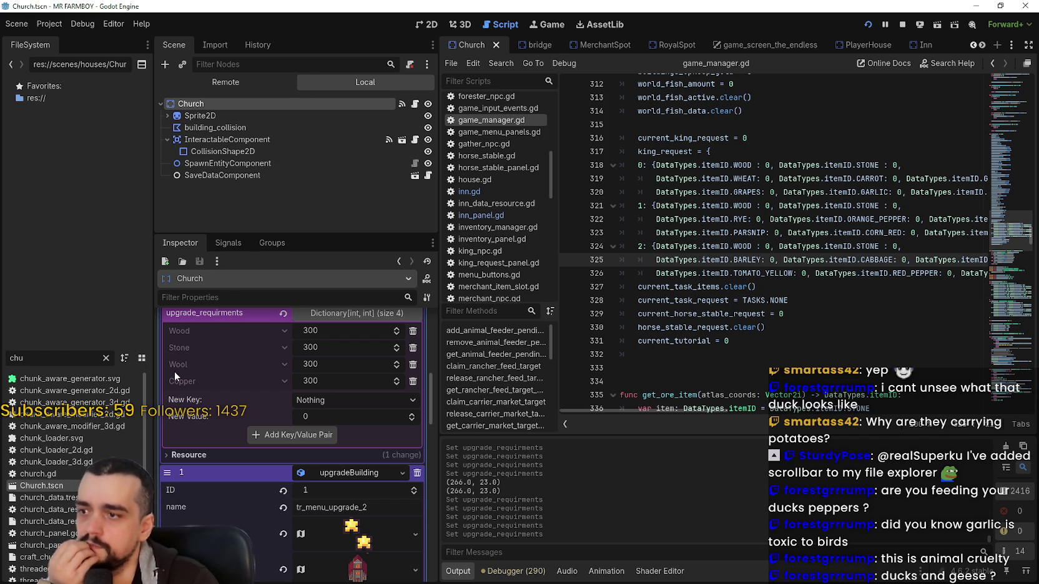
Remove Wool from the first upgrade and add an Egg requirement of 500
left_click(333, 366)
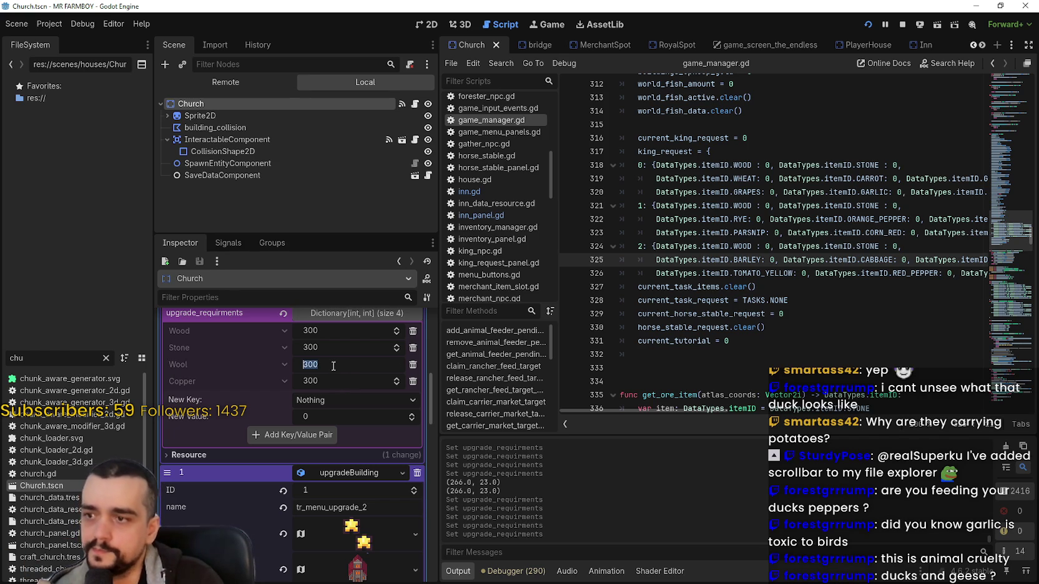
key("Escape")
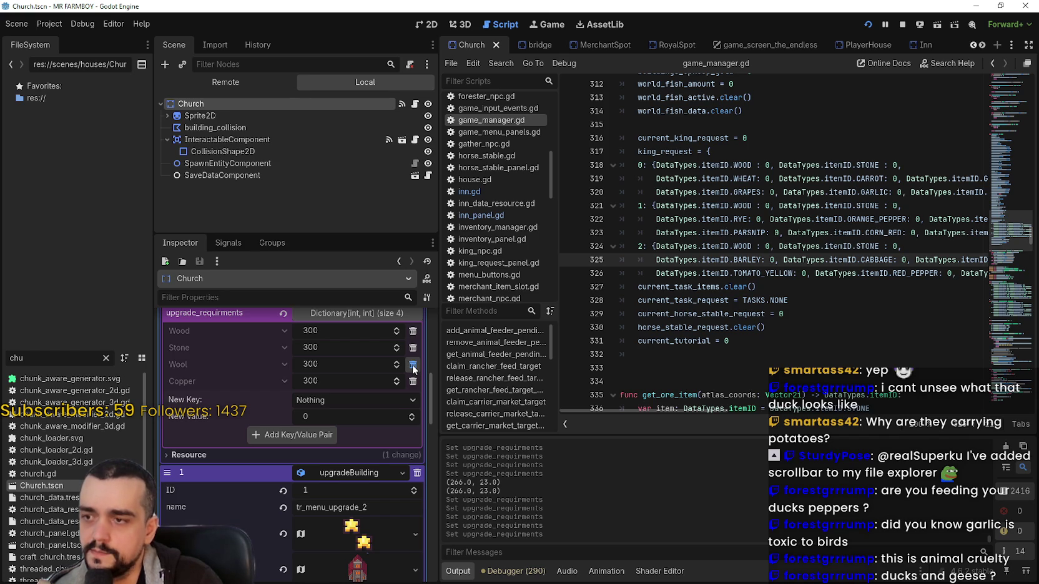
left_click(412, 367)
left_click(316, 385)
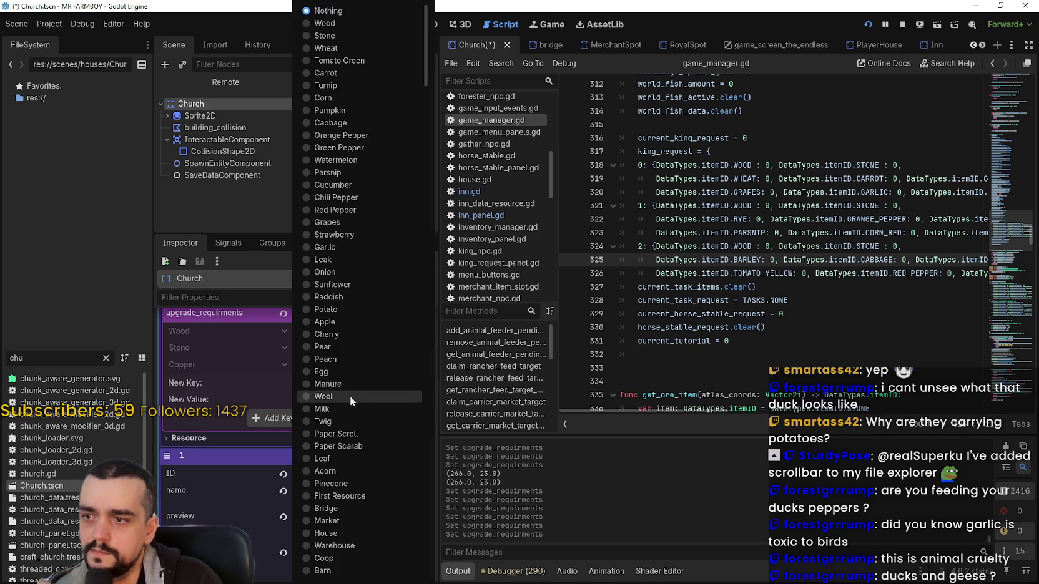
left_click(339, 374)
left_click(329, 400)
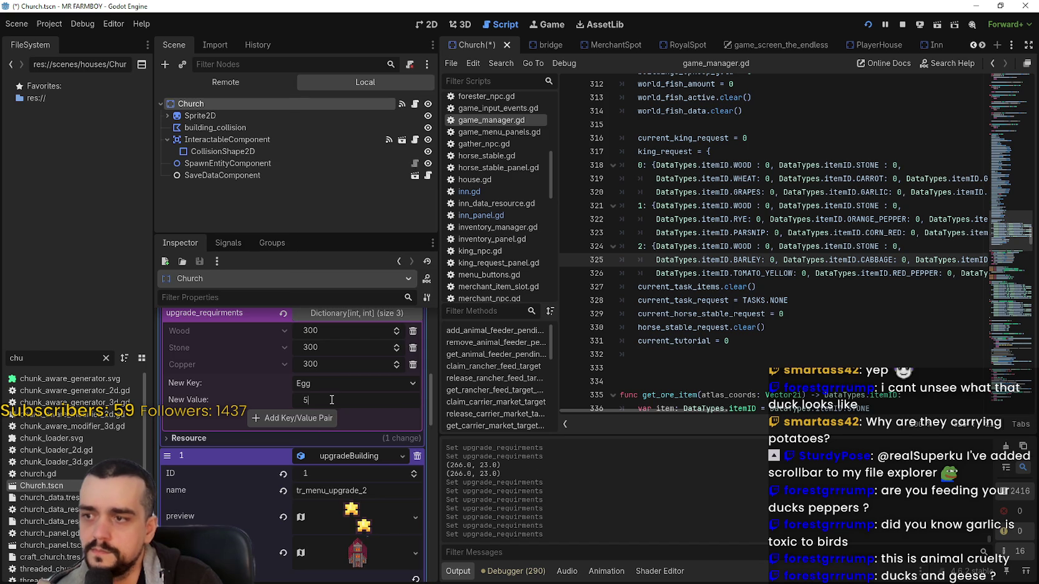
type("500")
key("Return")
left_click(316, 417)
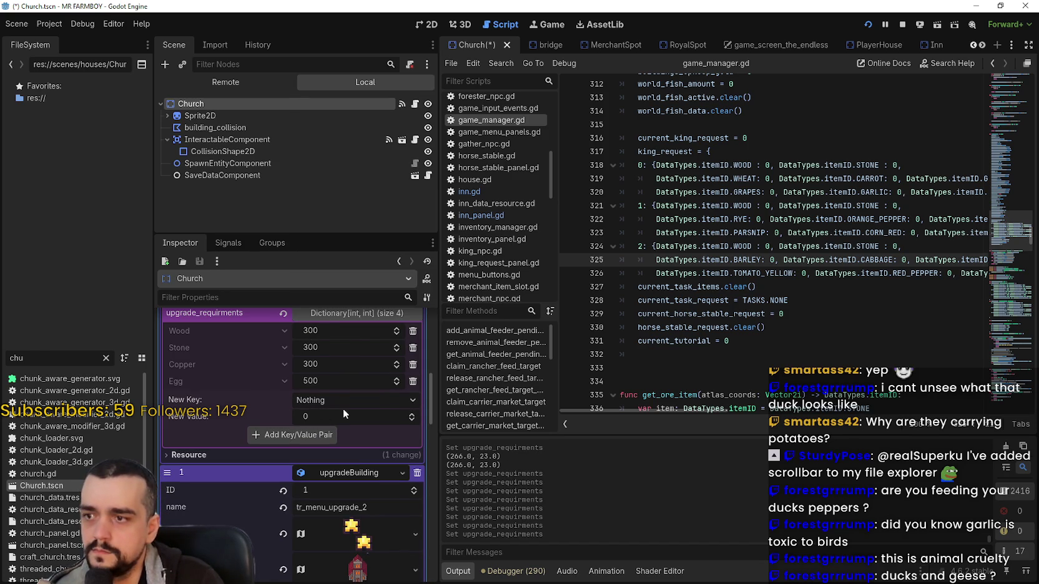
Set the first upgrade's Wood and Stone requirements to 1000 each
left_click(321, 331)
left_click_drag(308, 331, 303, 330)
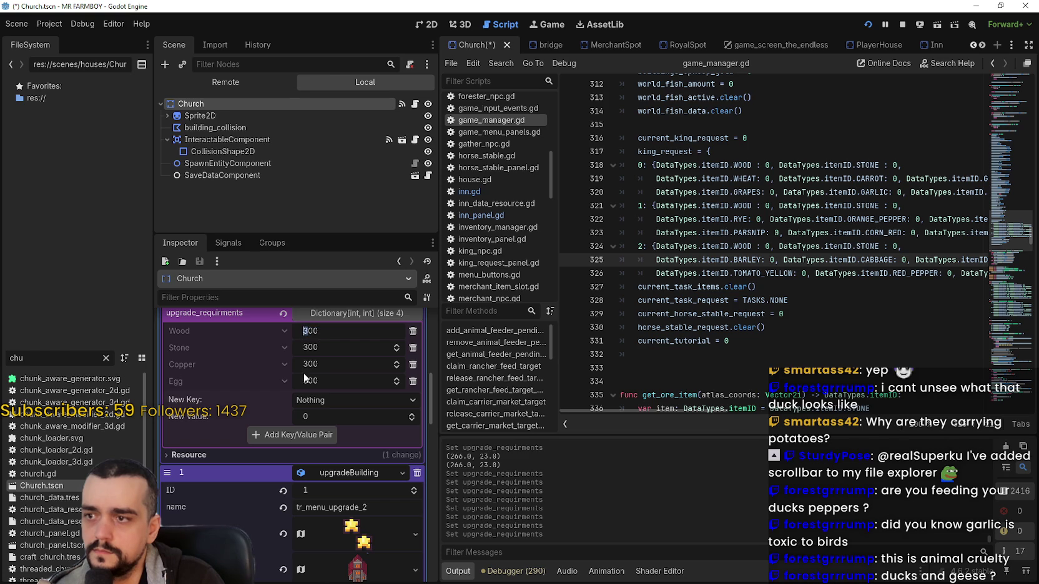
type("10")
key("Tab")
left_click_drag(308, 349, 303, 349)
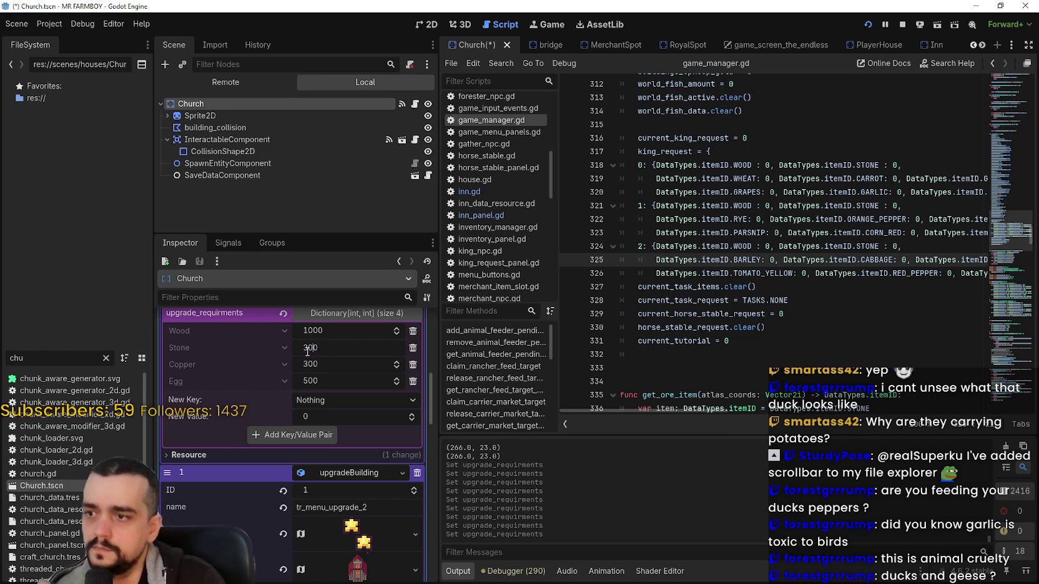
type("0")
key("Return")
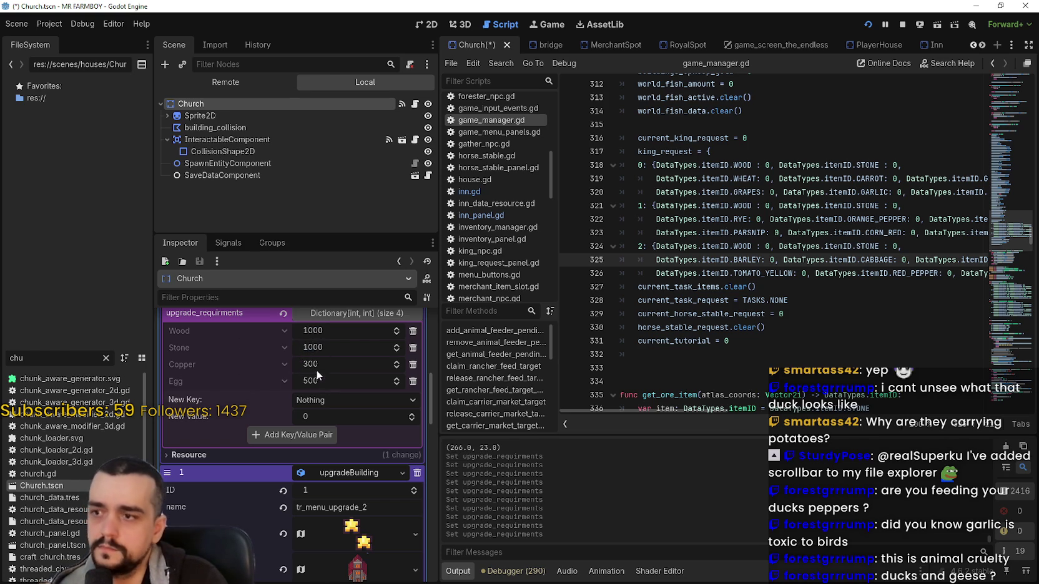
Set the first upgrade's Copper requirement to 50000
left_click(309, 365)
key("End")
type("0")
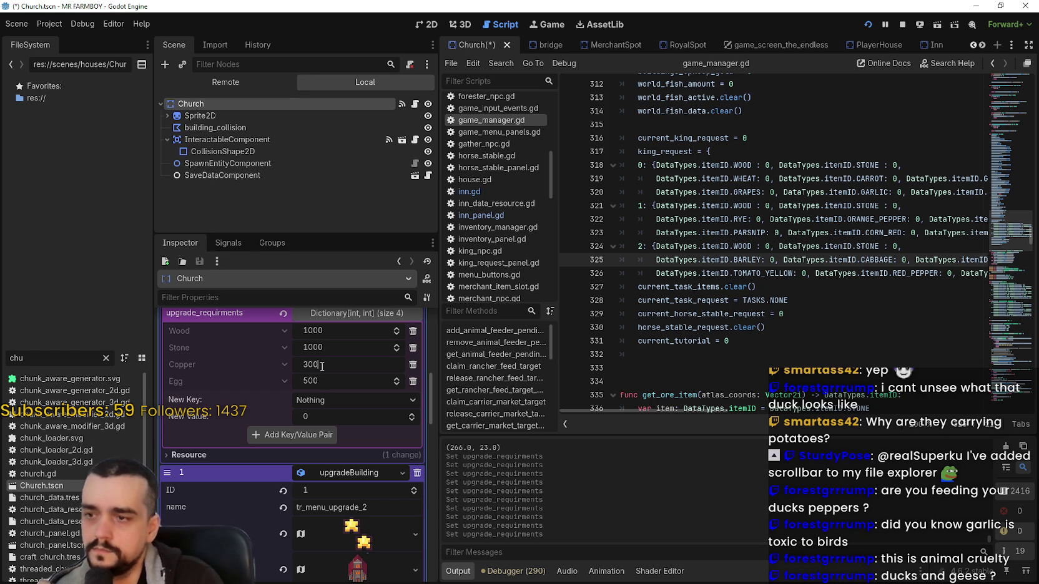
key("Return")
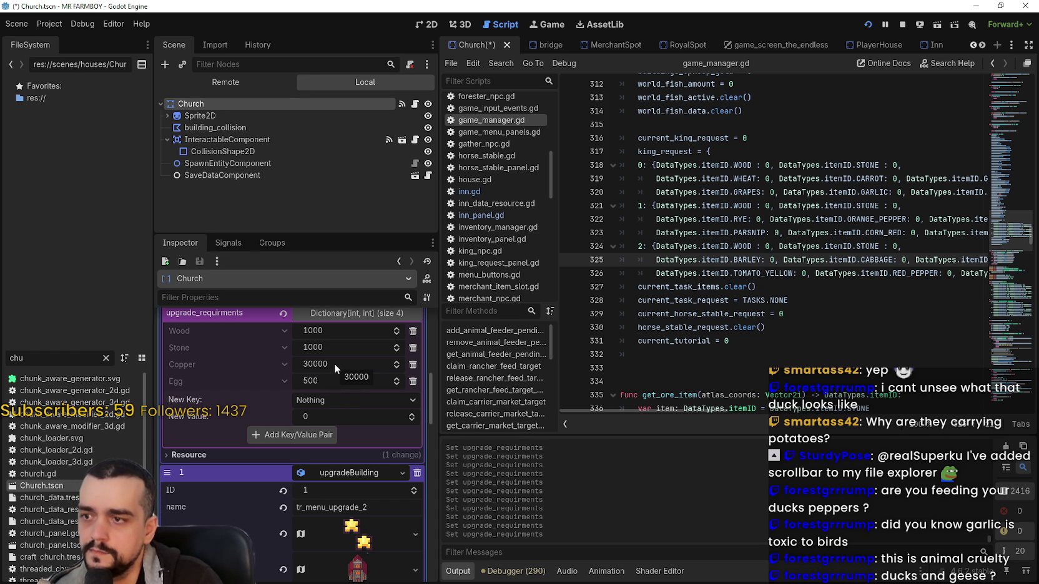
left_click(335, 363)
left_click(306, 366)
type("50000")
key("Return")
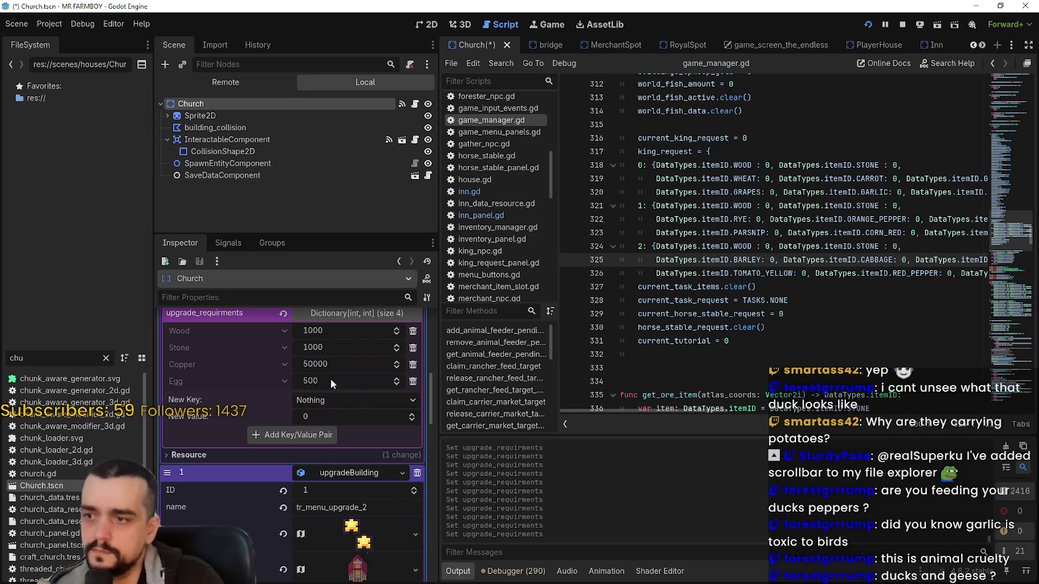
scroll(337, 388, "down", 10)
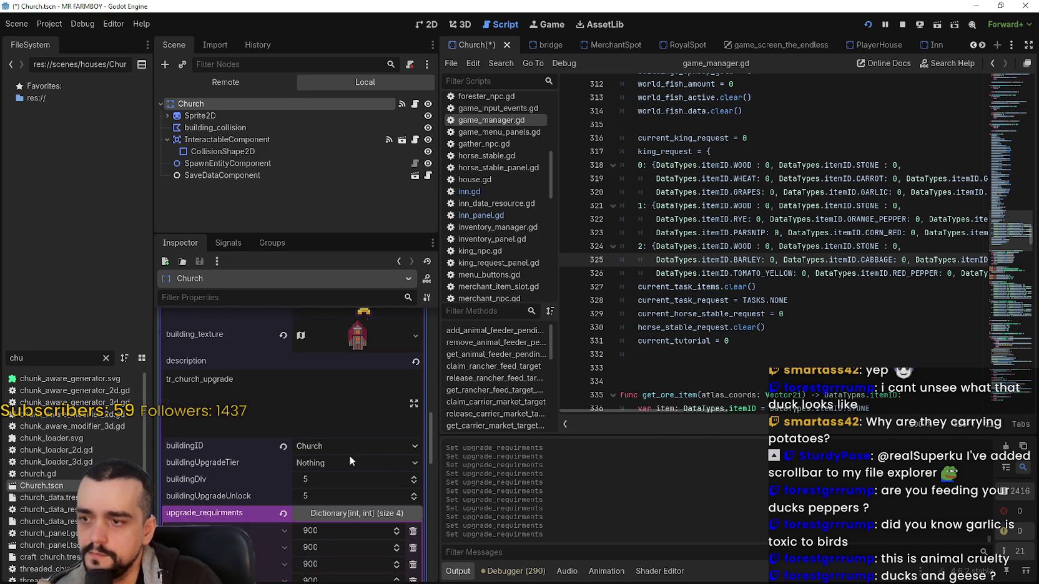
Enter 500 Wool and 100000 Copper for the Church's second upgrade
left_click(341, 431)
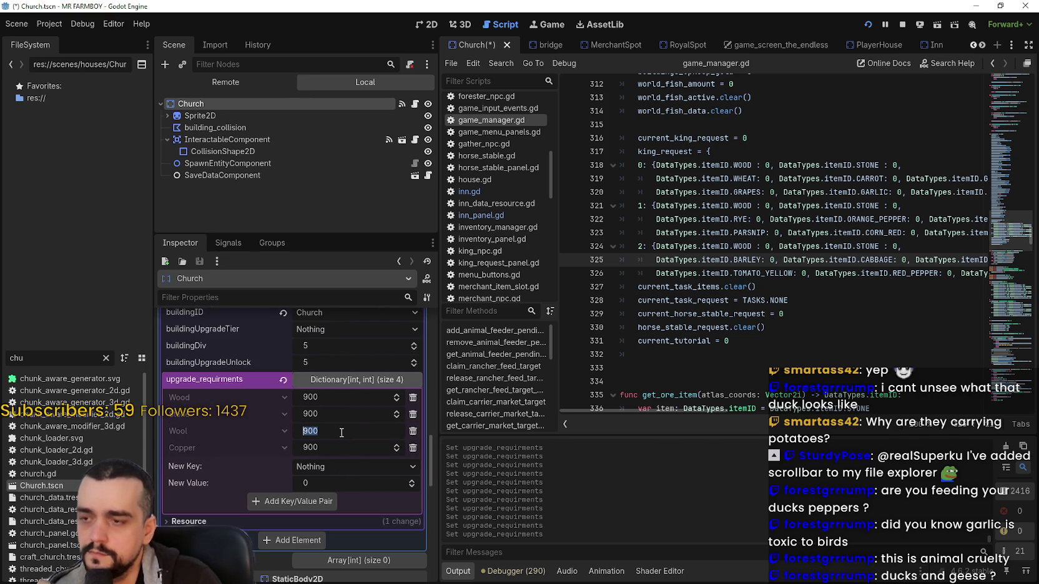
type("5")
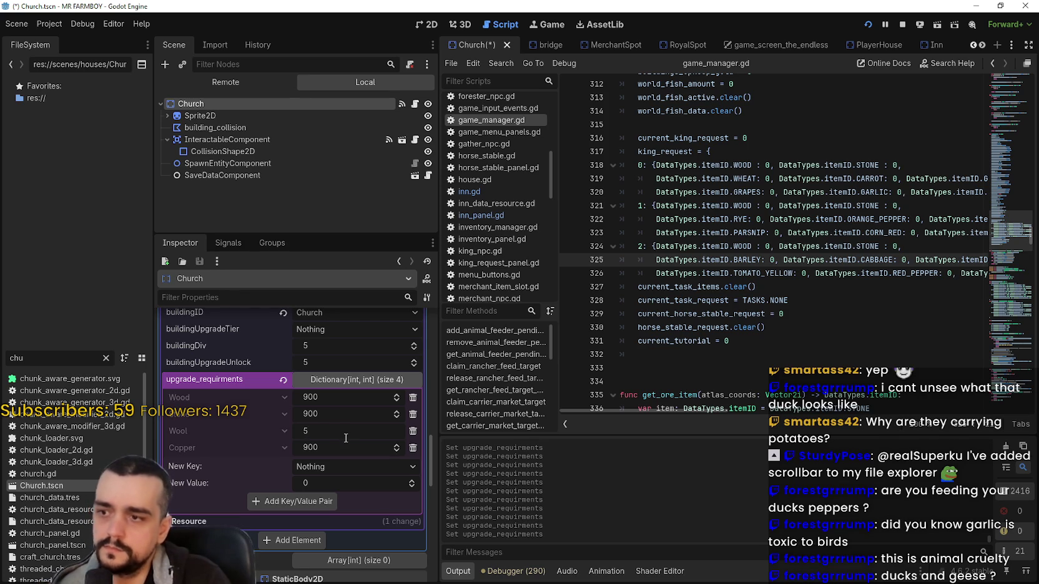
type("00")
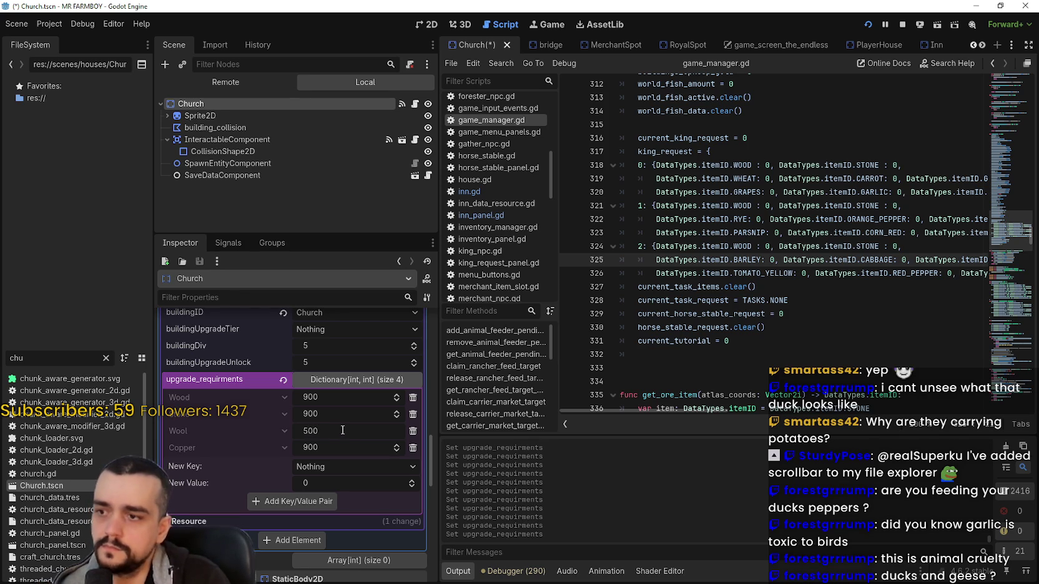
key("Return")
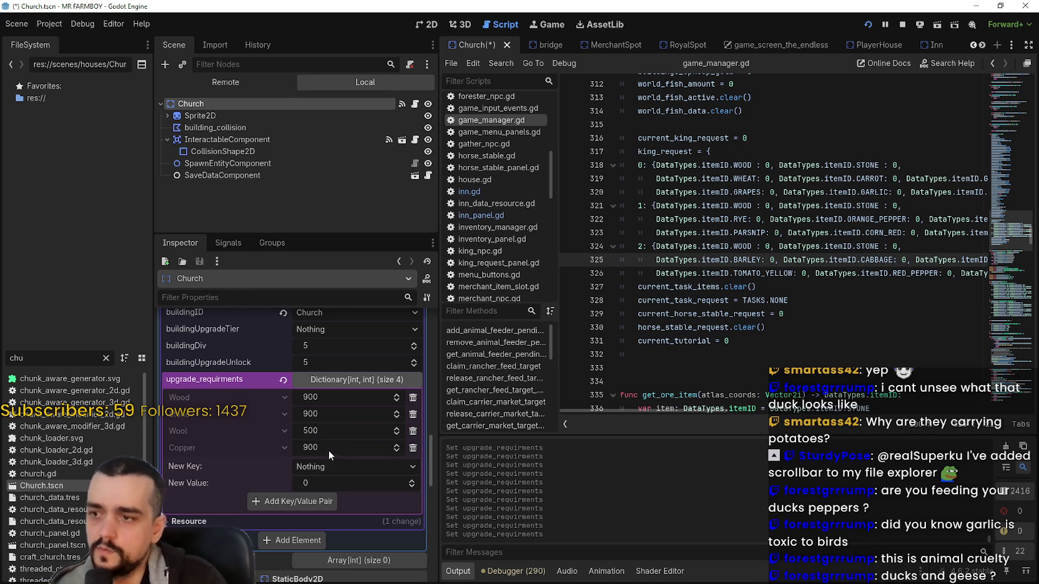
left_click(312, 448)
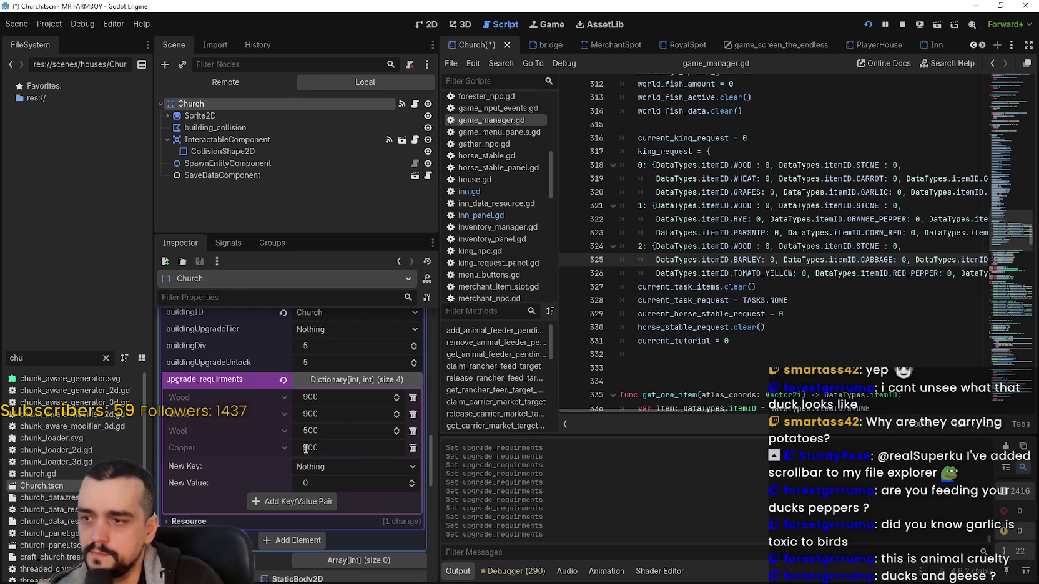
type("1000")
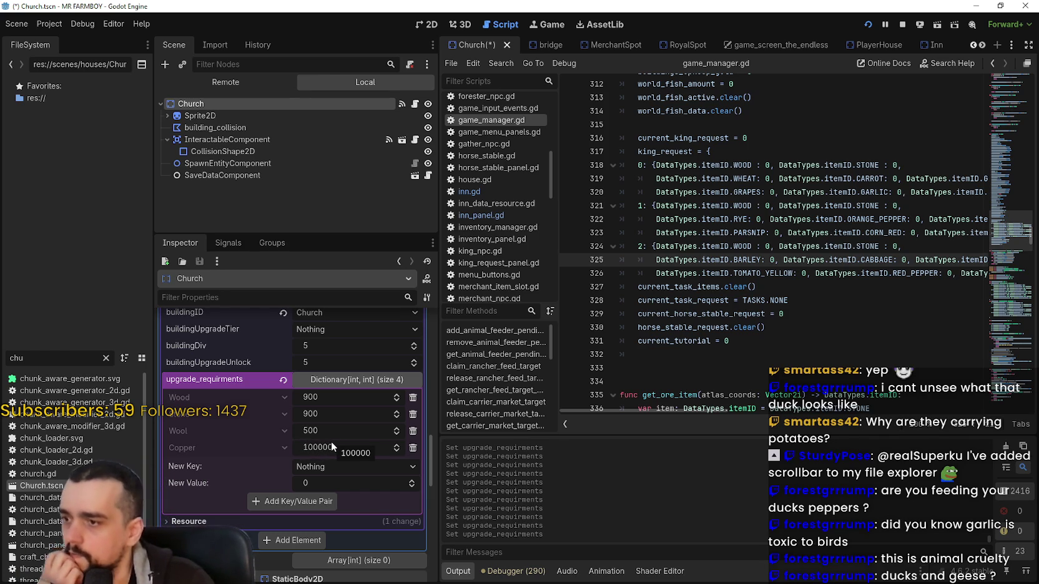
scroll(339, 417, "down", 5)
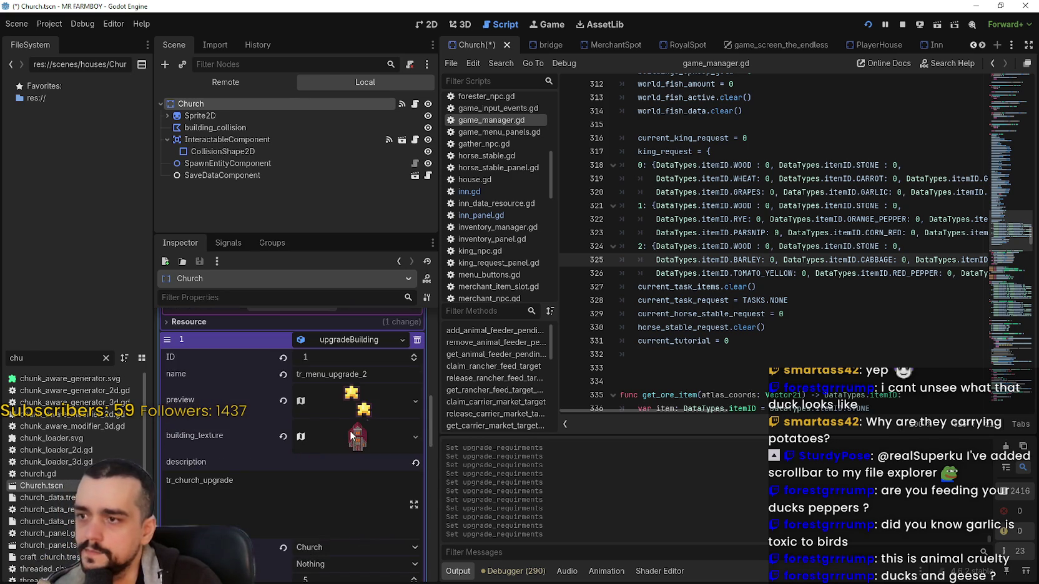
scroll(340, 448, "down", 3)
type("1000")
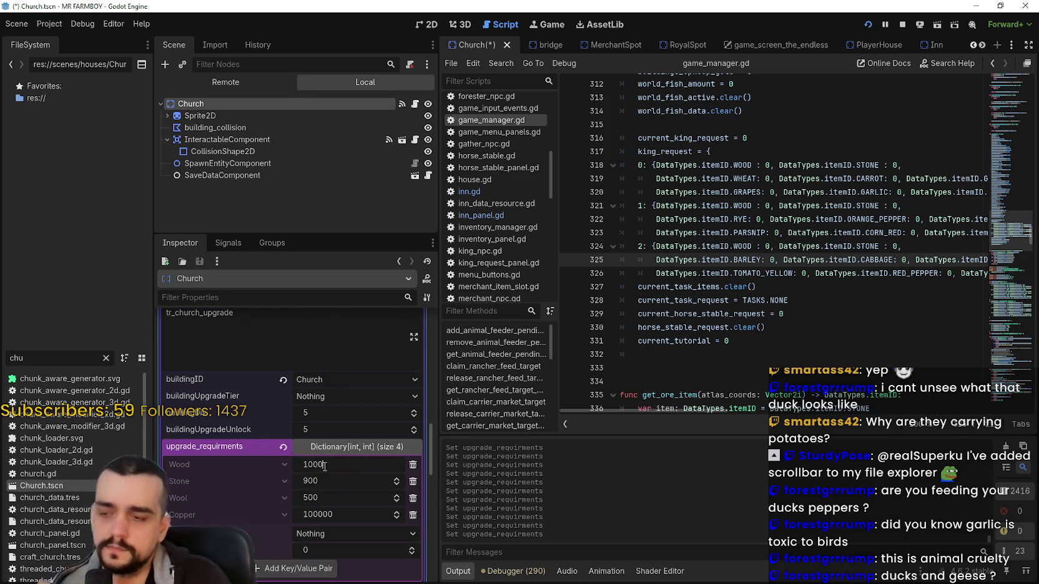
Set the second upgrade's Stone to 1000 and save the Church scene
left_click(331, 483)
type("1000")
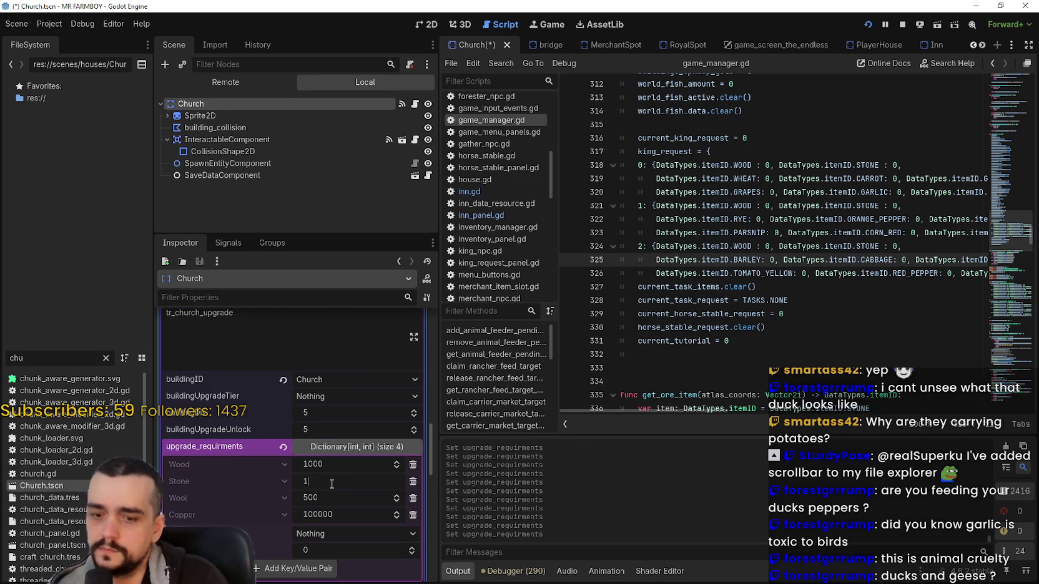
key("Return")
scroll(342, 481, "down", 2)
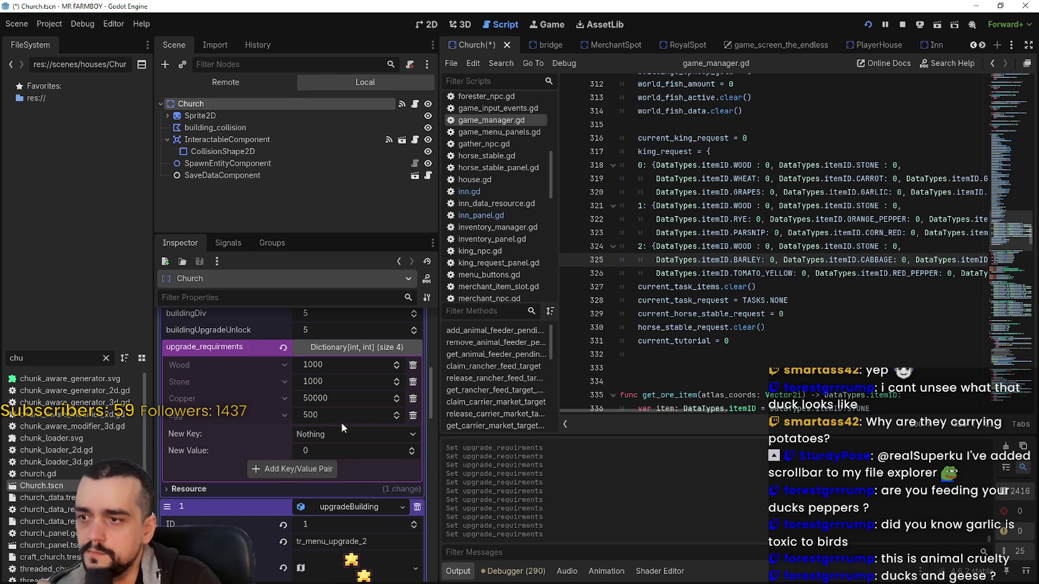
scroll(338, 417, "down", 5)
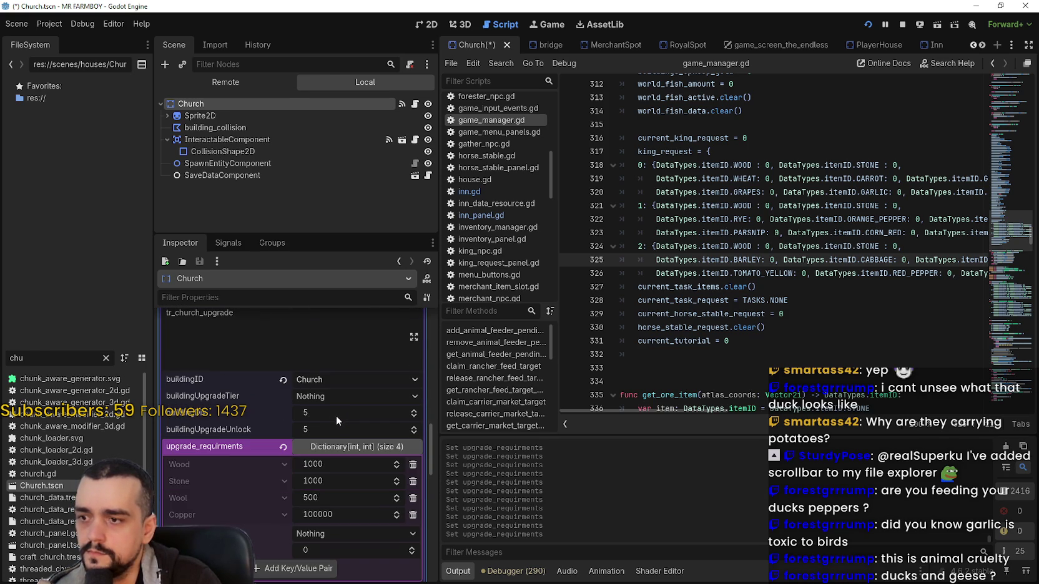
scroll(333, 422, "up", 5)
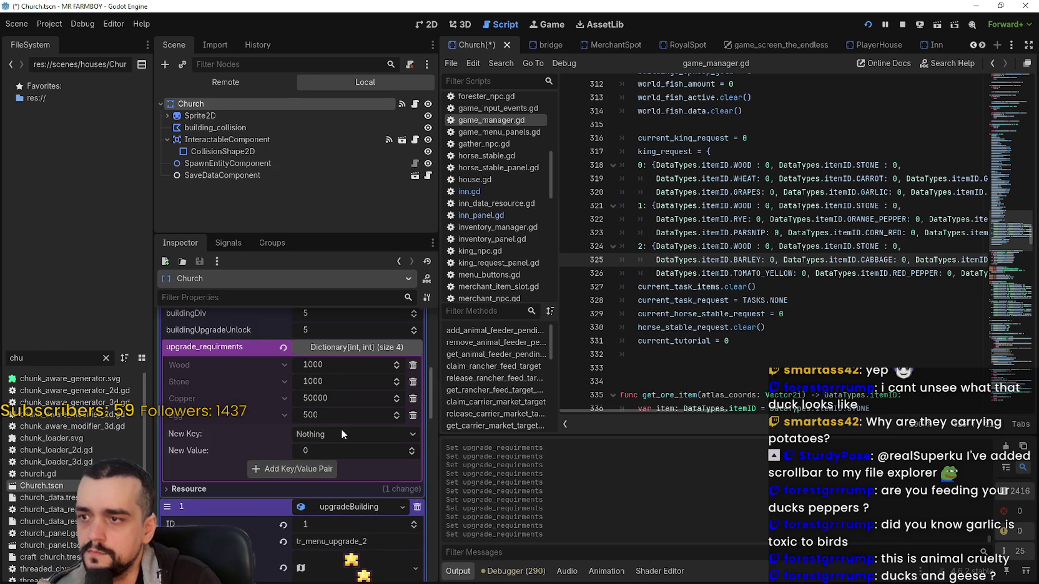
scroll(339, 425, "down", 5)
scroll(337, 426, "down", 5)
key("ctrl+s")
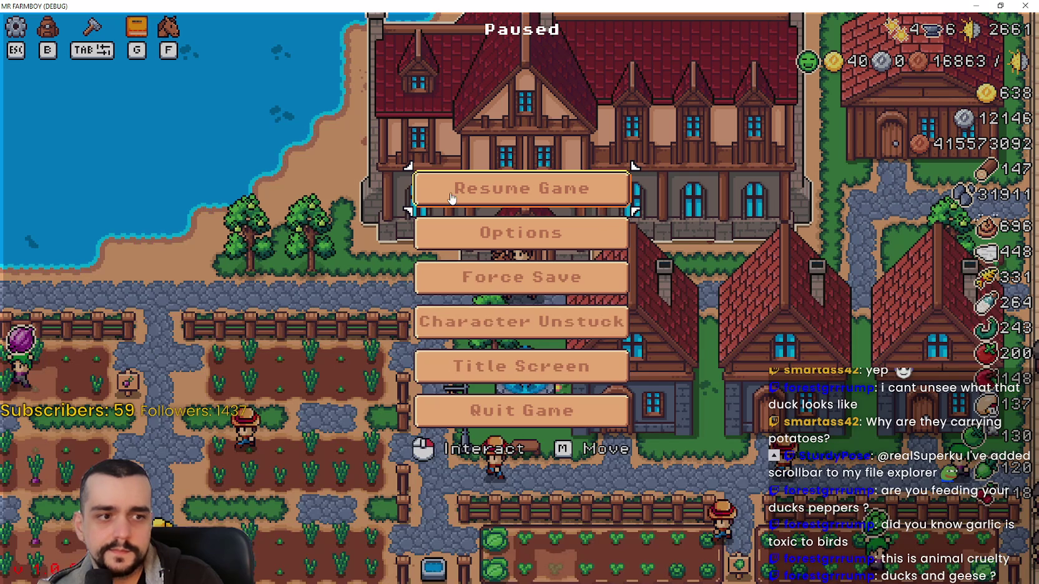
Resume the game, check the Inn's upgrade costs in its panel, then return to the editor
left_click(551, 195)
left_click(656, 150)
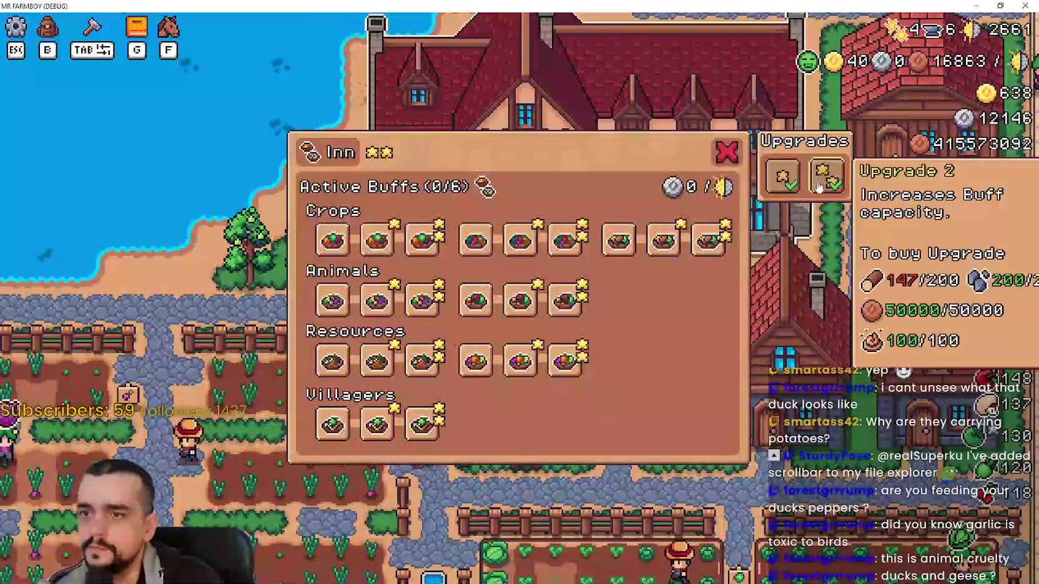
left_click(789, 178)
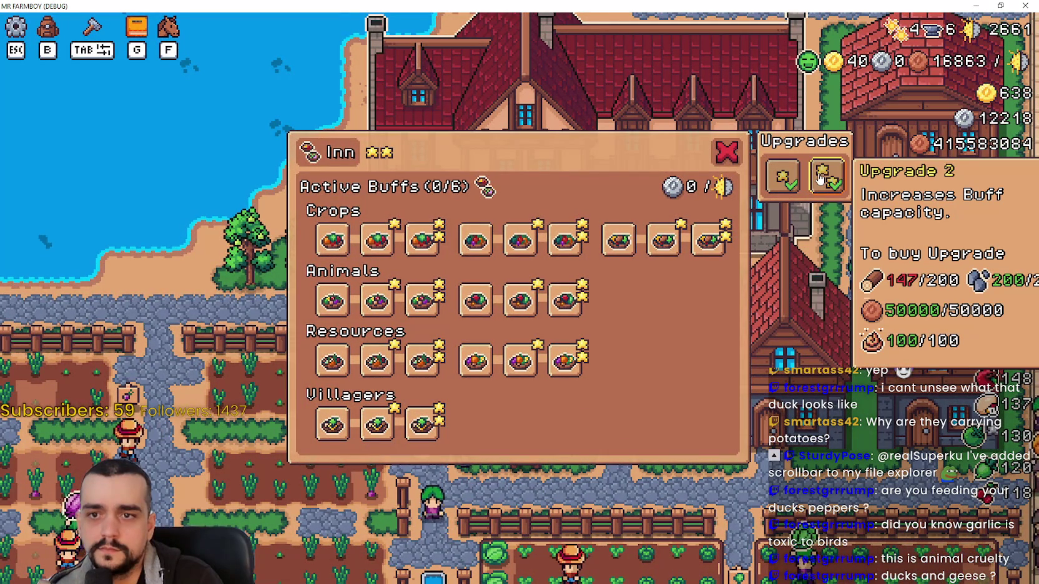
left_click(789, 178)
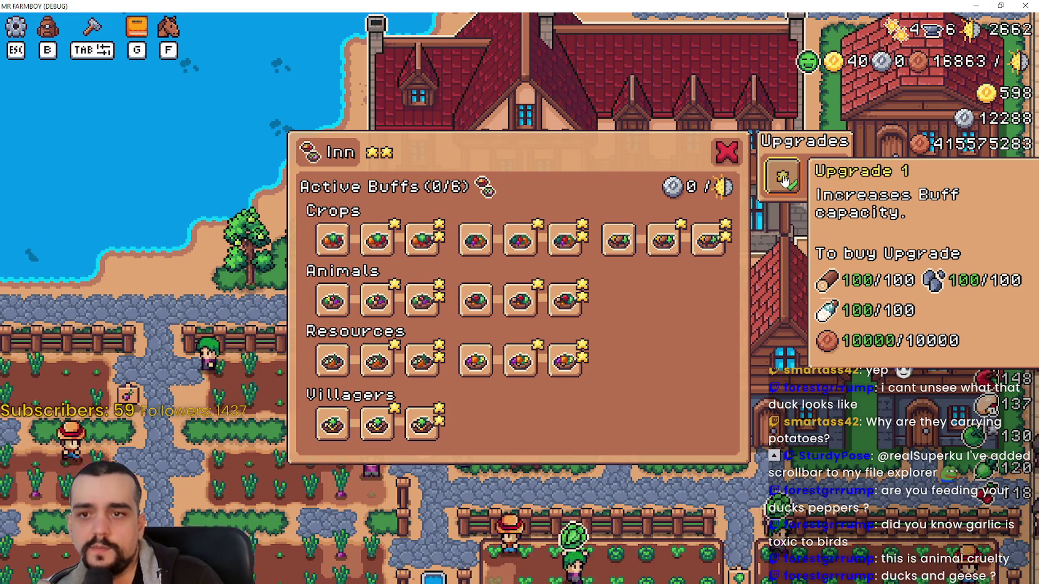
key("alt+Tab")
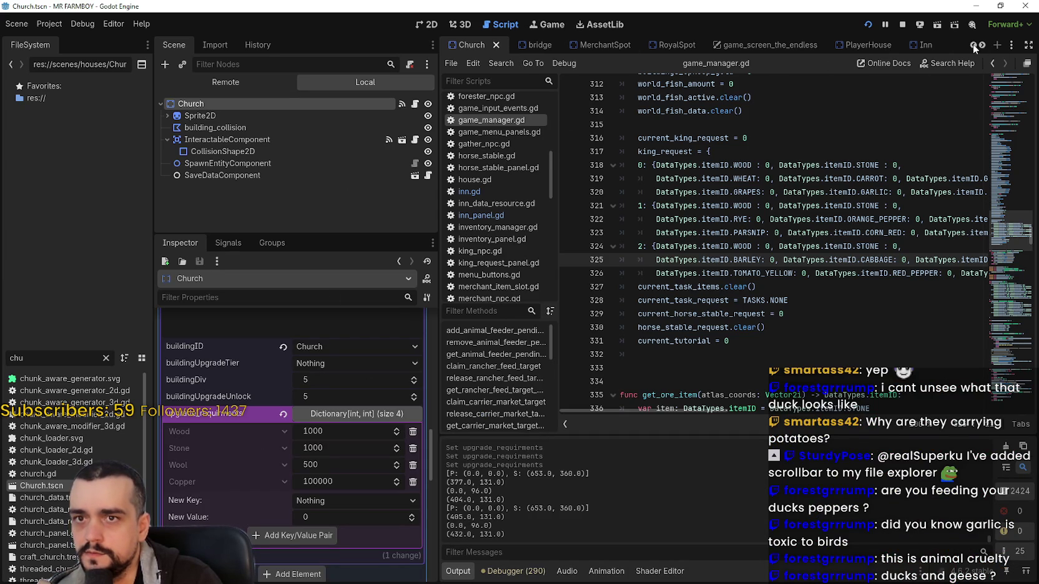
In the Inn scene, set the first upgrade's Wood requirement to 250 and save
left_click_drag(471, 44, 864, 45)
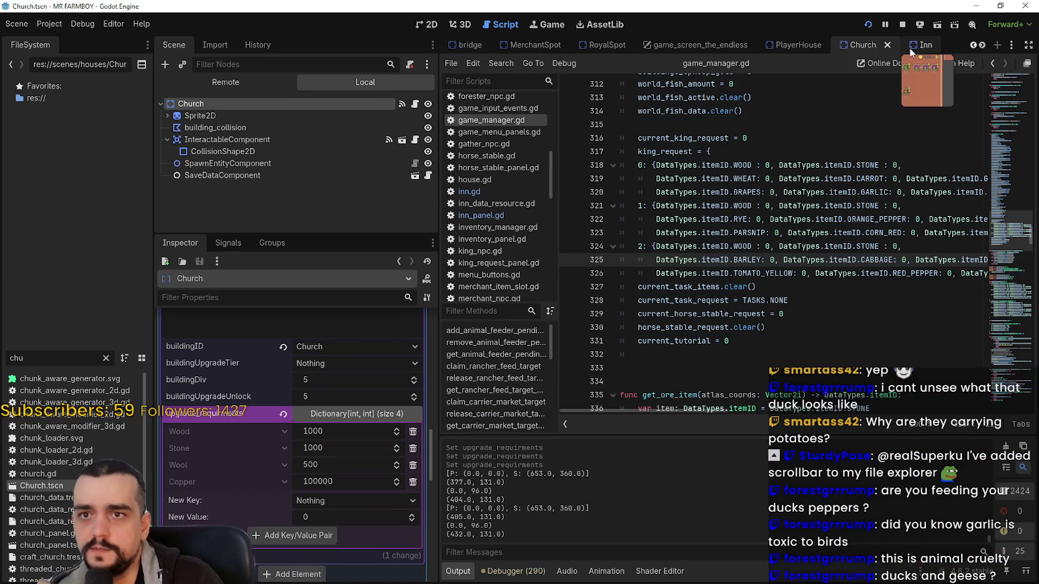
left_click(910, 49)
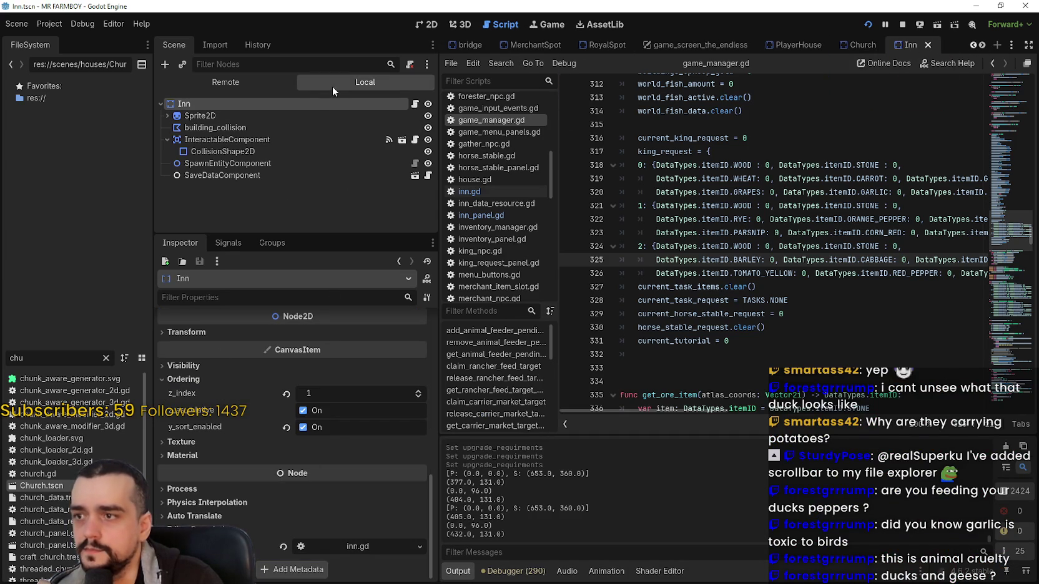
scroll(316, 543, "down", 15)
scroll(330, 518, "down", 1)
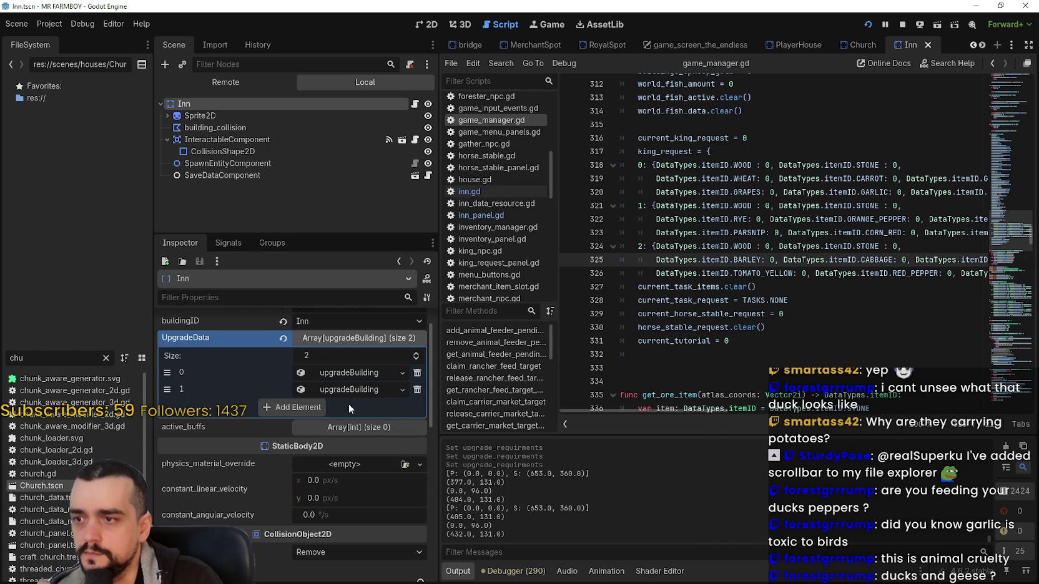
left_click(353, 375)
scroll(333, 436, "down", 5)
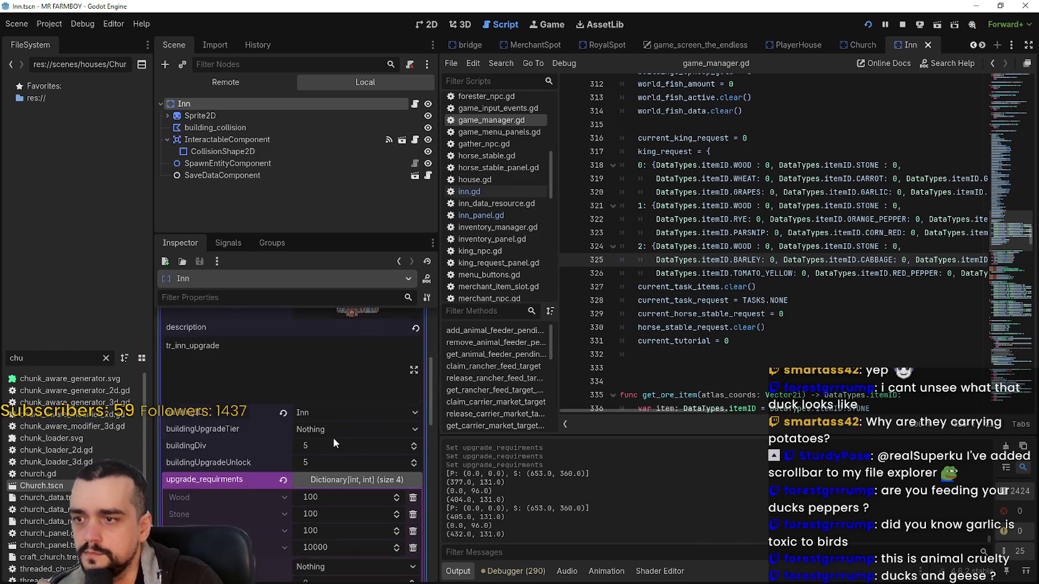
type("250")
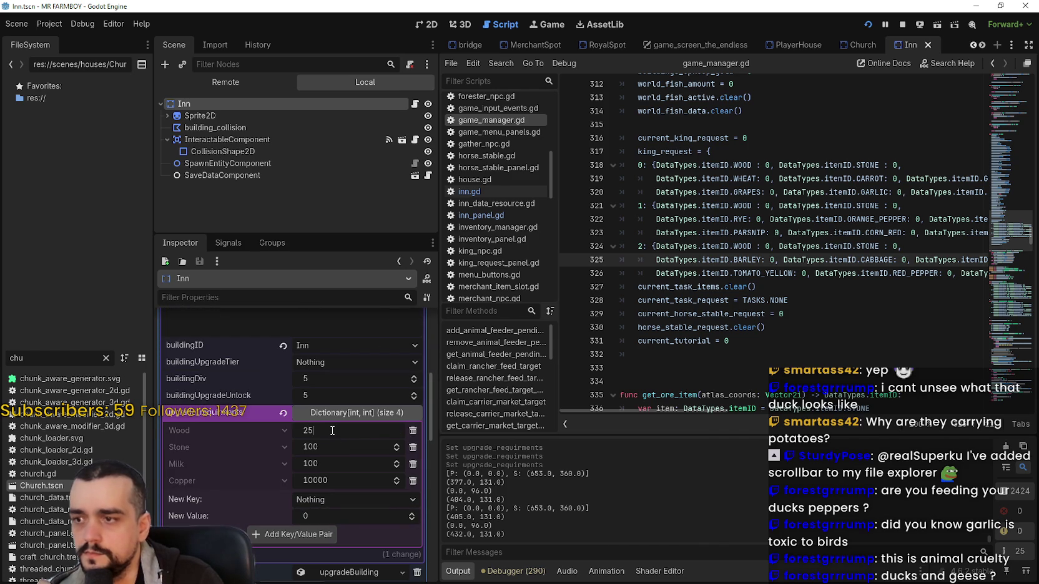
key("Return")
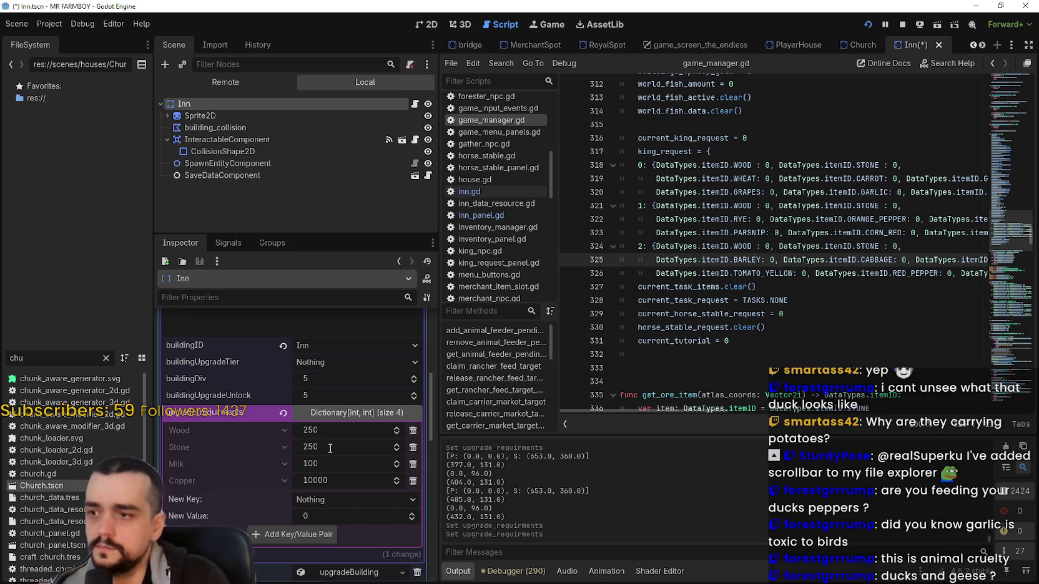
key("ctrl+s")
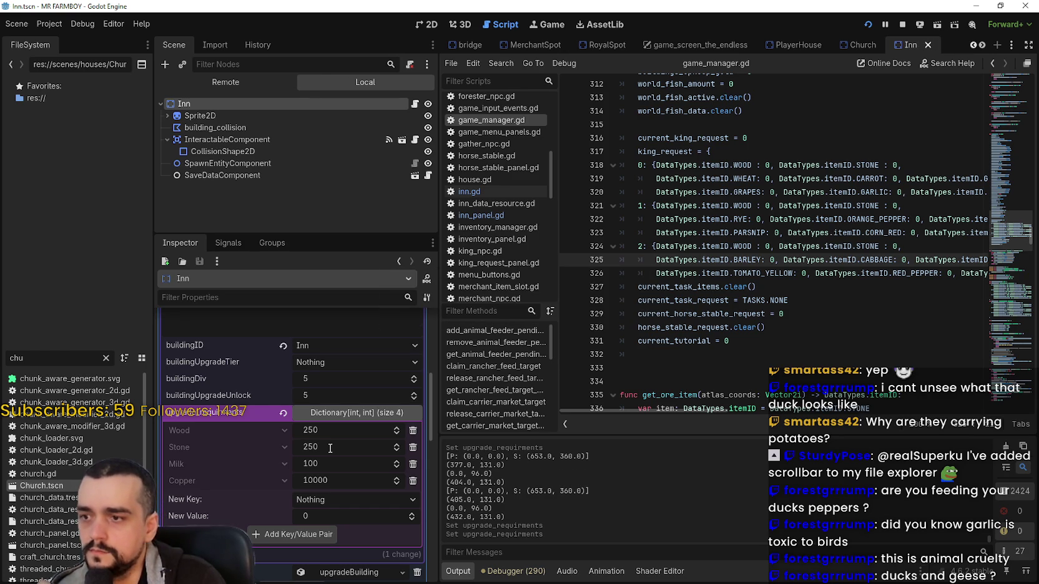
Expand both Church upgrade tiers to review their requirements, then go back to the Inn tab
left_click(854, 46)
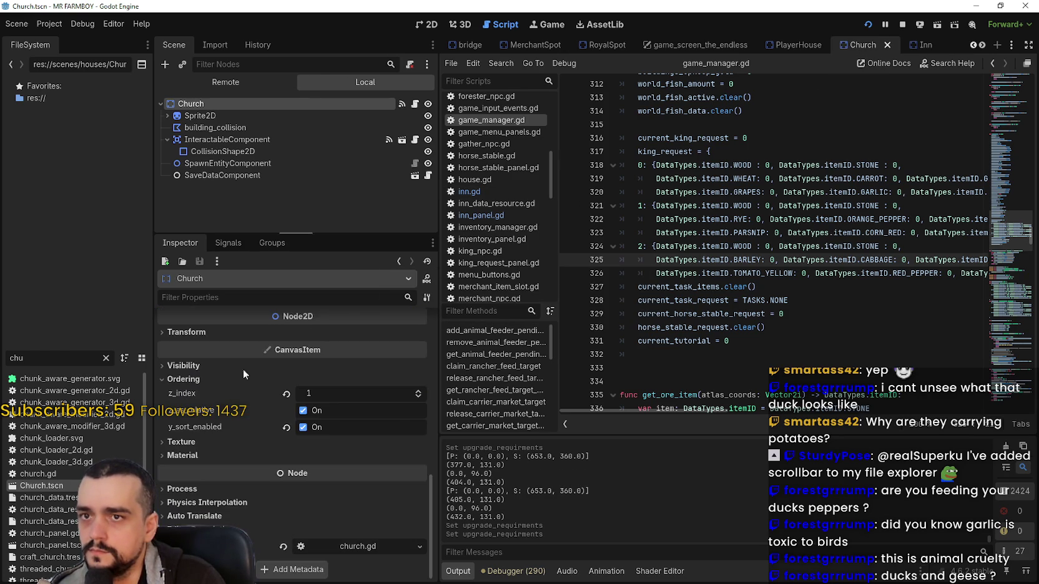
scroll(344, 436, "up", 10)
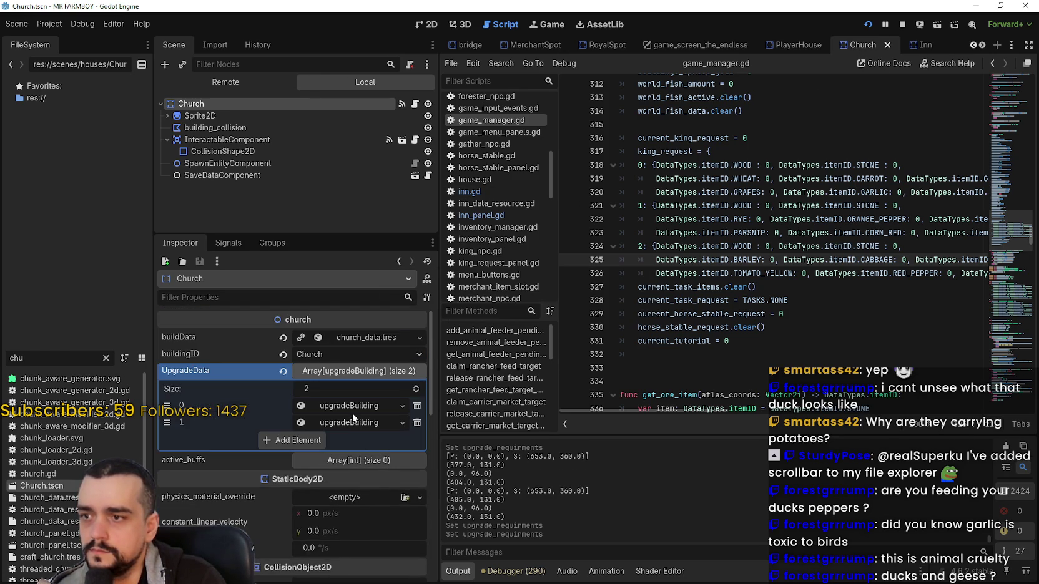
left_click(350, 406)
scroll(337, 472, "down", 3)
scroll(338, 467, "down", 3)
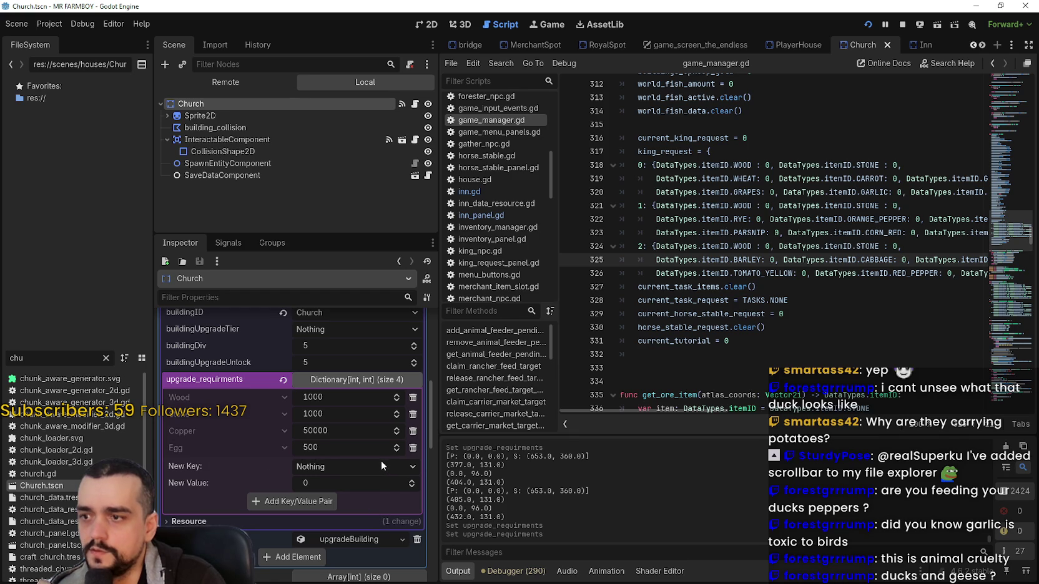
scroll(380, 461, "down", 2)
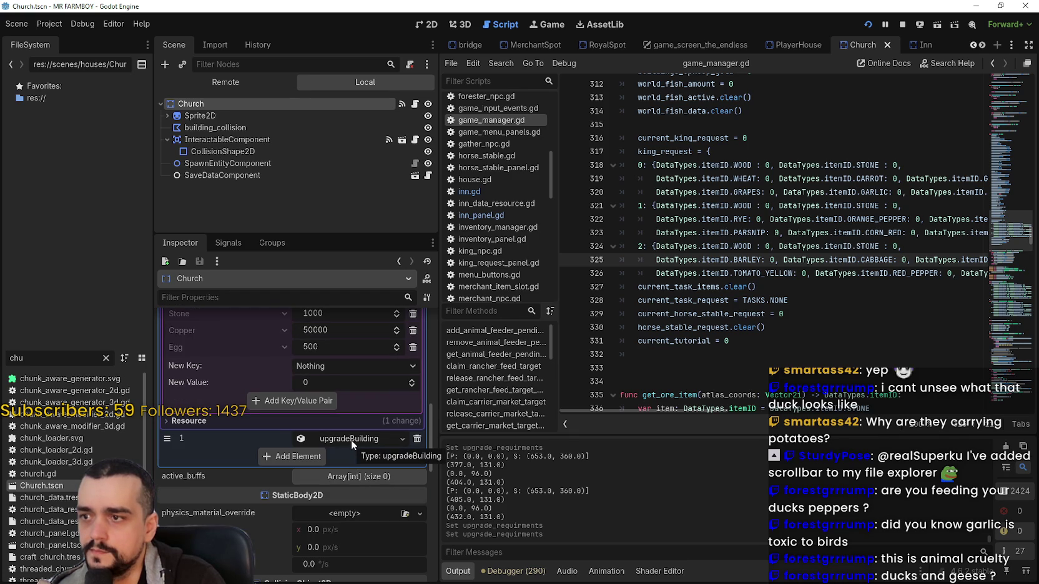
left_click(351, 440)
scroll(354, 455, "down", 2)
scroll(356, 490, "down", 3)
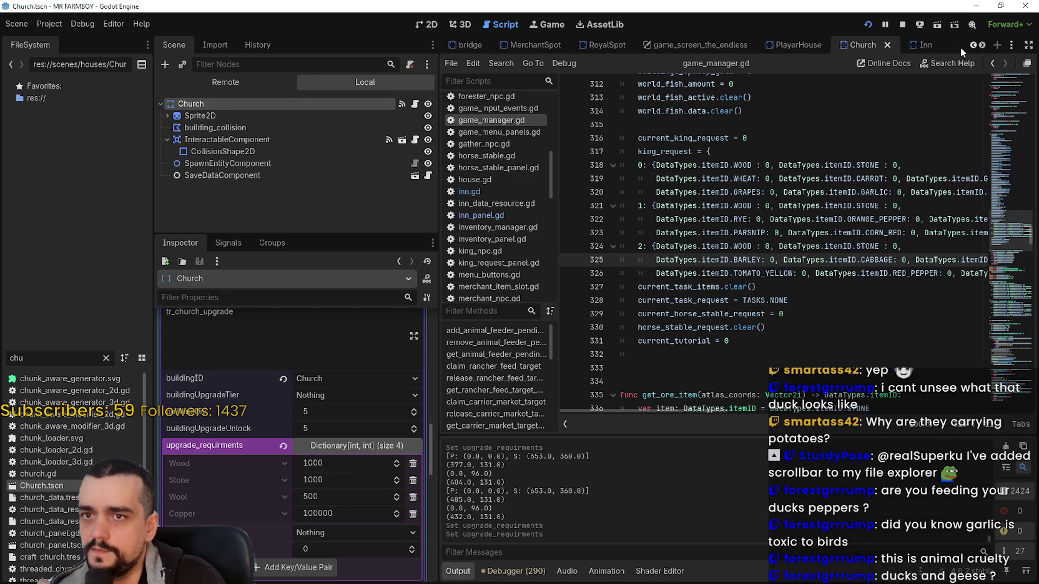
left_click(921, 46)
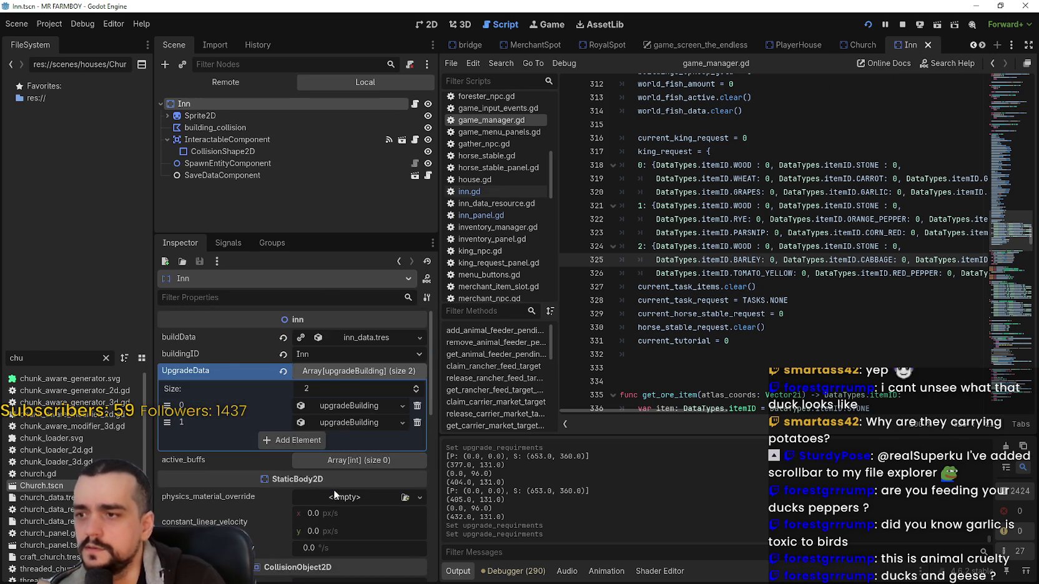
Set the Inn's first tier to 500 Wood and 250 Milk
left_click(349, 405)
scroll(340, 463, "down", 5)
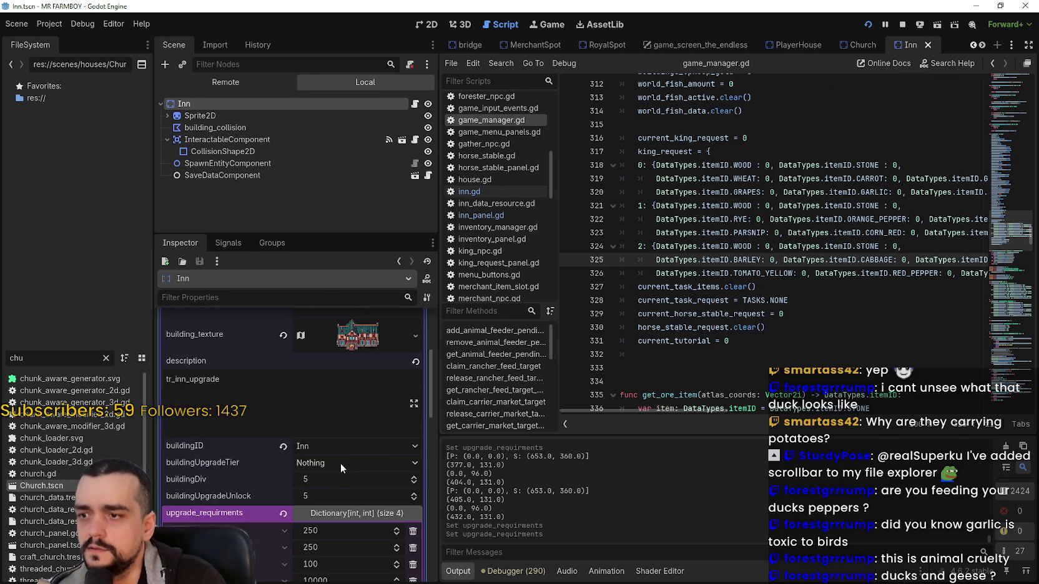
left_click(340, 329)
type("5")
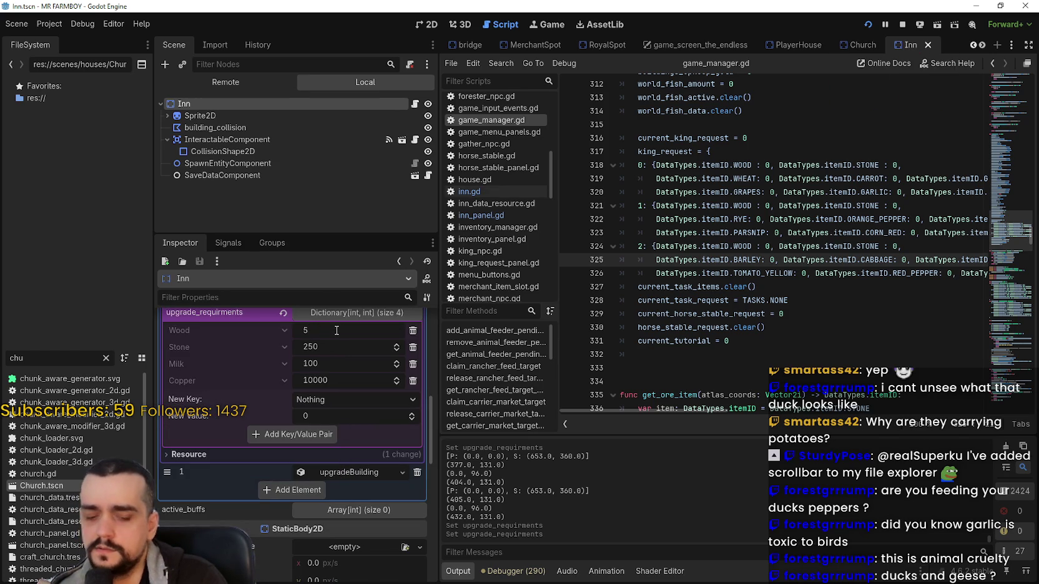
key("Return")
left_click(333, 363)
type("250")
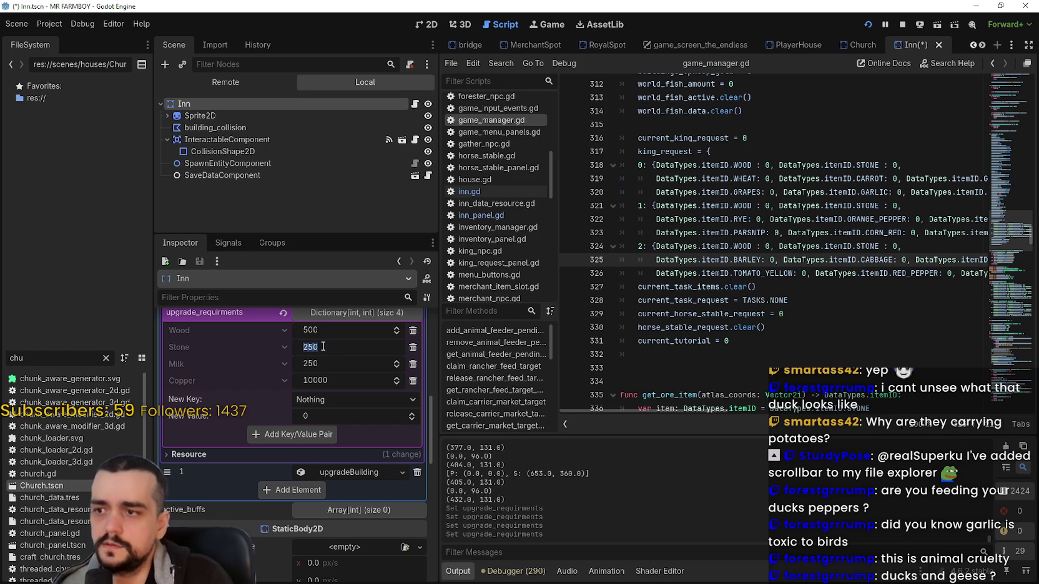
scroll(331, 365, "down", 3)
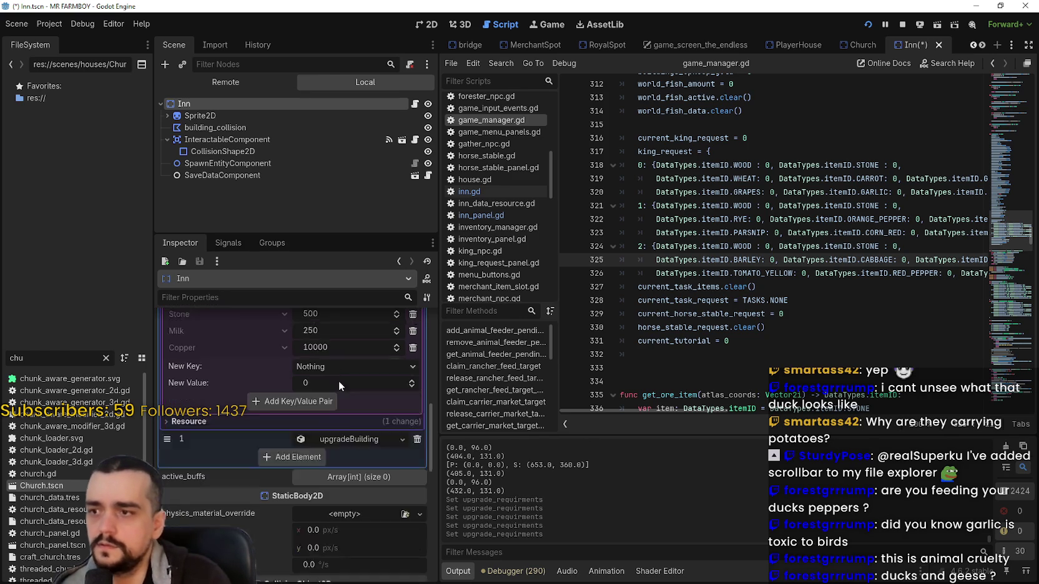
Set the second tier's Wood and Stone to 500, save, and open the Blacksmith scene
left_click(337, 406)
scroll(331, 462, "down", 3)
left_click(344, 463)
type("500")
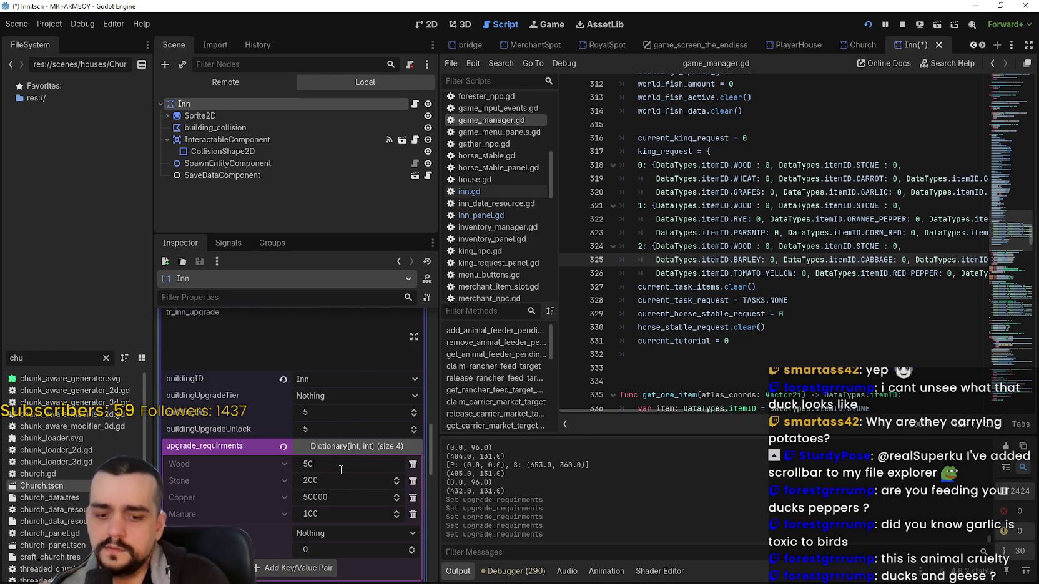
left_click(338, 480)
type("50")
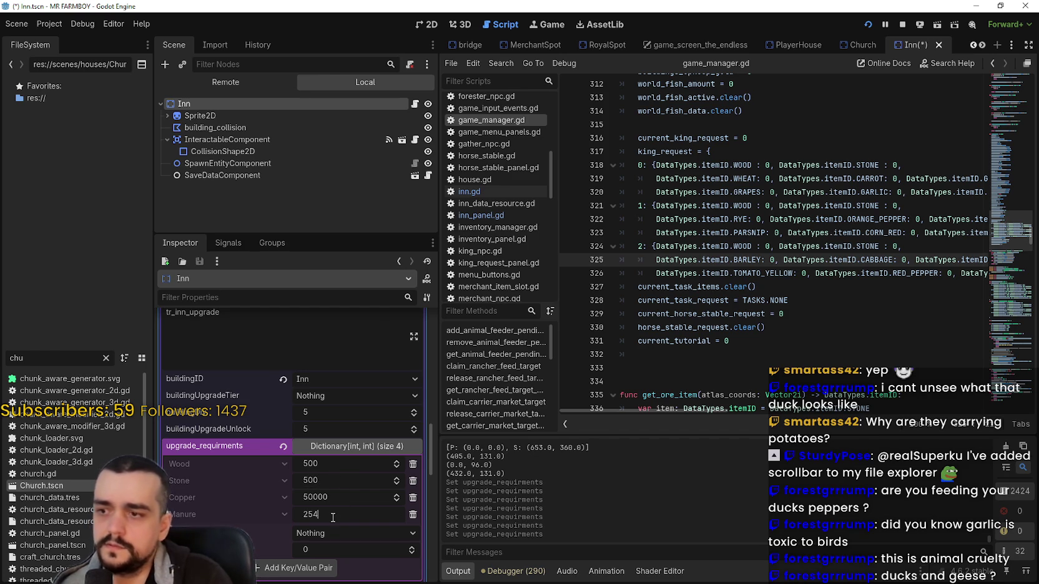
key("ctrl+s")
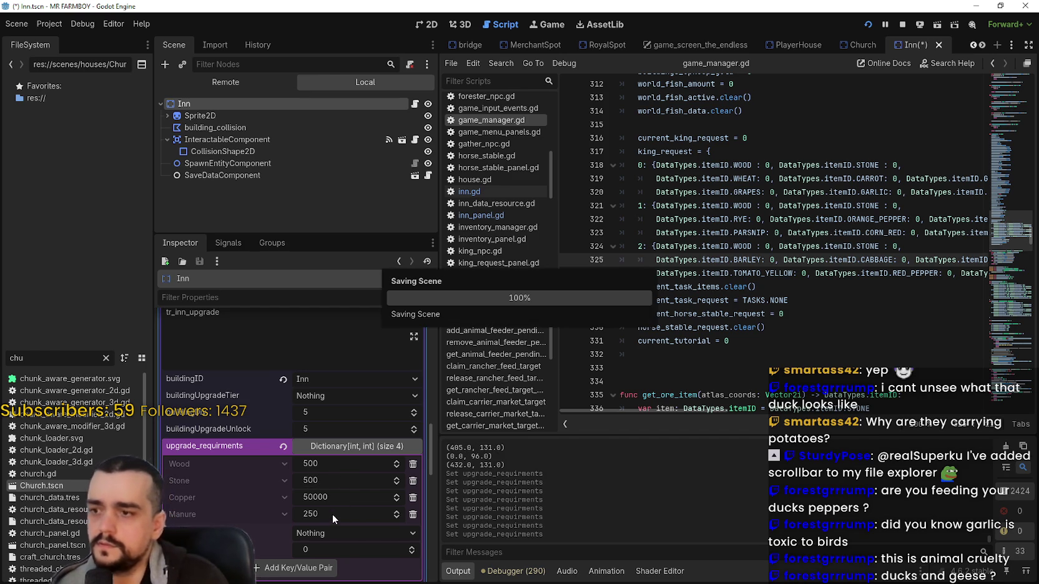
left_click(983, 45)
left_click(983, 45)
left_click(846, 45)
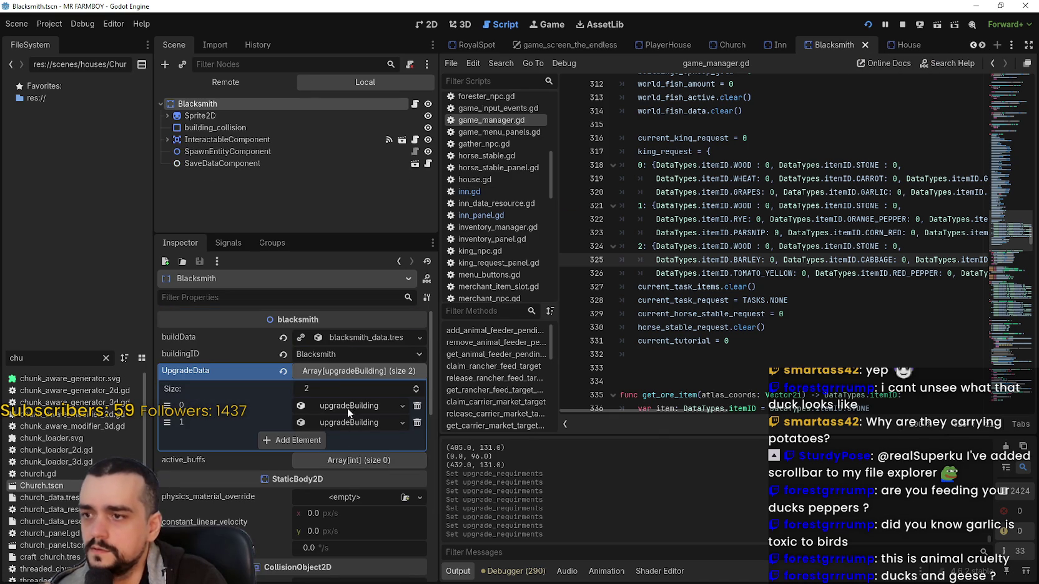
Expand both Blacksmith upgrade tiers to review their upgrade requirements
left_click(348, 412)
scroll(350, 437, "down", 5)
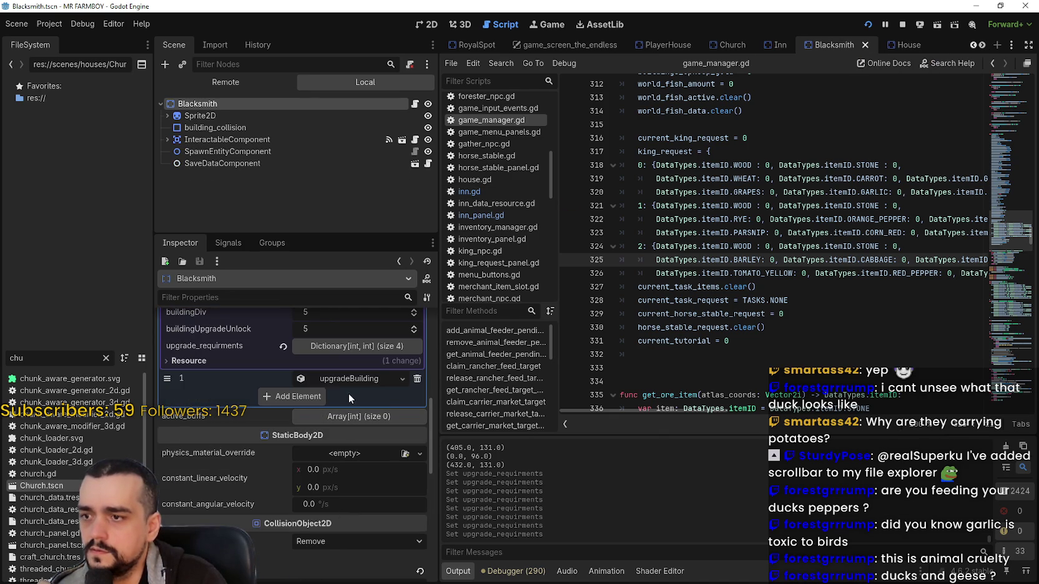
left_click(350, 379)
scroll(349, 465, "down", 2)
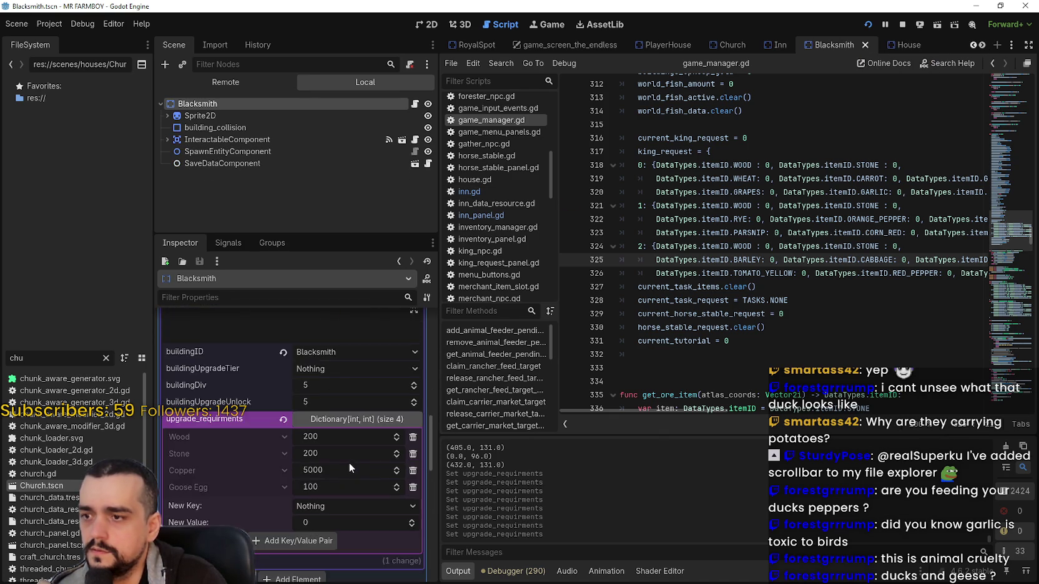
scroll(347, 459, "down", 3)
left_click(352, 480)
scroll(351, 462, "down", 3)
scroll(334, 372, "down", 1)
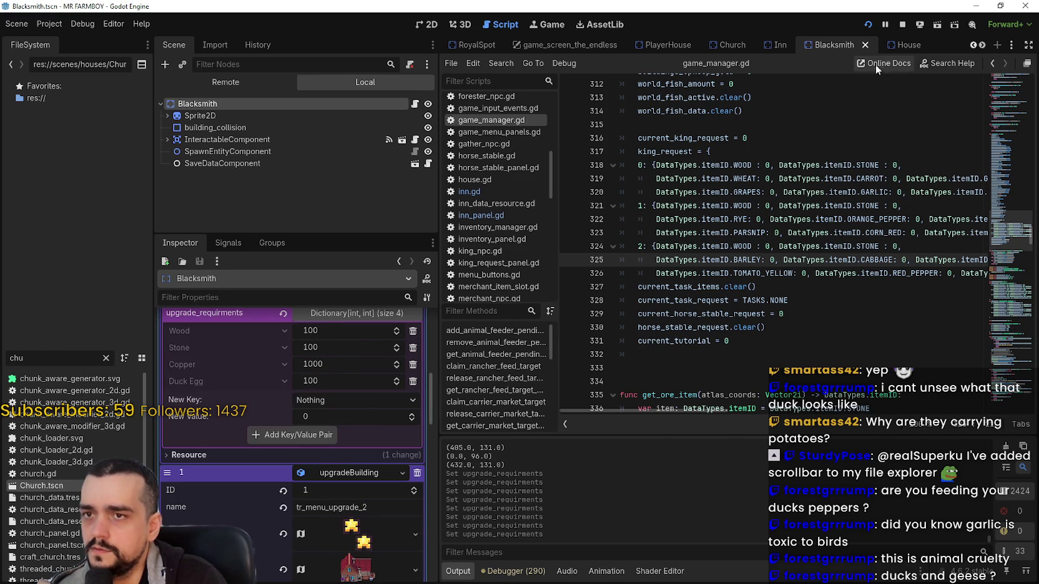
Check the Inn's first upgrade tier requirements for comparison, then return to the Blacksmith scene
left_click(774, 46)
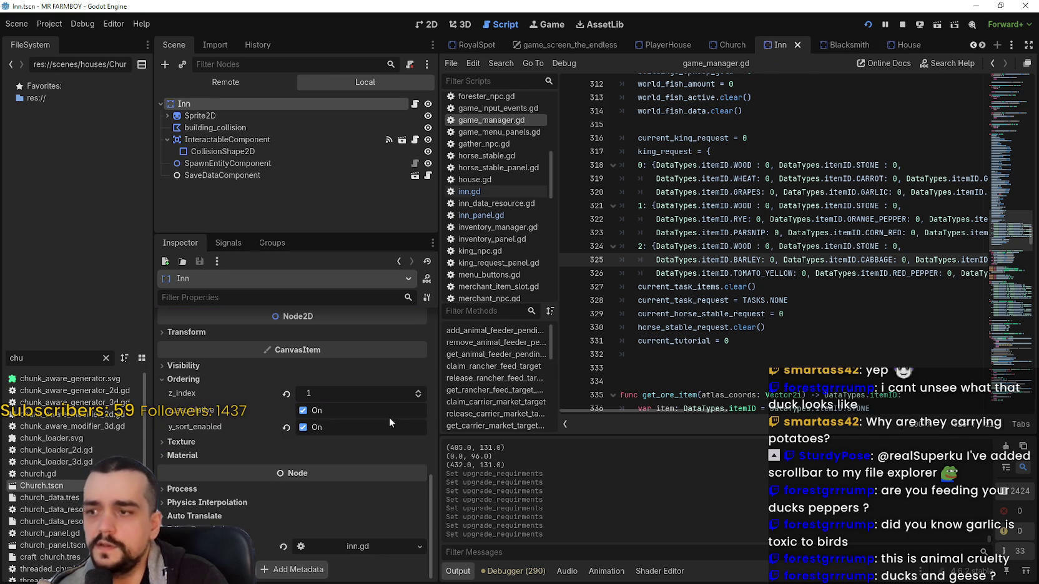
scroll(374, 430, "down", 10)
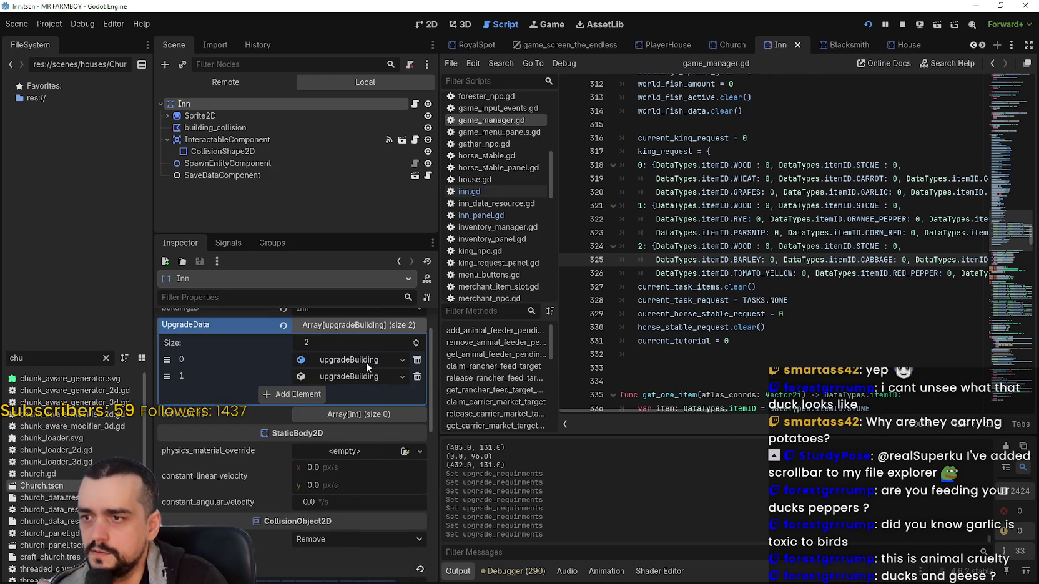
left_click(348, 360)
scroll(341, 442, "down", 2)
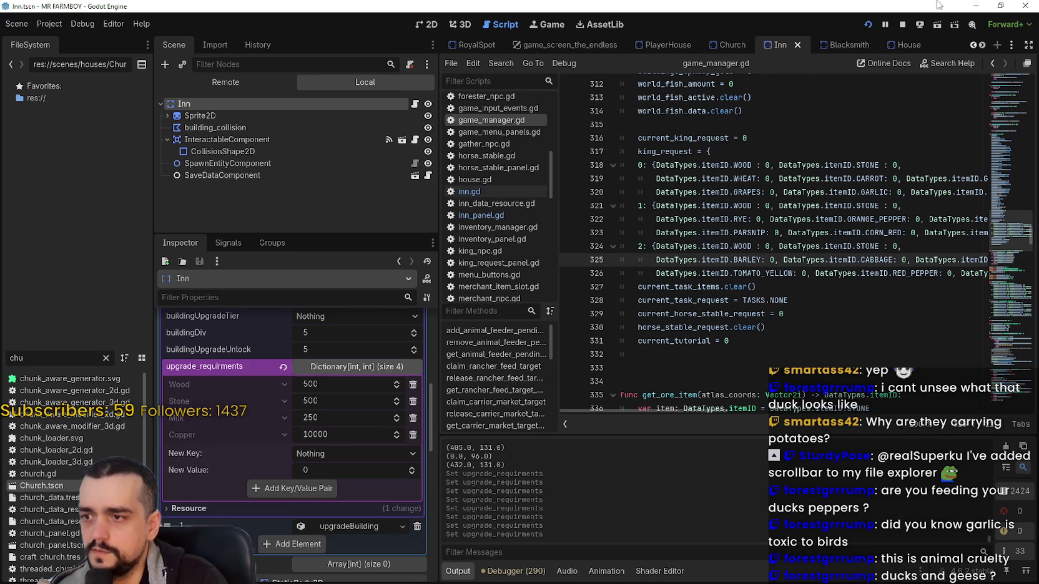
left_click(861, 44)
scroll(359, 462, "up", 5)
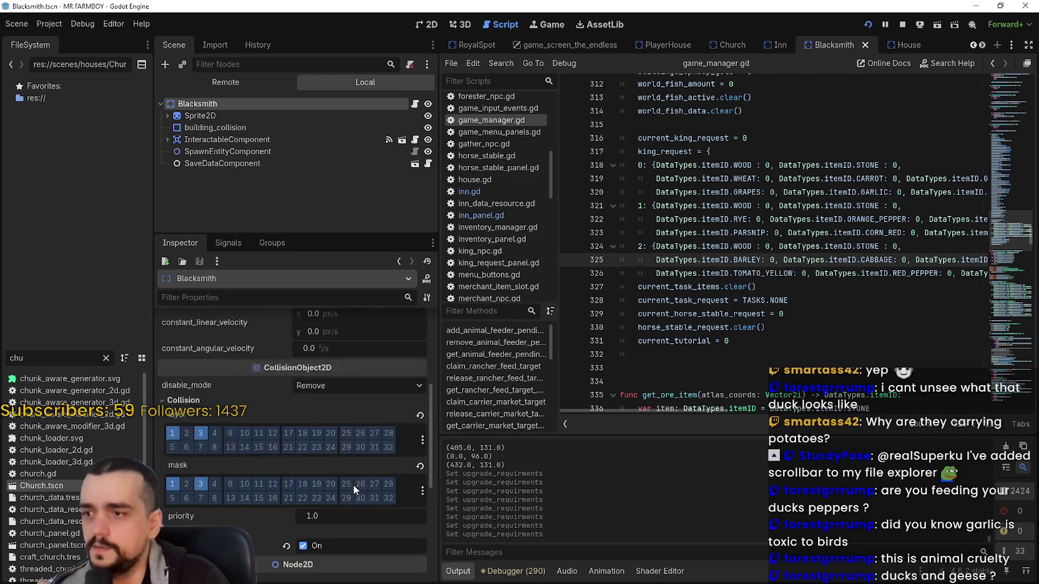
scroll(350, 445, "up", 3)
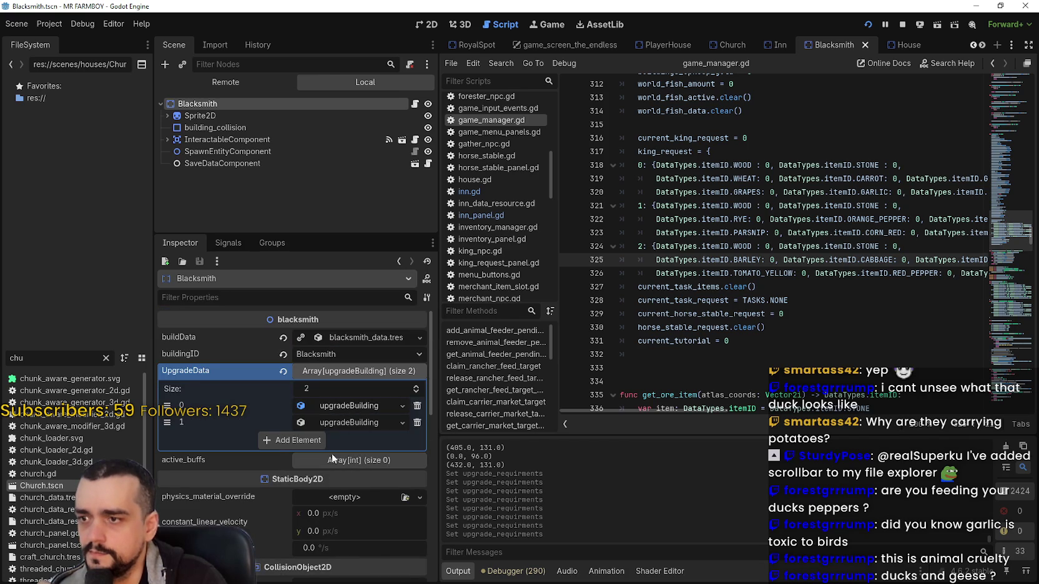
Set Wood and Stone to 250 in both Blacksmith tiers and save the scene
left_click(337, 406)
scroll(331, 475, "down", 3)
left_click(328, 498)
type("25")
left_click(328, 511)
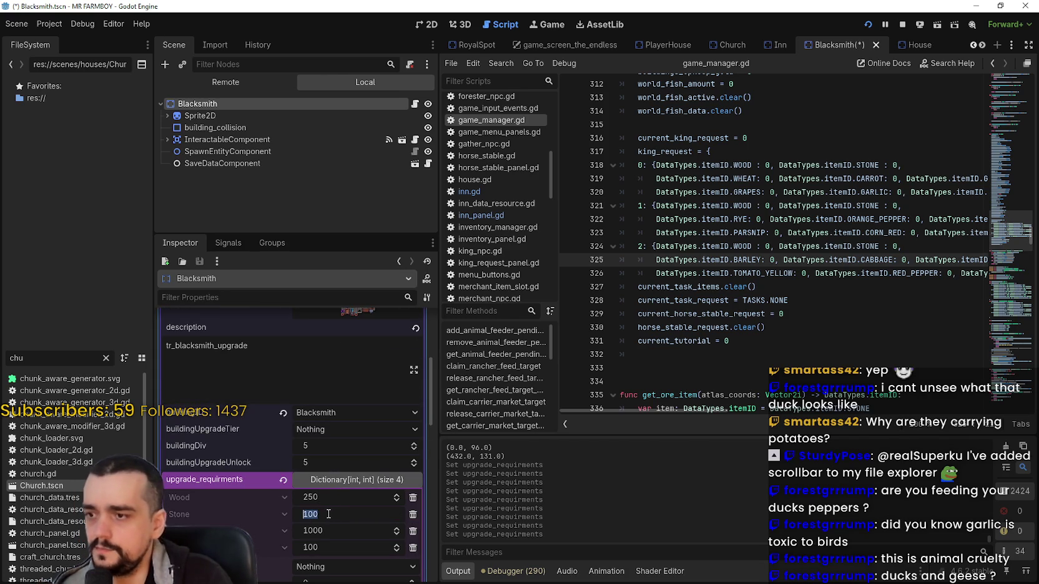
key("Return")
scroll(331, 501, "down", 3)
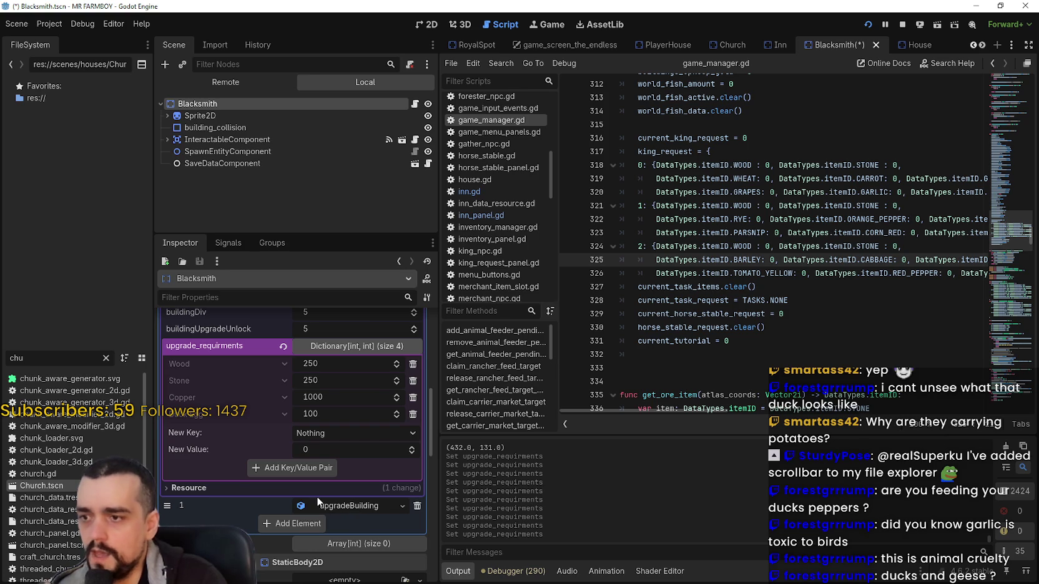
left_click(317, 499)
scroll(331, 465, "down", 5)
left_click(331, 433)
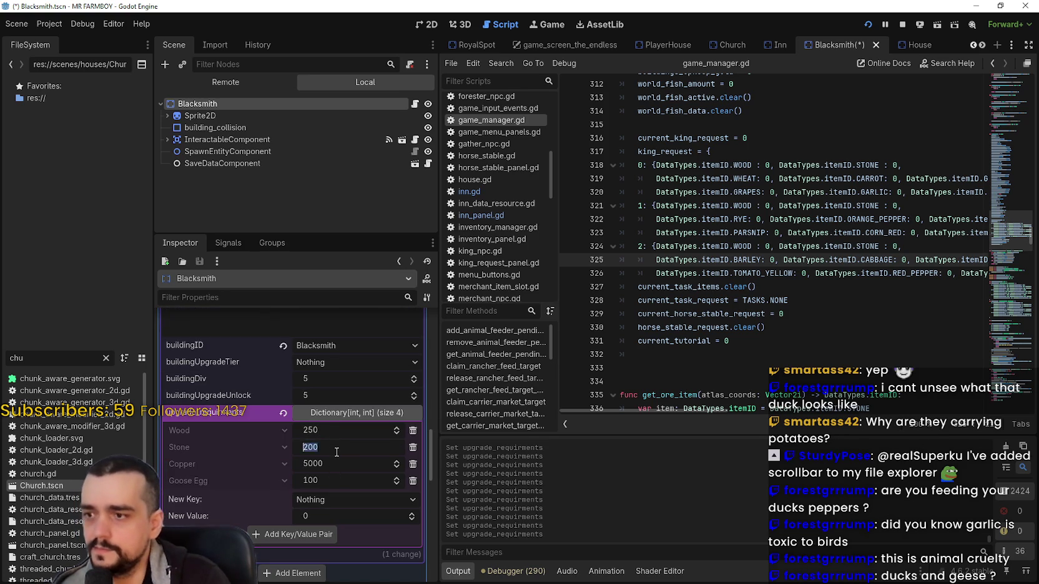
type("250")
key("ctrl+s")
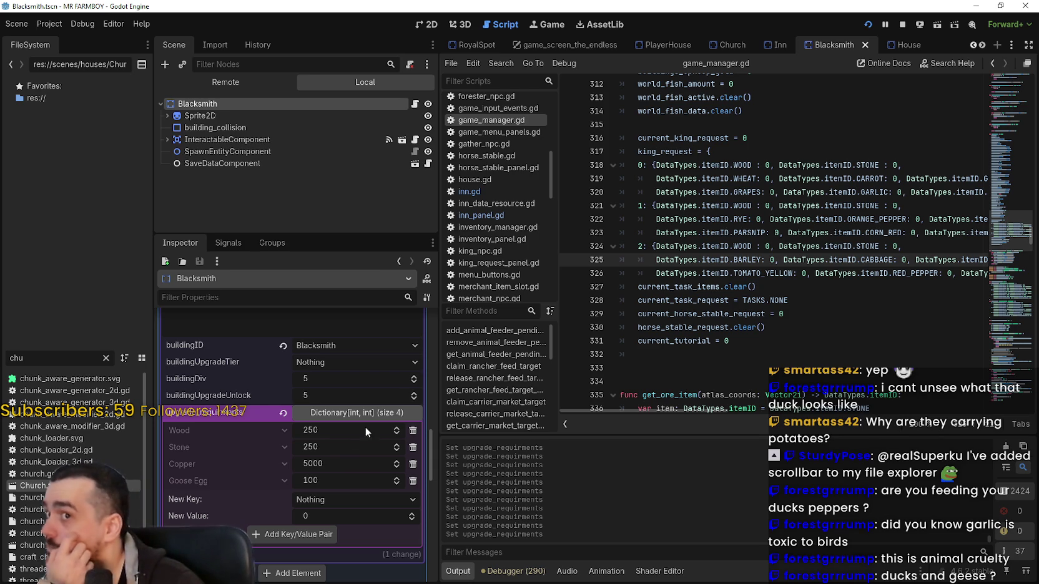
left_click(821, 122)
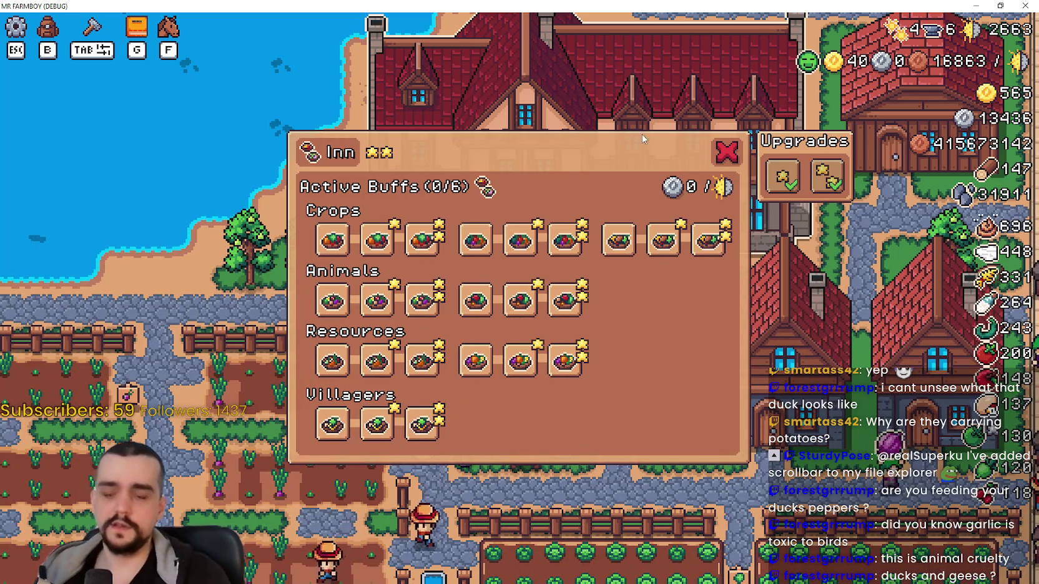
Close the Inn's buffs panel with its red X
left_click(724, 151)
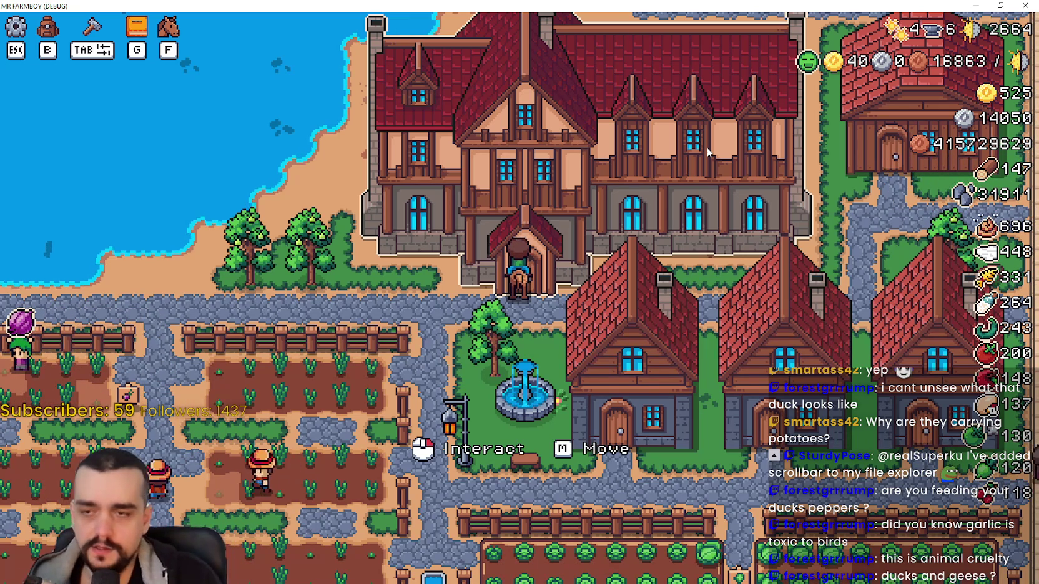
Ride east to the market stalls and briefly check the market trading window
key("d")
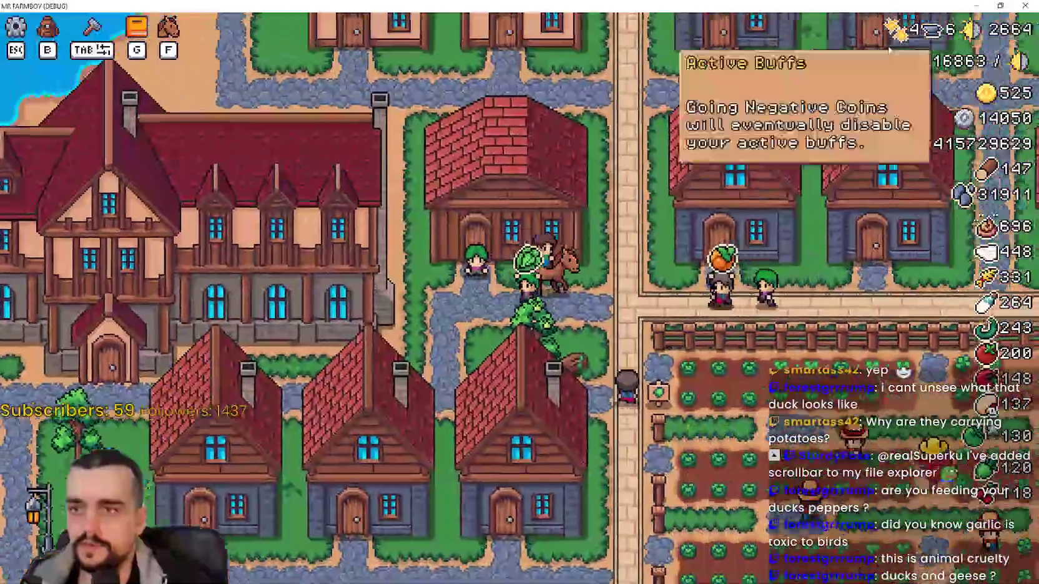
key("w")
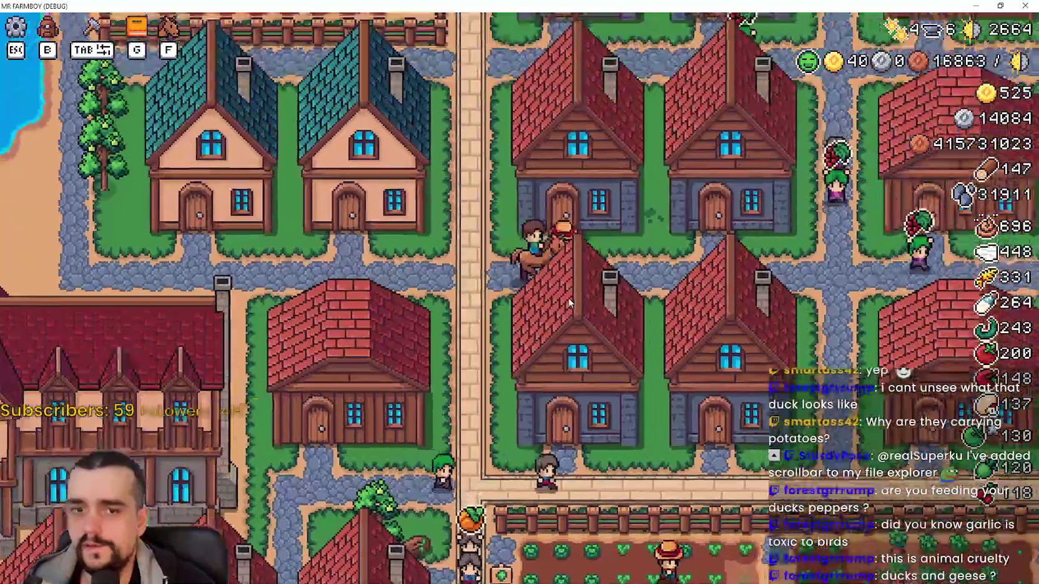
key("d")
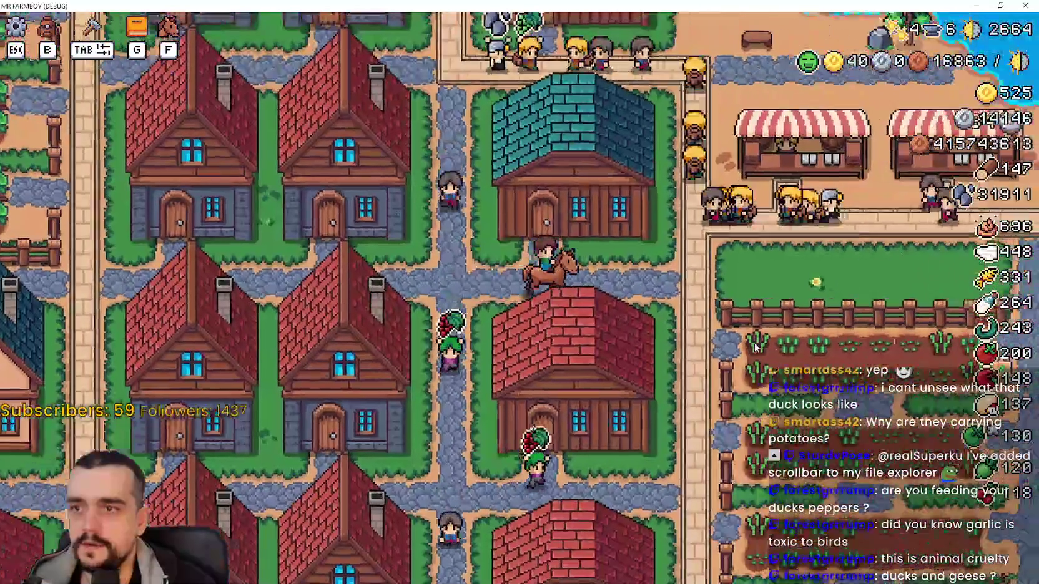
key("d")
key("w")
key("e")
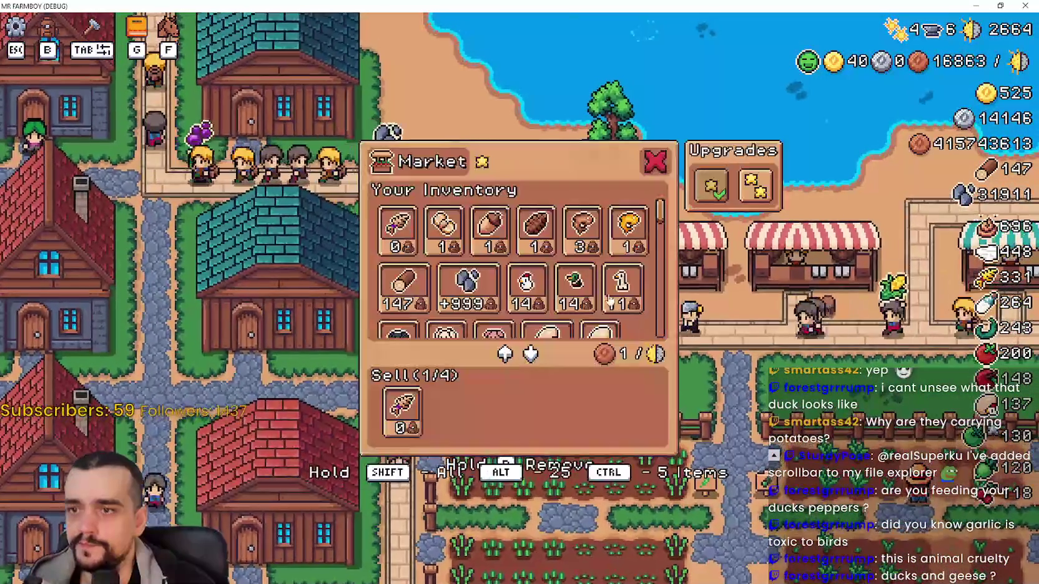
key("Escape")
Ride past the houses to the blacksmith and open its upgrade panel
key("d")
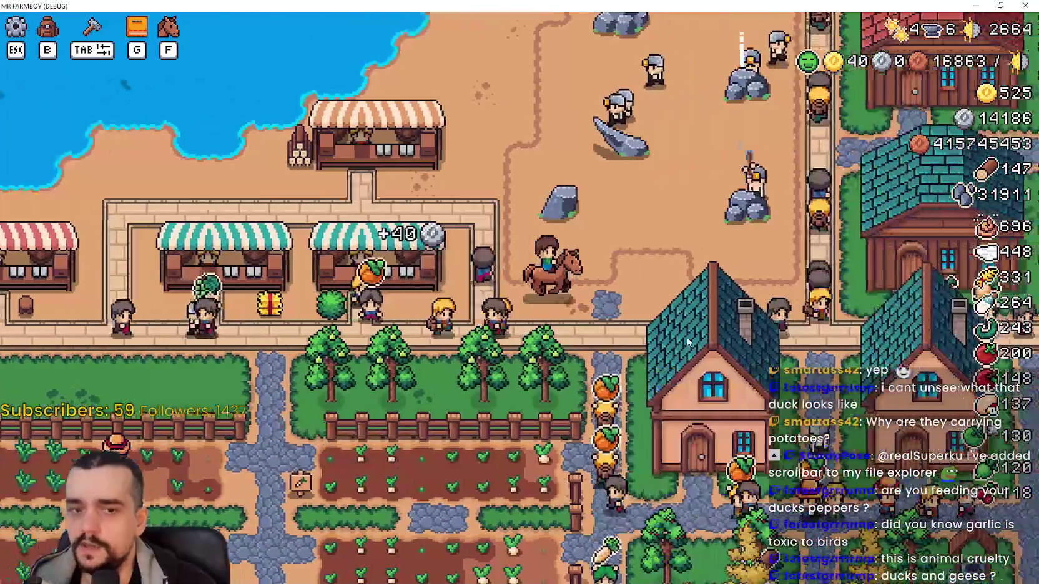
key("d")
key("w")
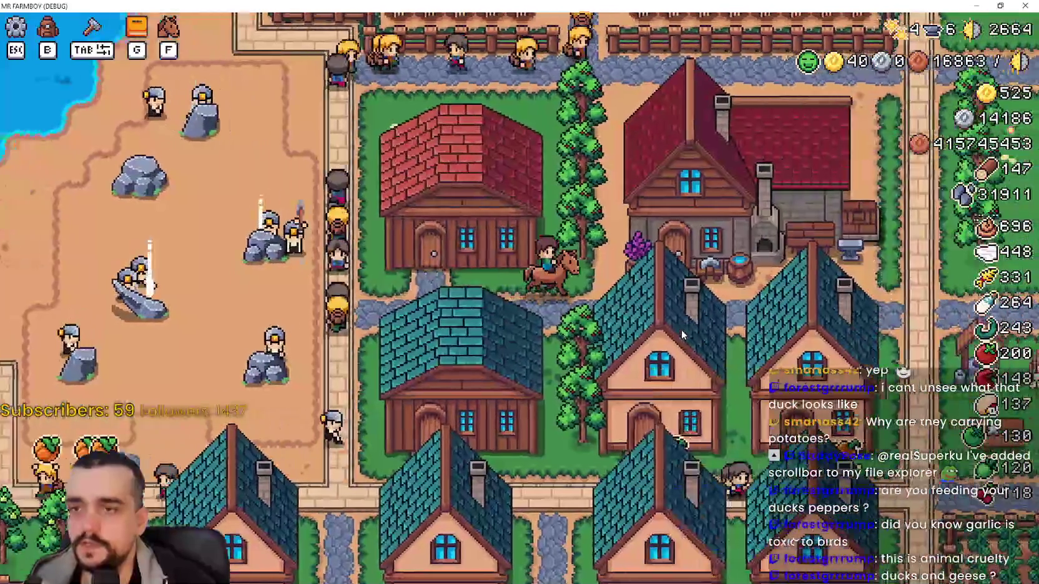
key("d")
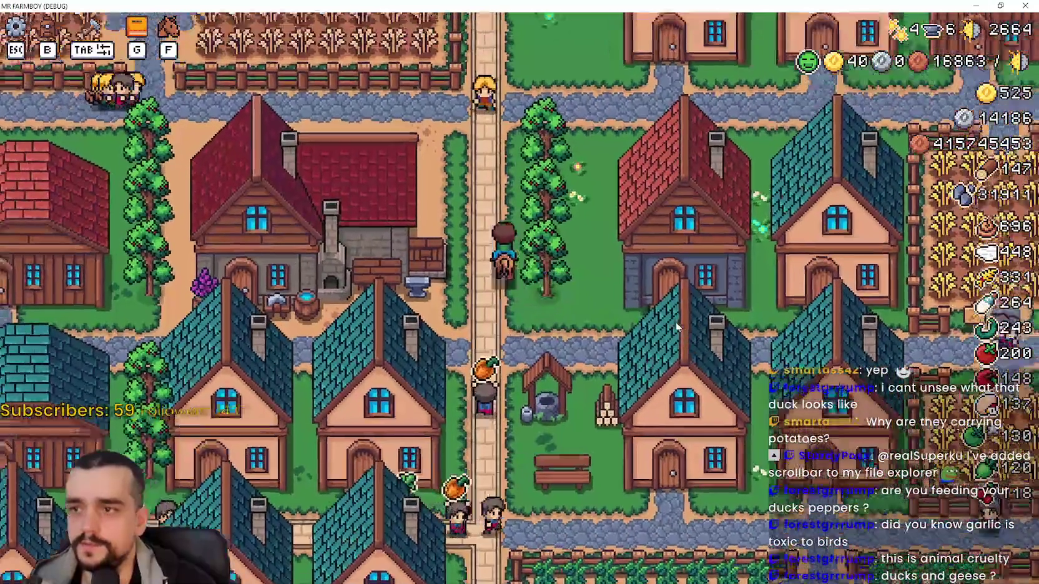
key("w")
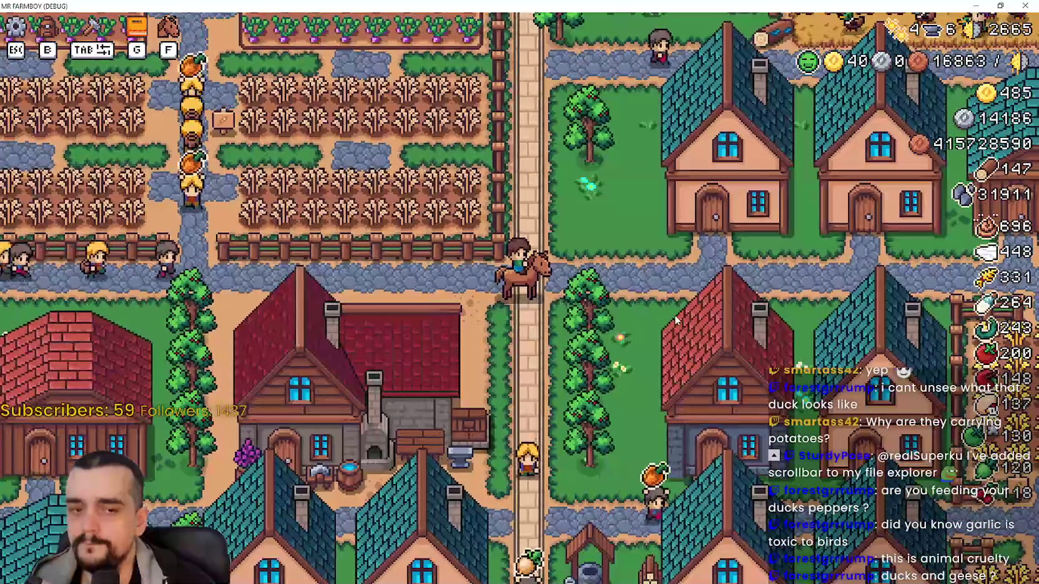
key("s")
key("a")
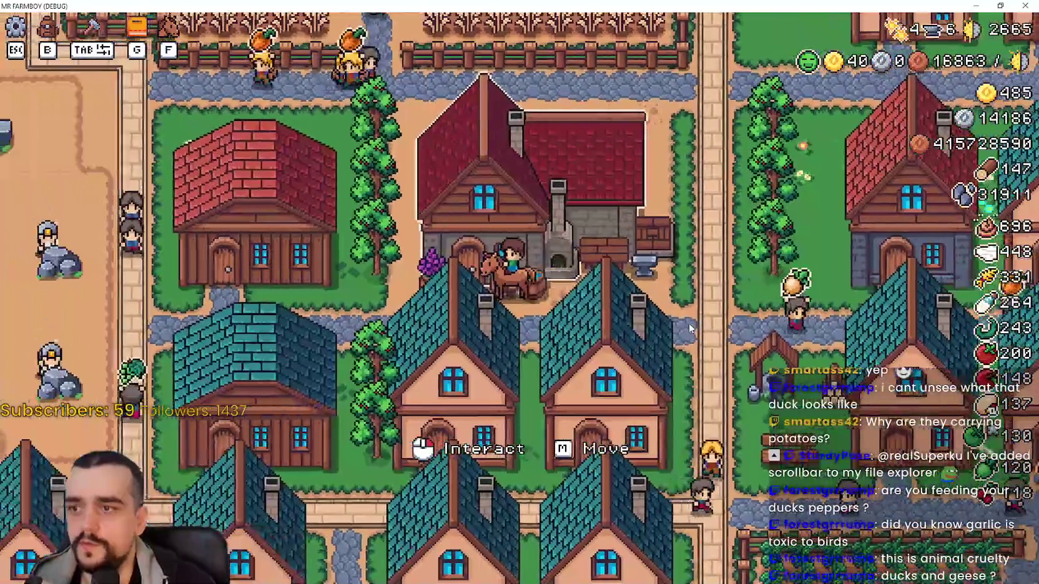
left_click(691, 329)
Ride west through the market square to the church and open the Temple buffs panel
key("d")
key("a")
scroll(740, 264, "down", 3)
scroll(725, 272, "up", 5)
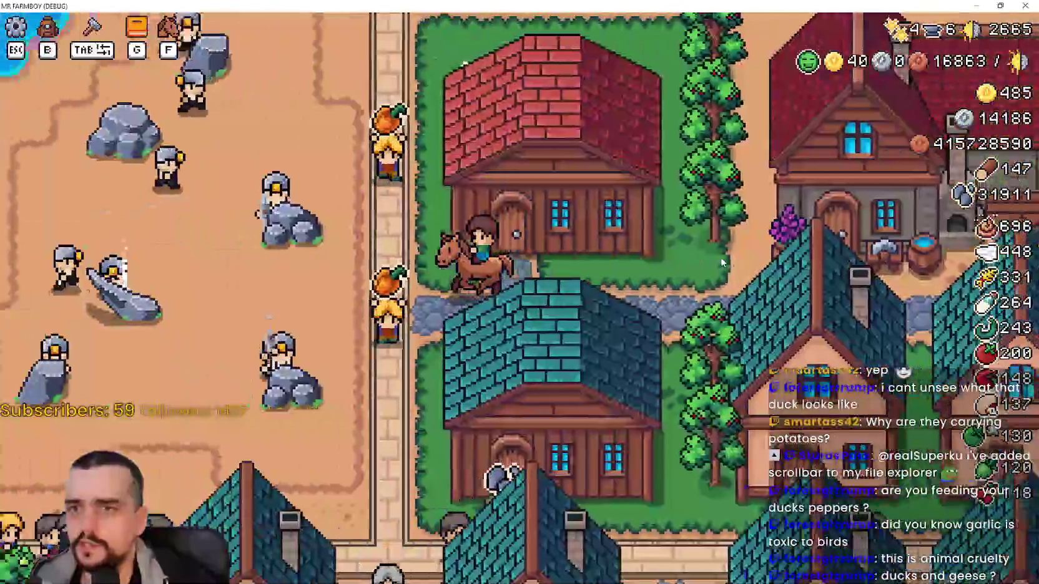
key("a")
key("w")
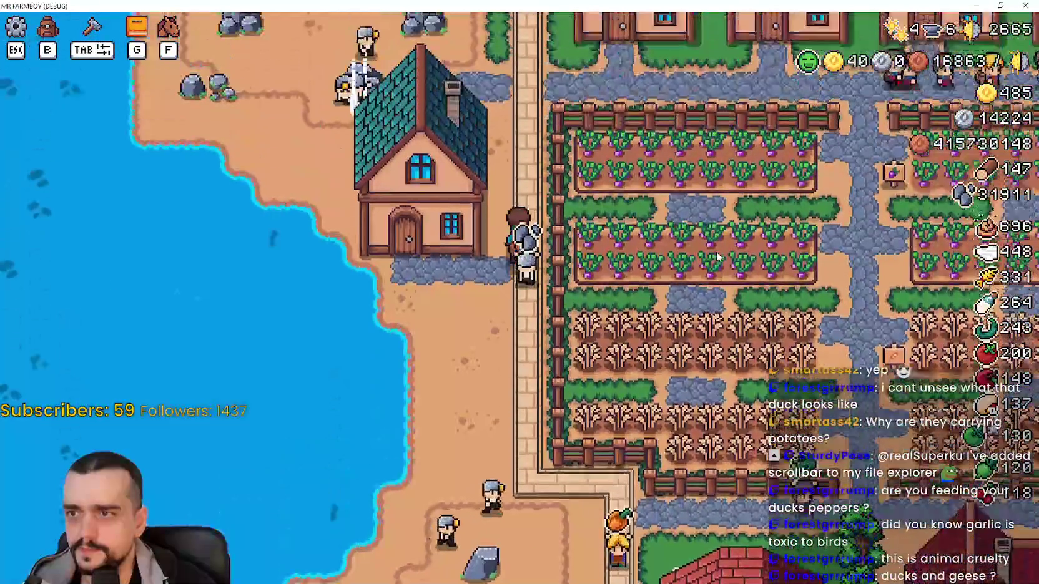
key("a")
key("a")
key("a")
key("s")
key("a")
key("s")
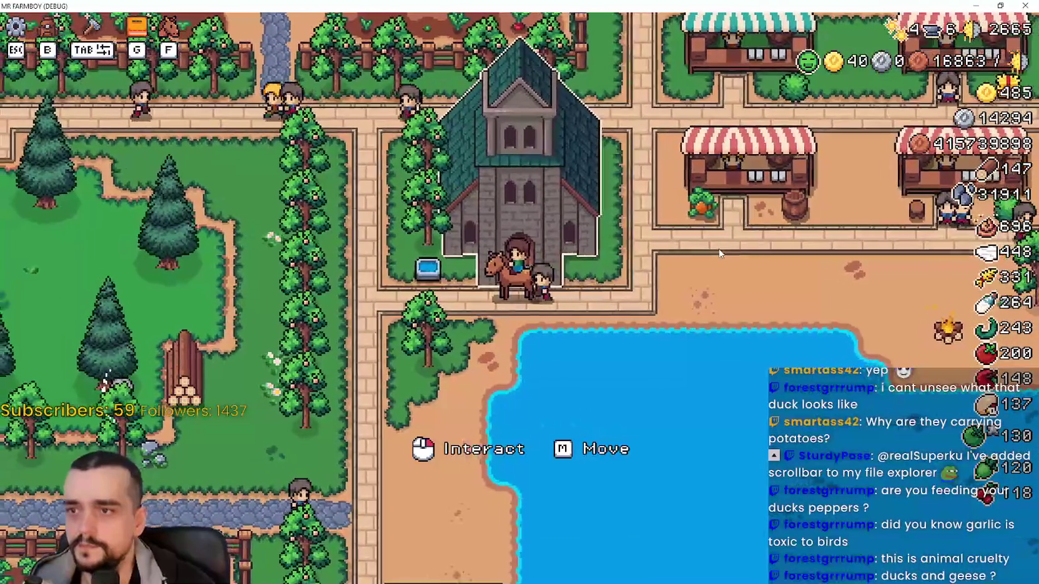
key("a")
left_click(562, 263)
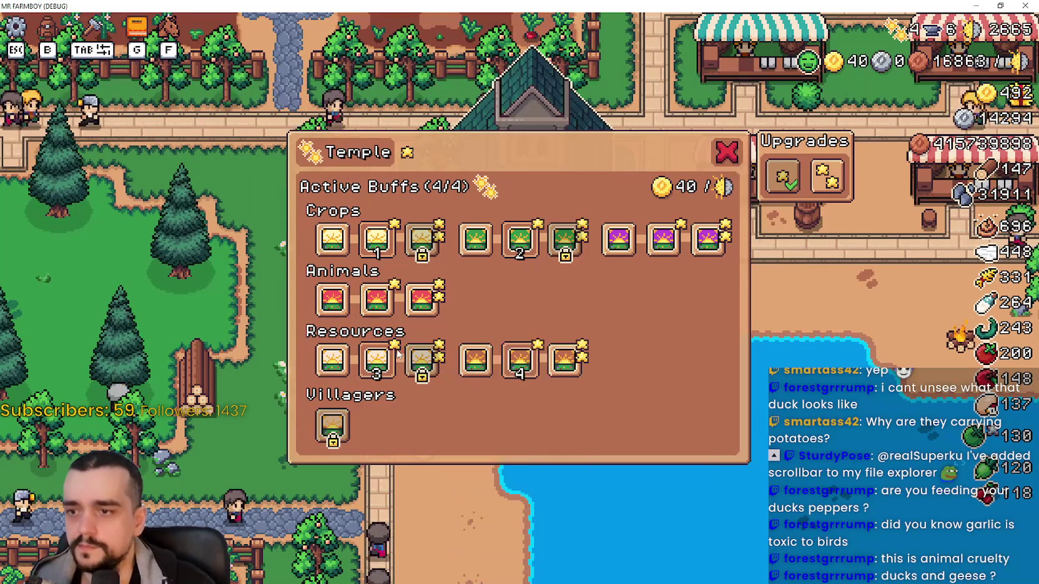
Close the Temple panel and open Advancements (G) on the Crops, Land and Trees page
mouse_move(407, 358)
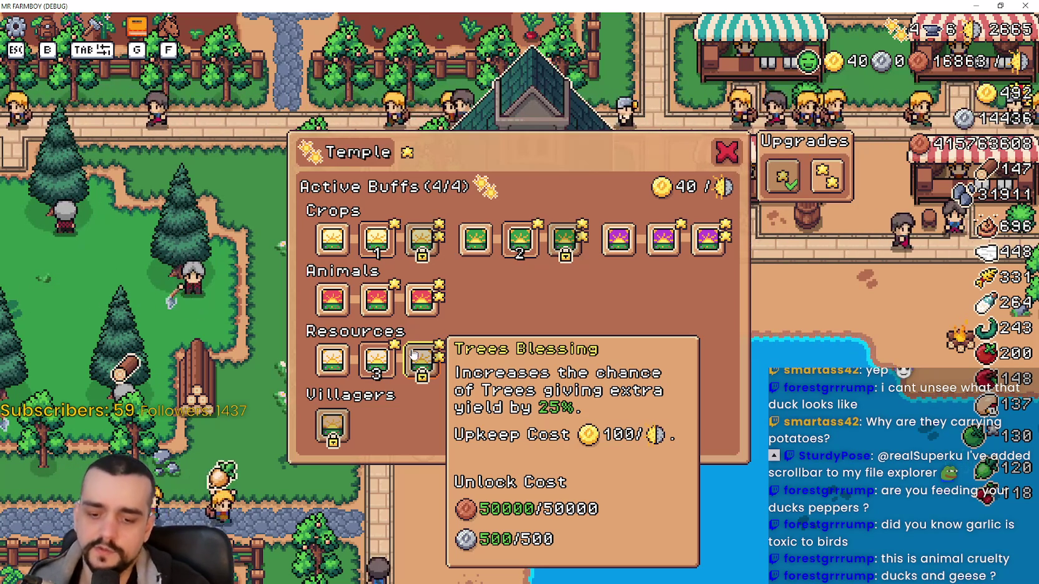
key("Escape")
key("g")
left_click(304, 123)
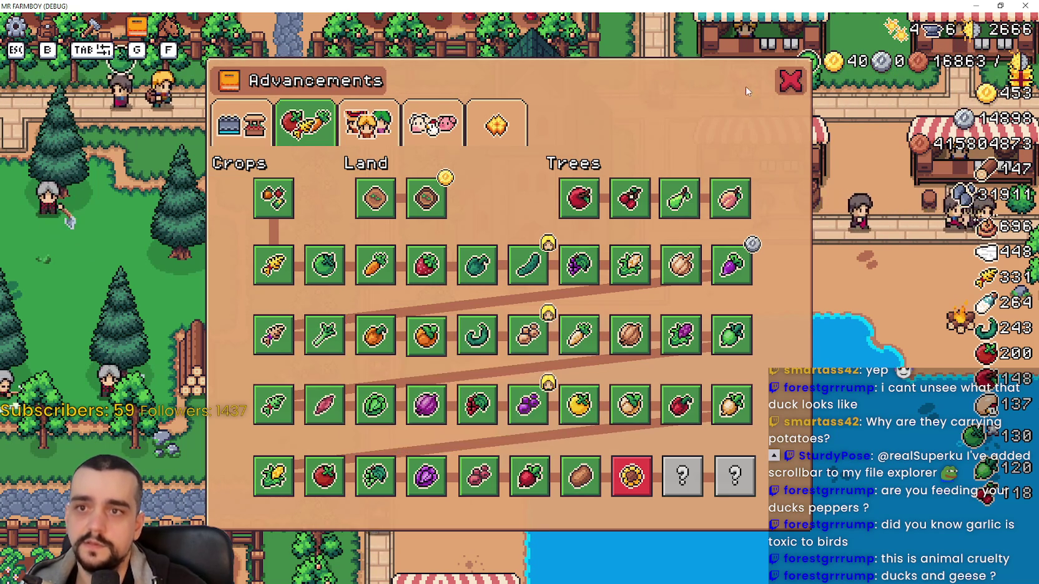
Reopen Advancements, snip the crop unlock grid with Snipping Tool, then close Advancements
left_click(785, 87)
key("g")
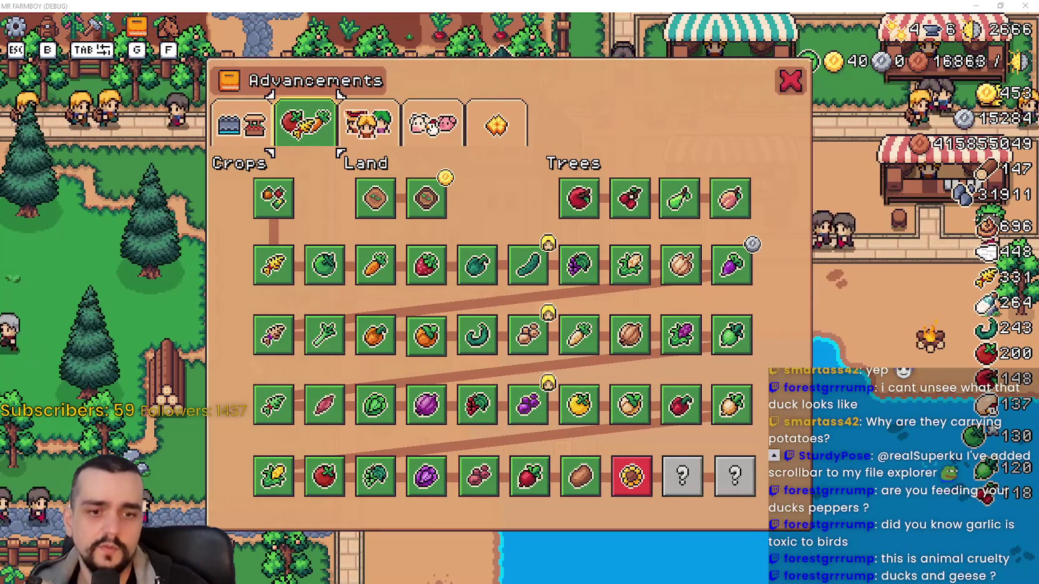
key("alt+Tab")
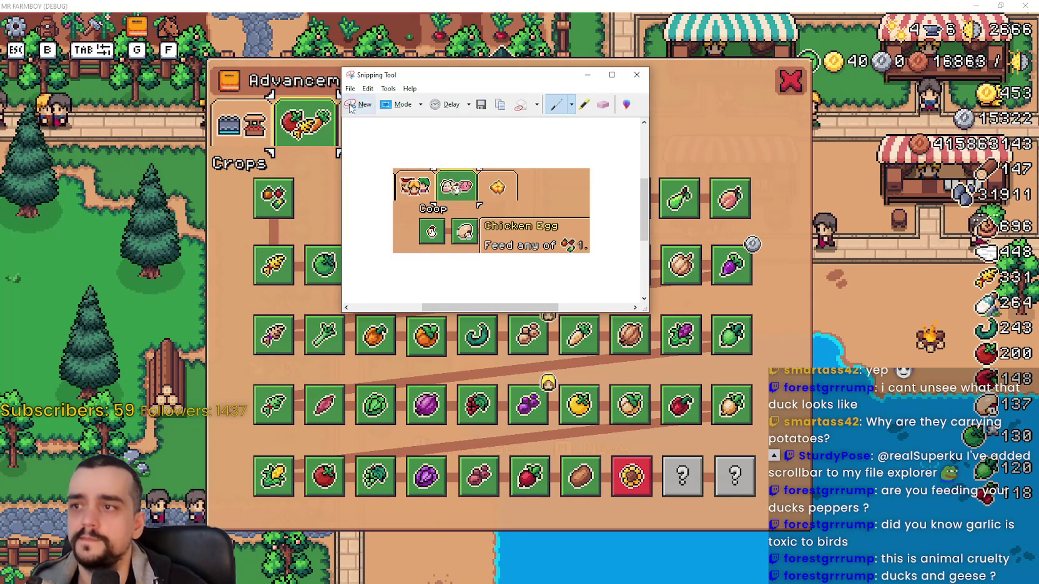
left_click(350, 106)
mouse_move(208, 246)
left_mouse_down()
mouse_move(568, 367)
mouse_move(801, 519)
left_mouse_up()
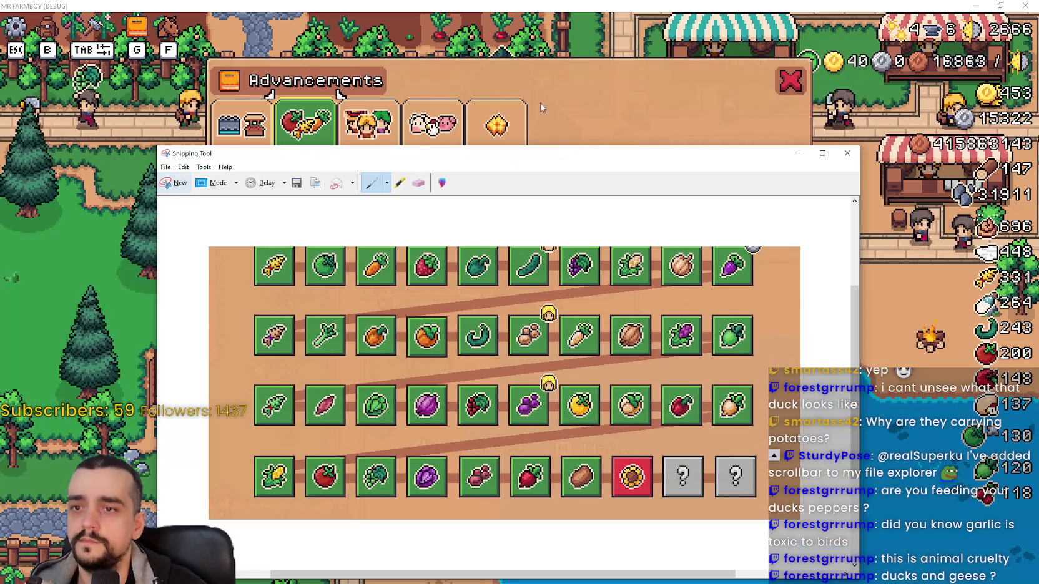
key("alt+Tab")
key("Escape")
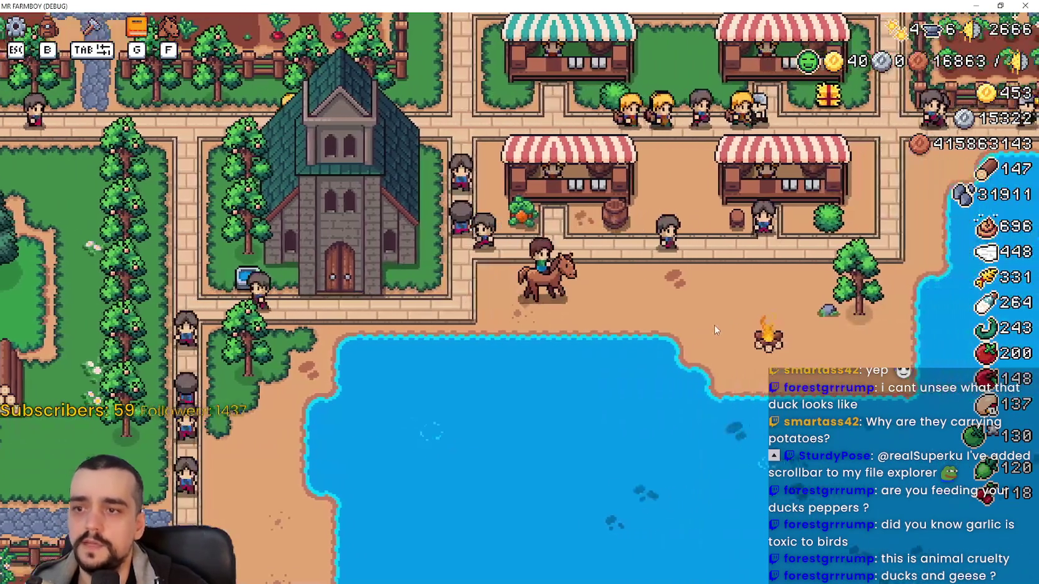
Ride along the fence and village road to the blacksmith and open its buffs panel
key("d")
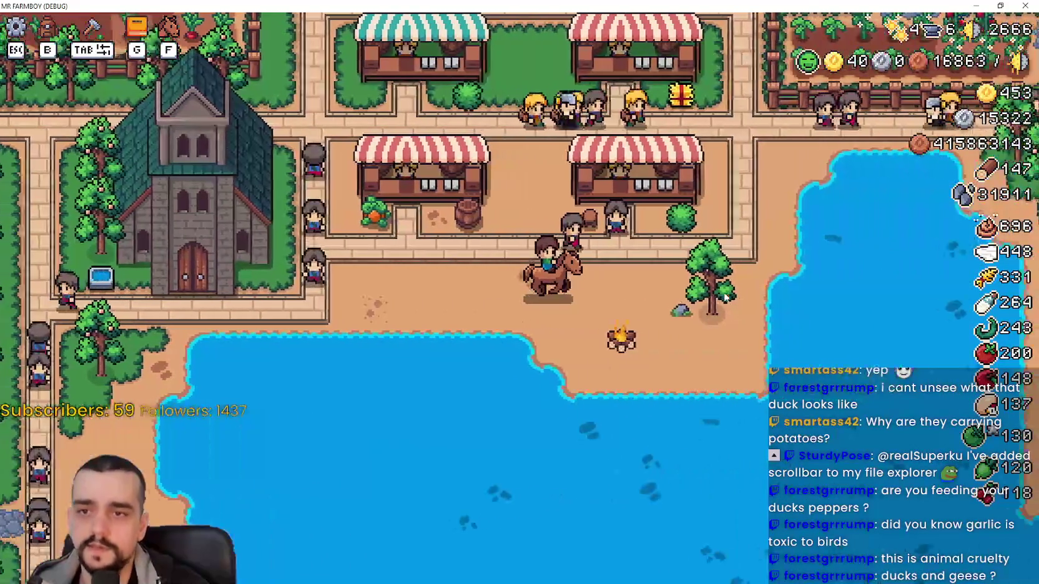
key("w")
key("s")
key("d")
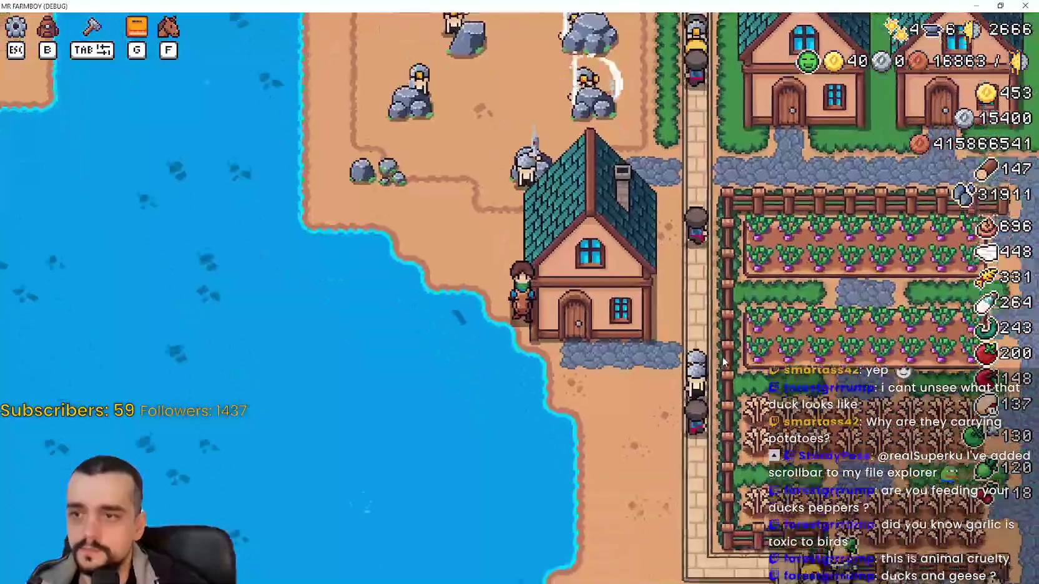
key("s")
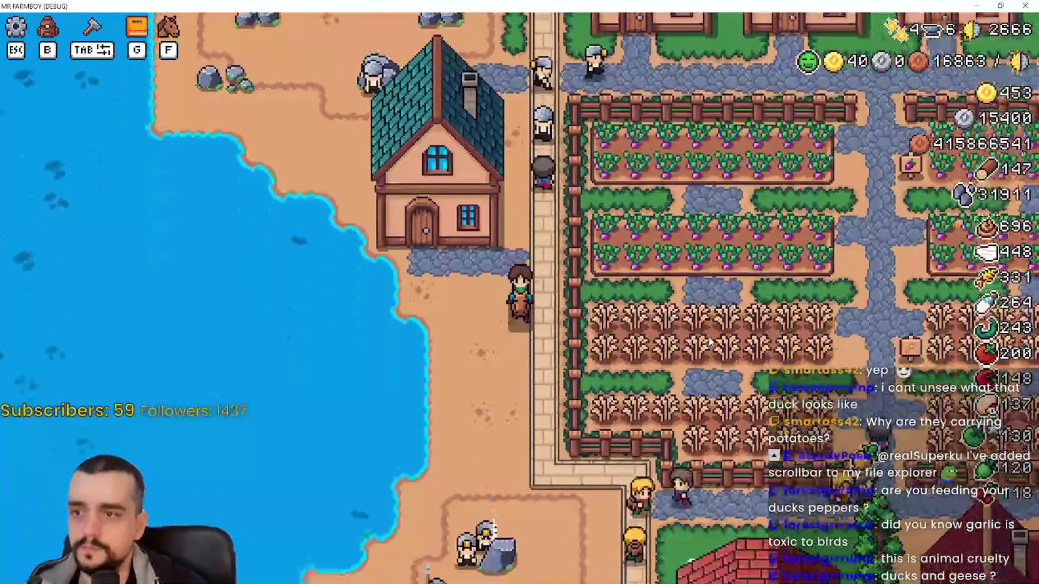
key("d")
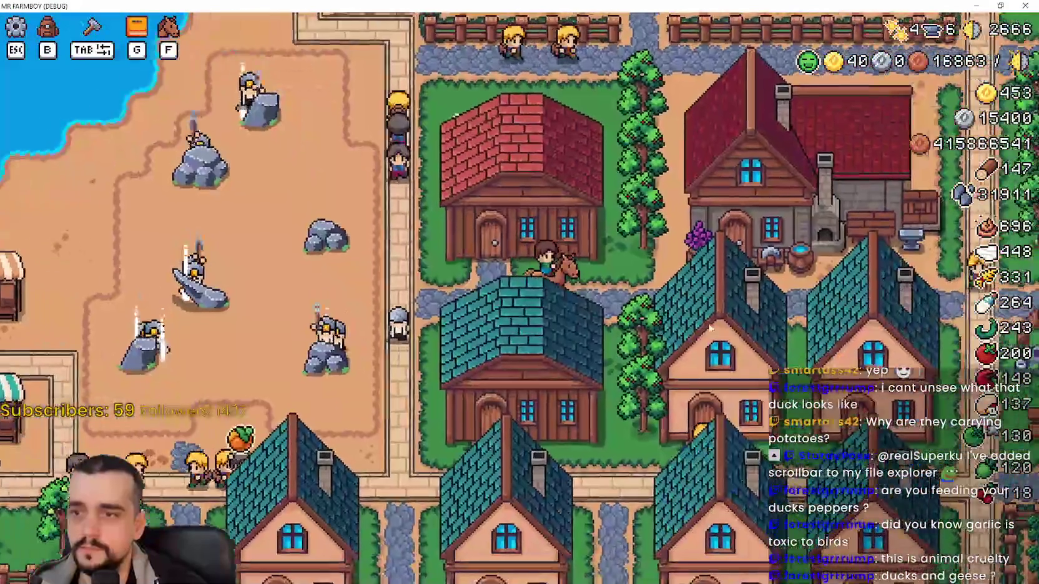
left_click(764, 322)
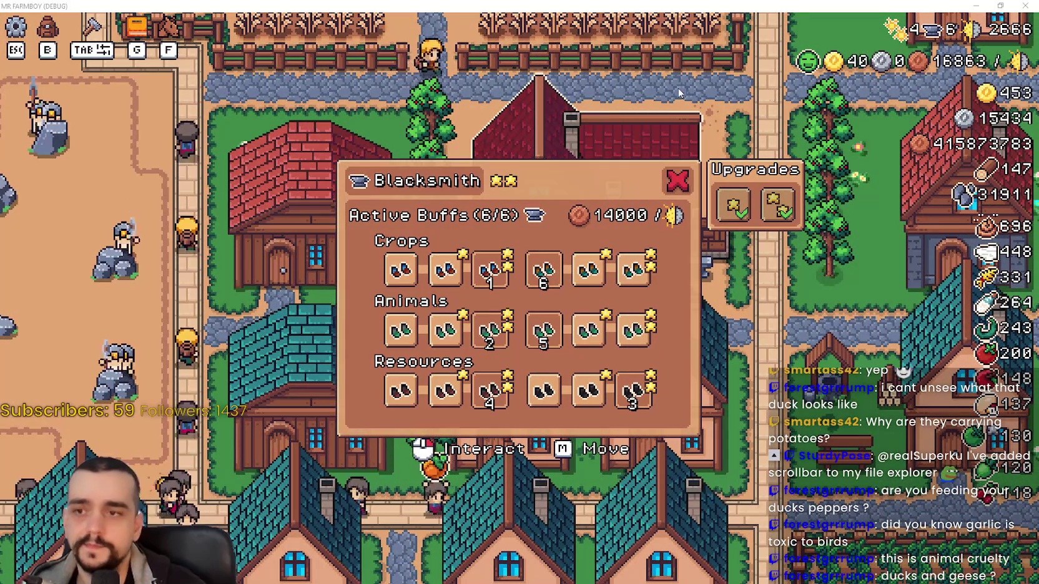
Circle five second-row crops, including the mushroom, in red on the crop-grid snip
mouse_move(1038, 249)
left_mouse_down()
mouse_move(698, 144)
mouse_move(535, 51)
mouse_move(437, 40)
left_mouse_up()
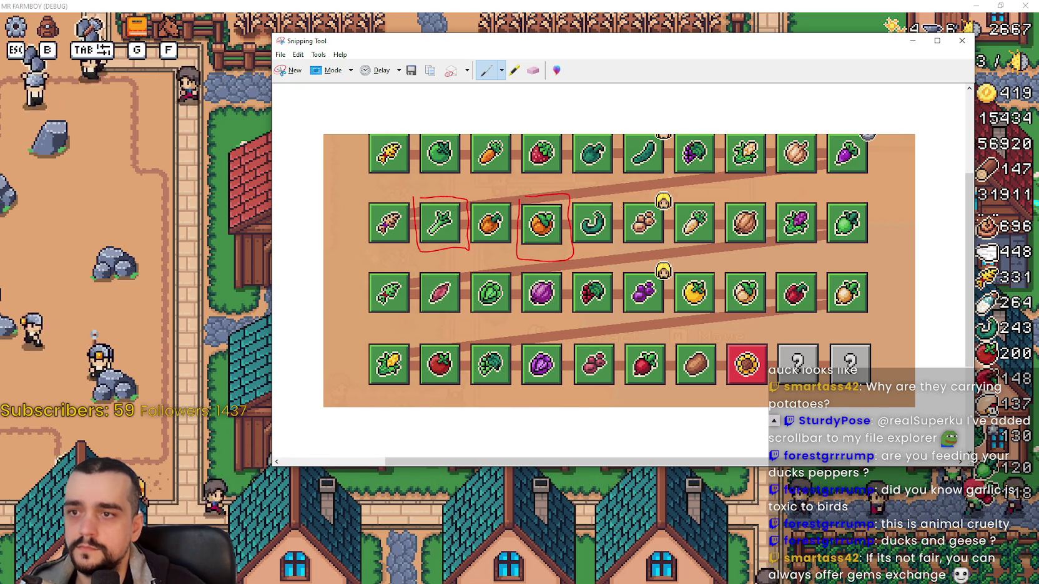
left_click_drag(619, 198, 648, 250)
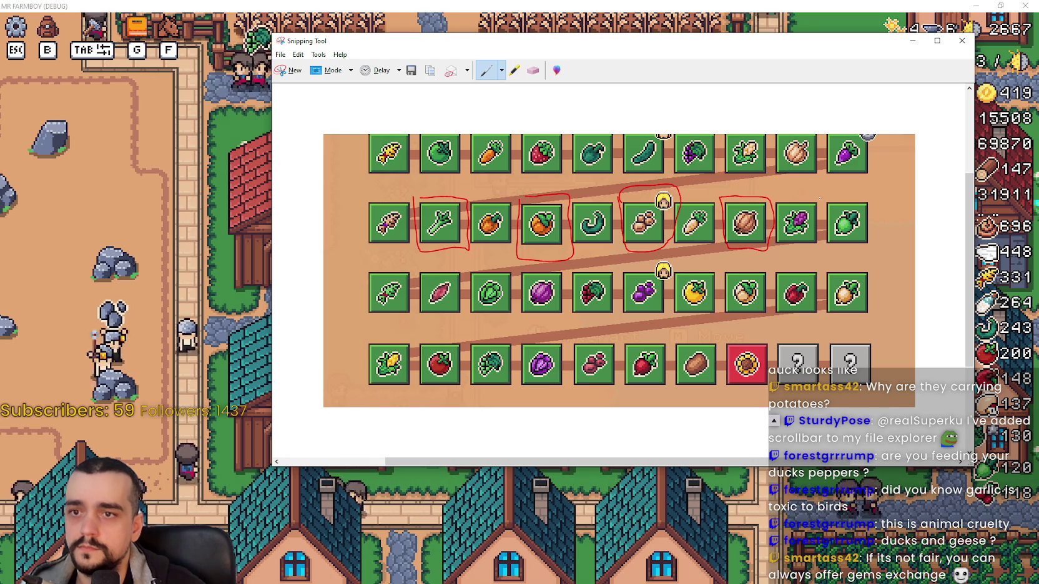
left_click_drag(873, 218, 832, 194)
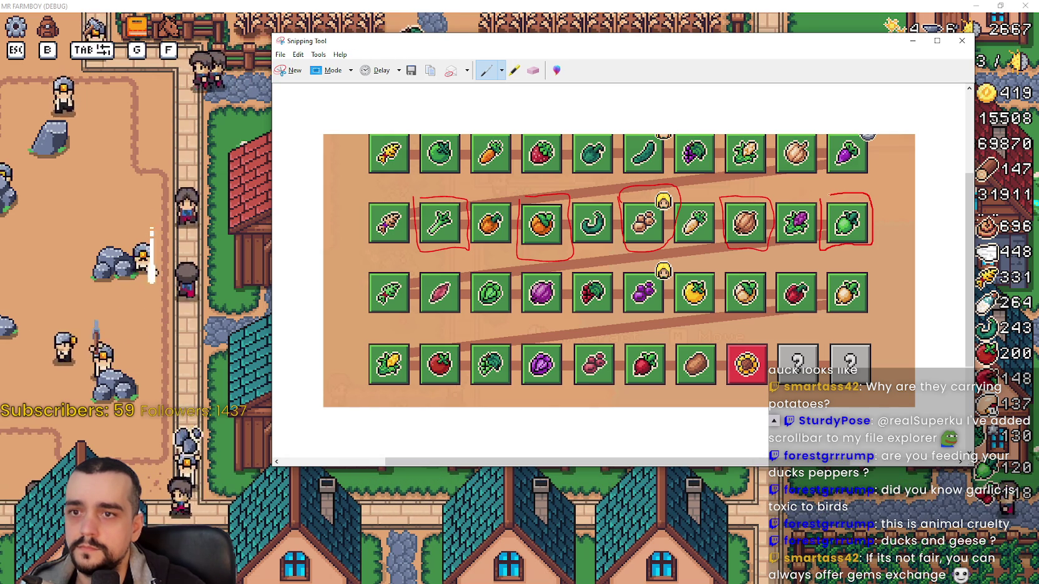
left_click(913, 43)
Compare the annotated snip against the Blacksmith's Farmer Boots buffs
mouse_move(401, 275)
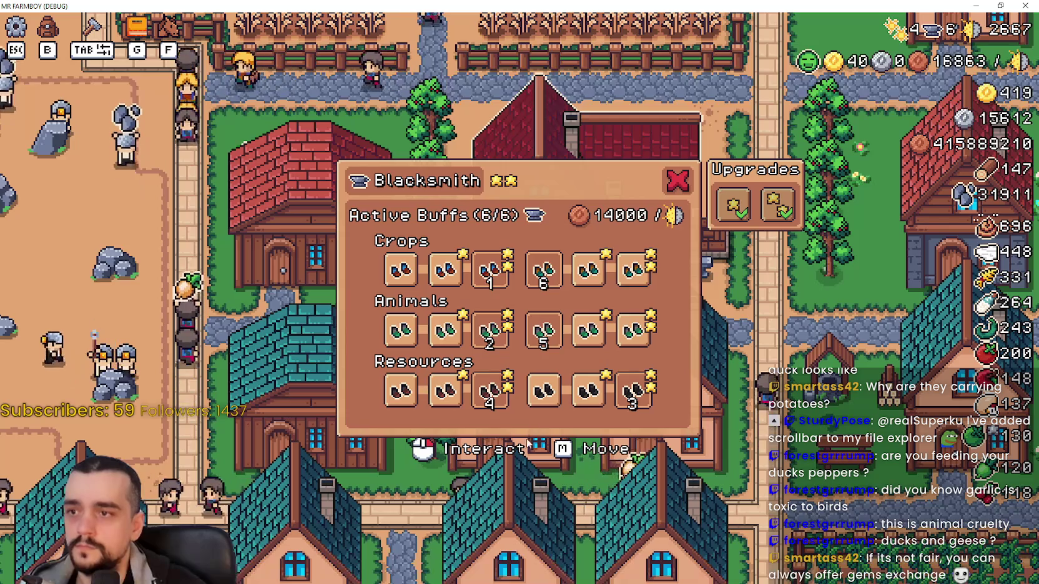
key("alt+Tab")
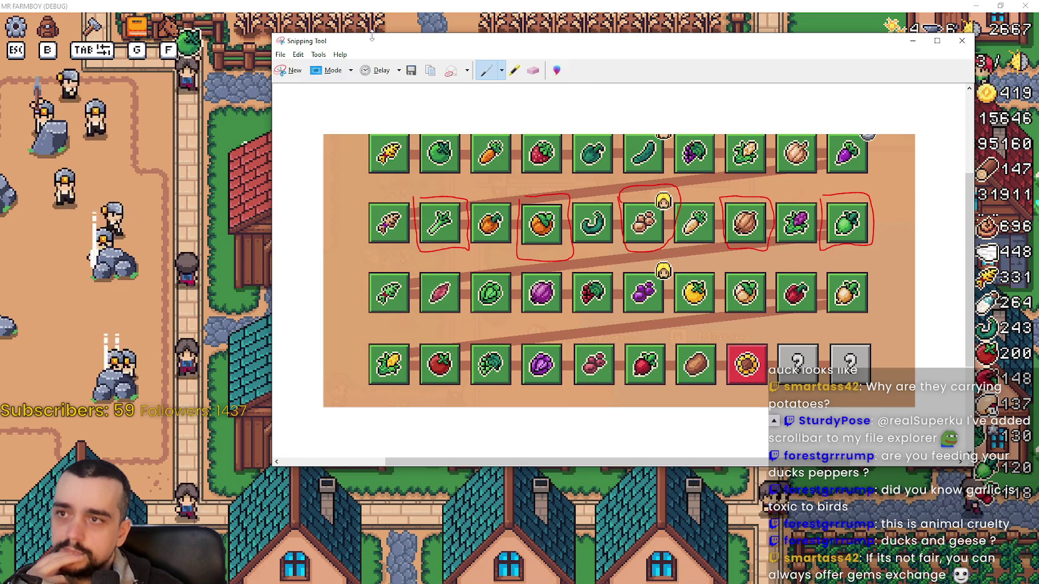
key("alt+Tab")
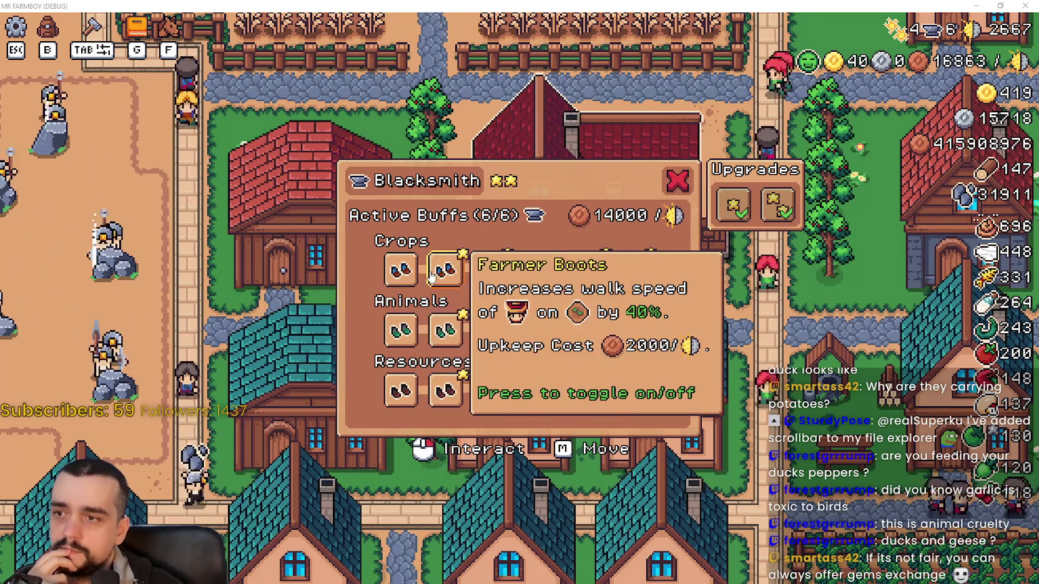
mouse_move(587, 289)
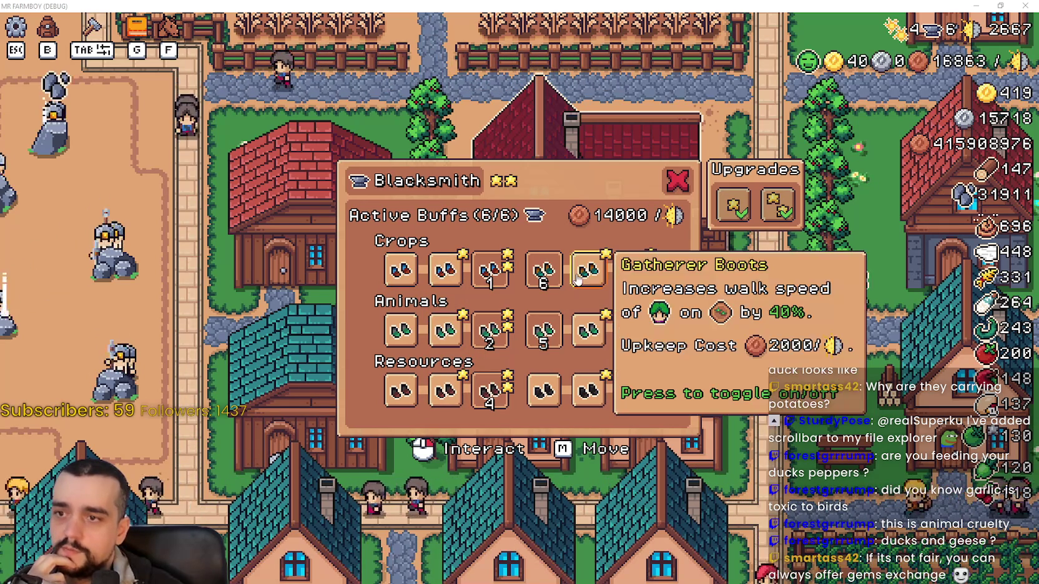
mouse_move(585, 331)
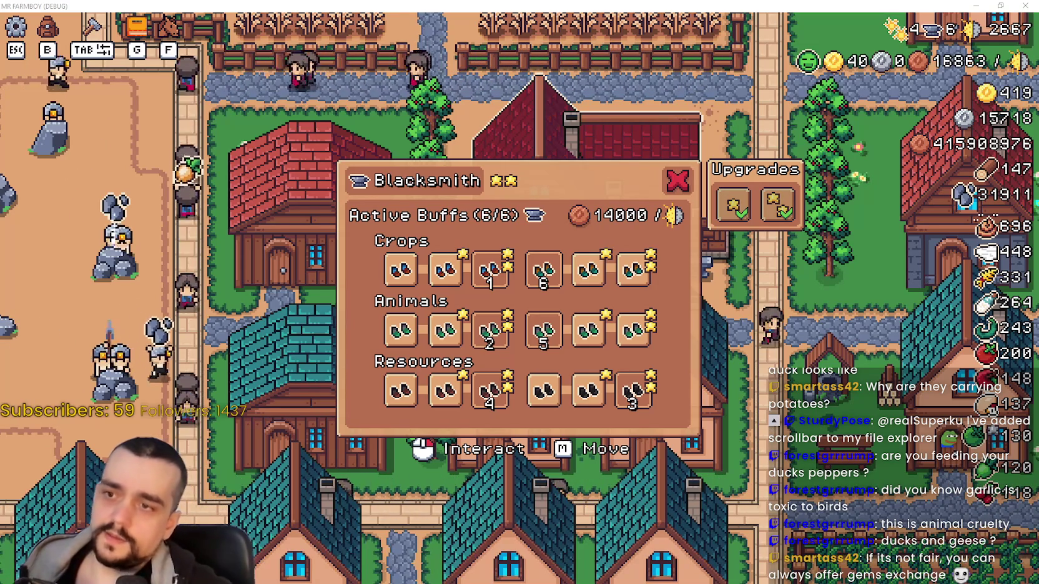
mouse_move(501, 280)
mouse_move(460, 290)
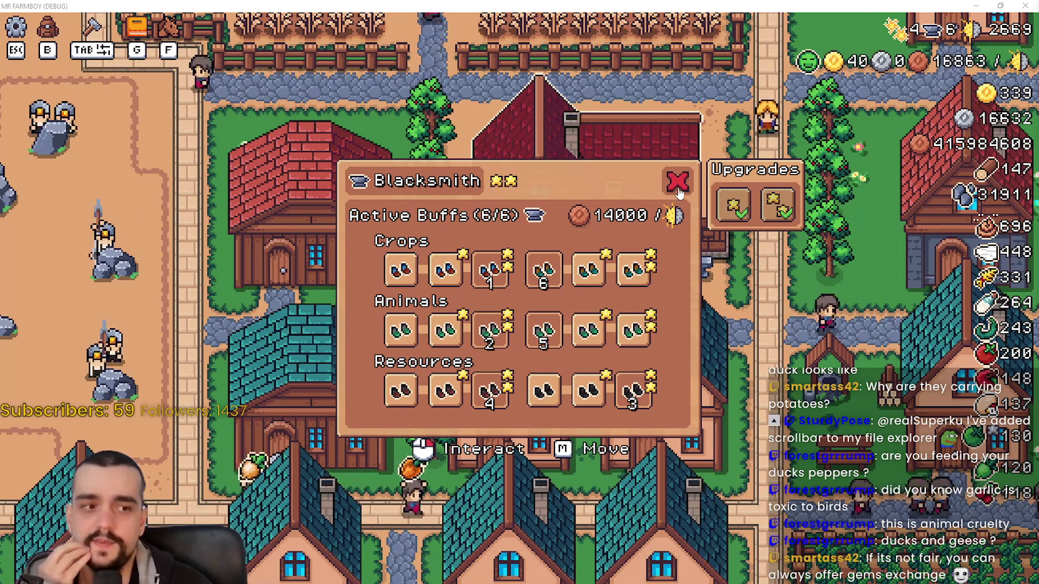
Close the Blacksmith buffs panel, view the Advancements crops page, then close it
mouse_move(458, 282)
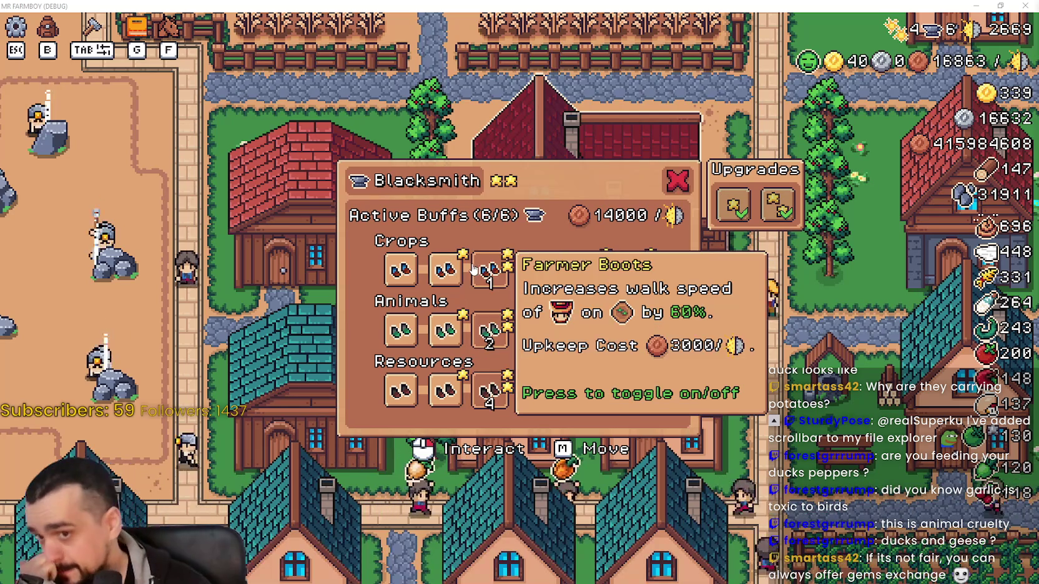
left_click(676, 180)
key("g")
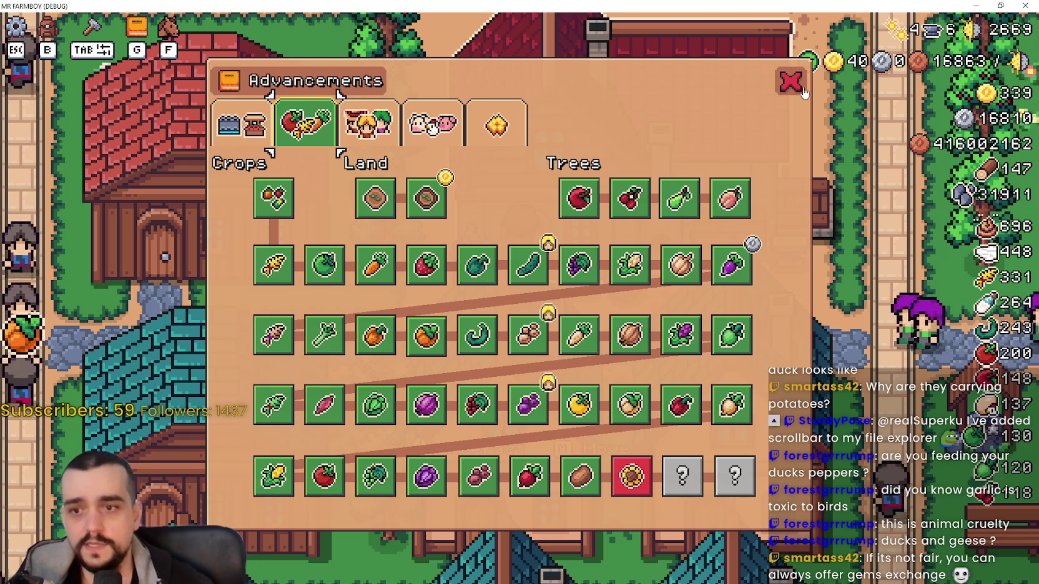
mouse_move(462, 264)
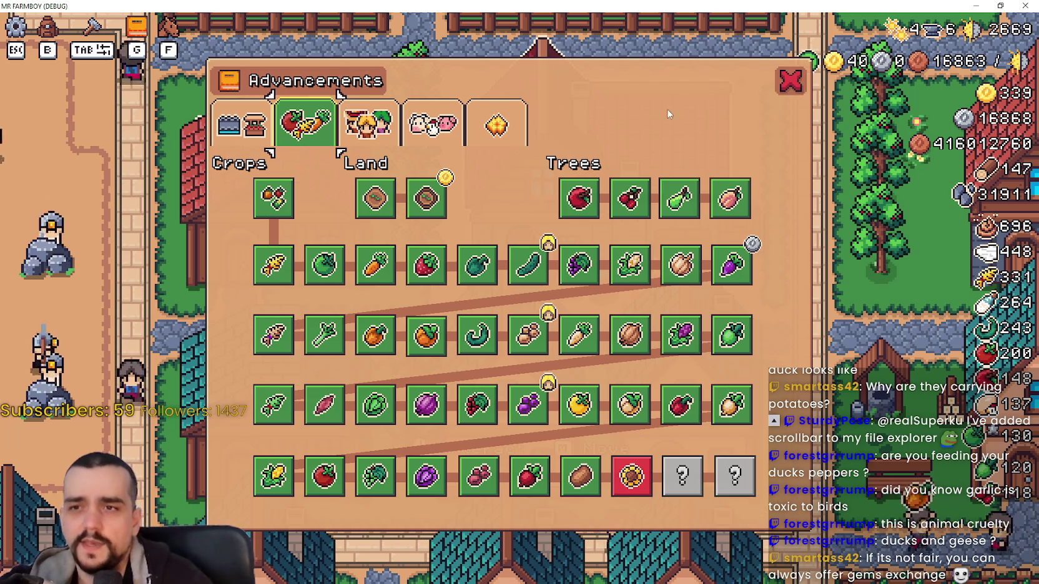
left_click(792, 83)
Ride north to the fields and back, open the Blacksmith panel, then bring up the annotated snip
scroll(685, 213, "down", 5)
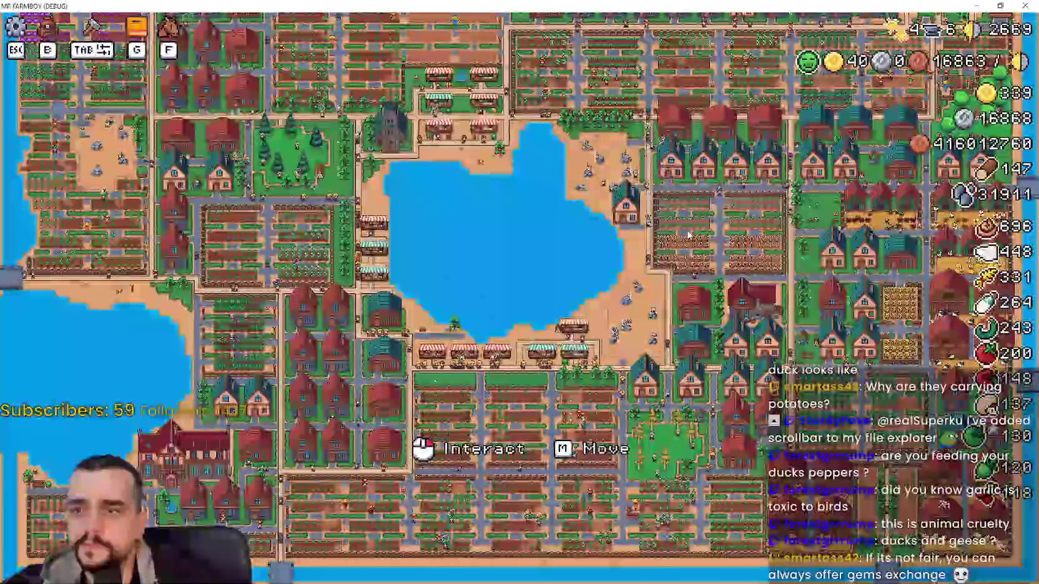
scroll(685, 213, "up", 3)
scroll(625, 268, "up", 2)
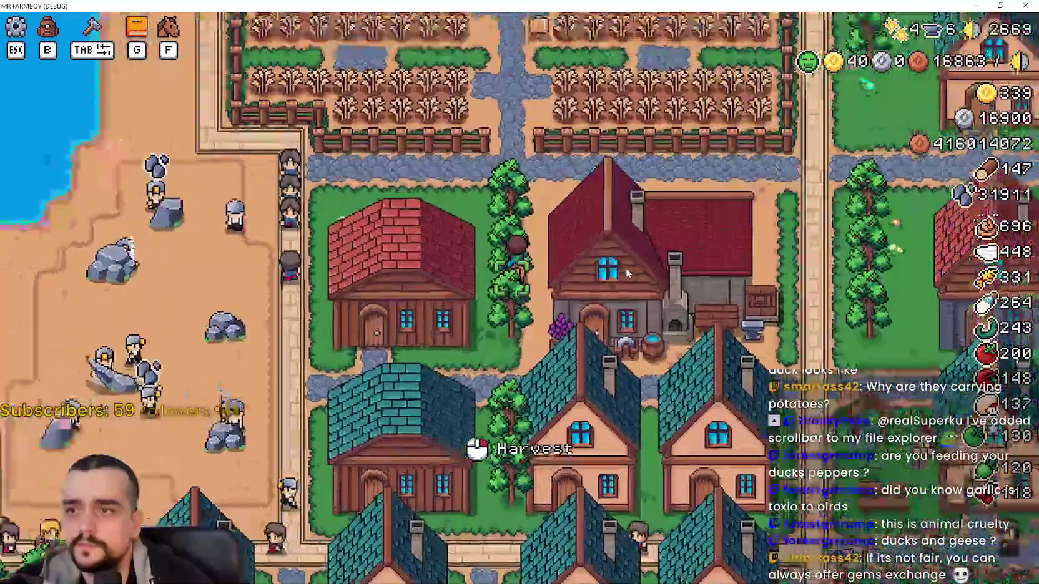
key("w")
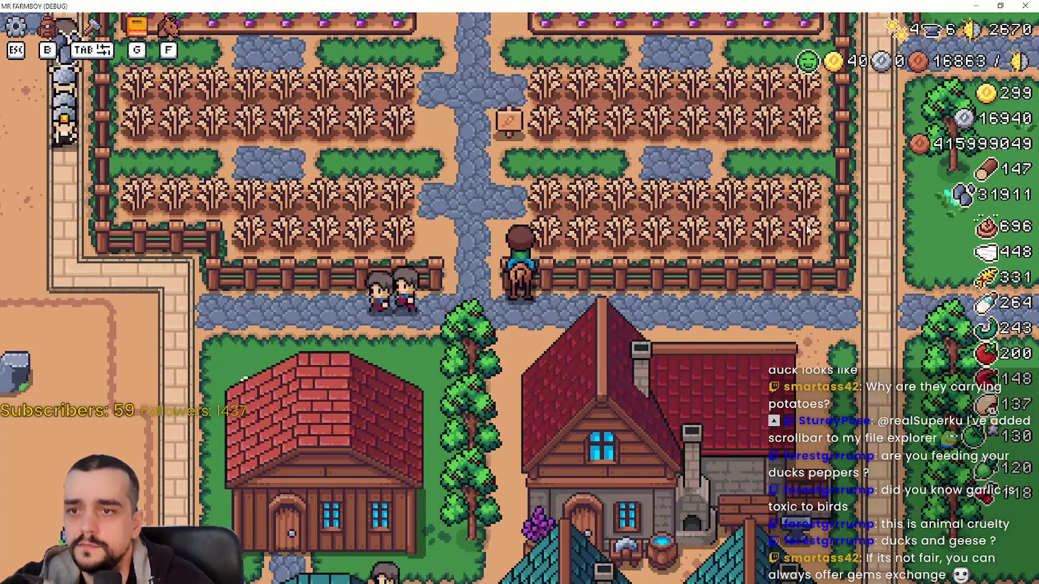
scroll(592, 231, "down", 4)
key("s")
scroll(635, 253, "up", 4)
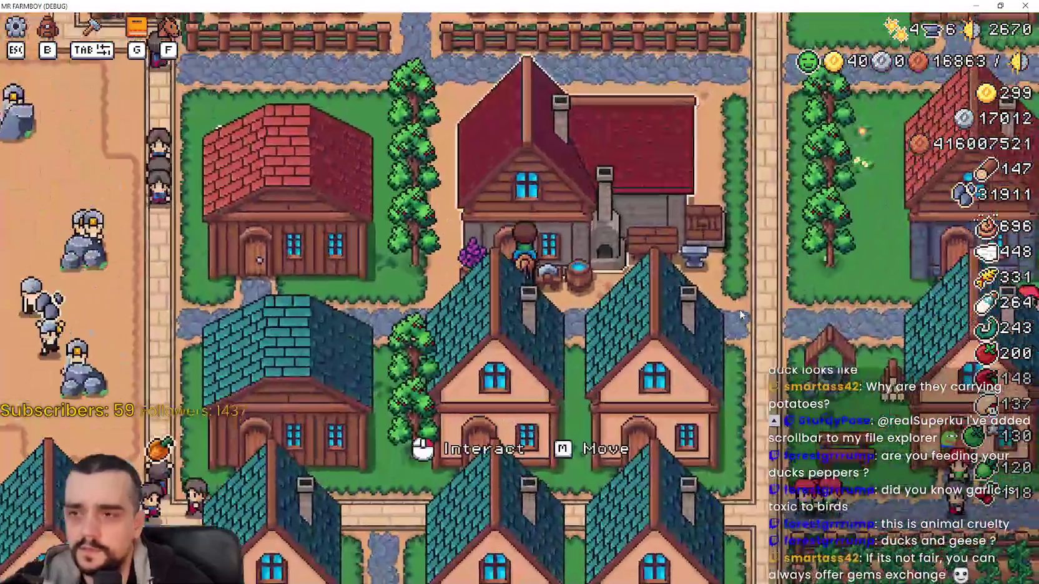
left_click(741, 316)
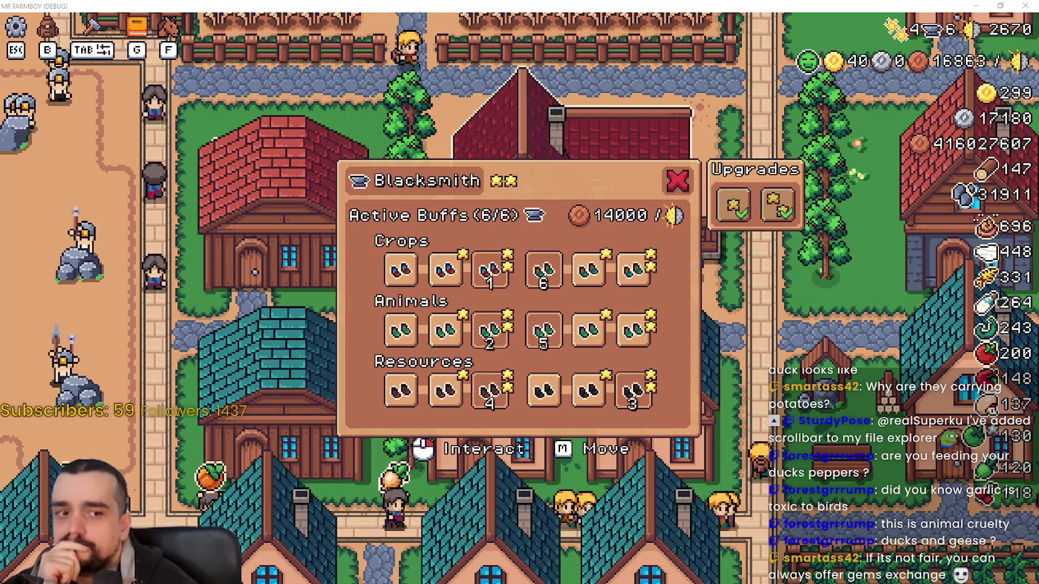
key("alt+Tab")
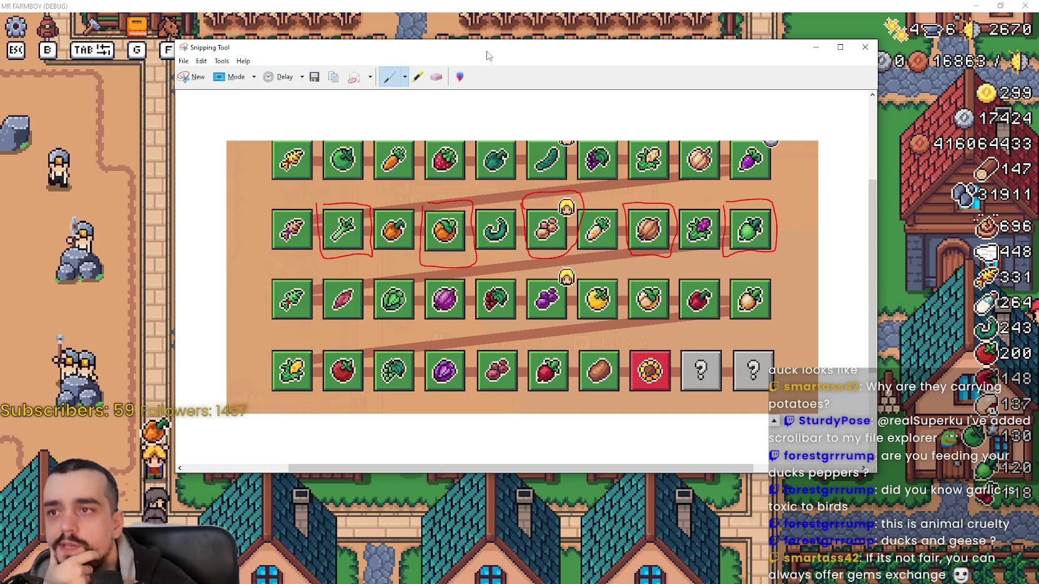
left_click(815, 47)
mouse_move(505, 275)
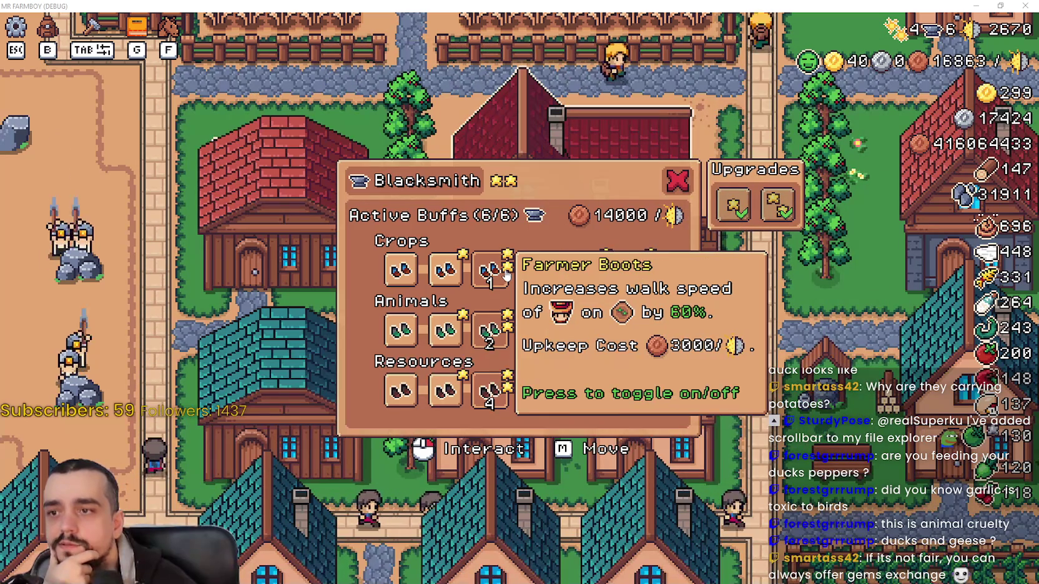
mouse_move(499, 379)
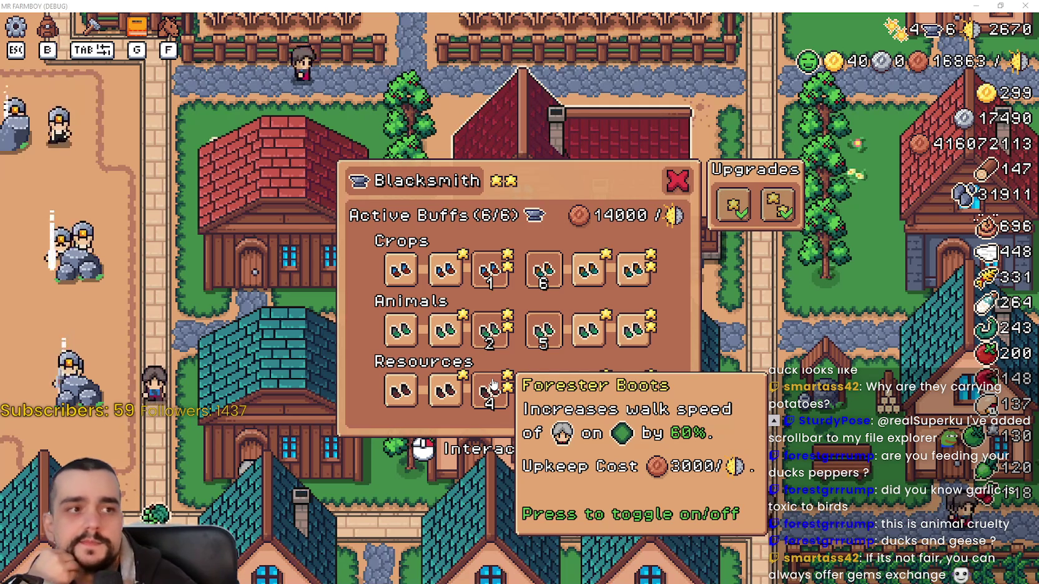
left_click(999, 5)
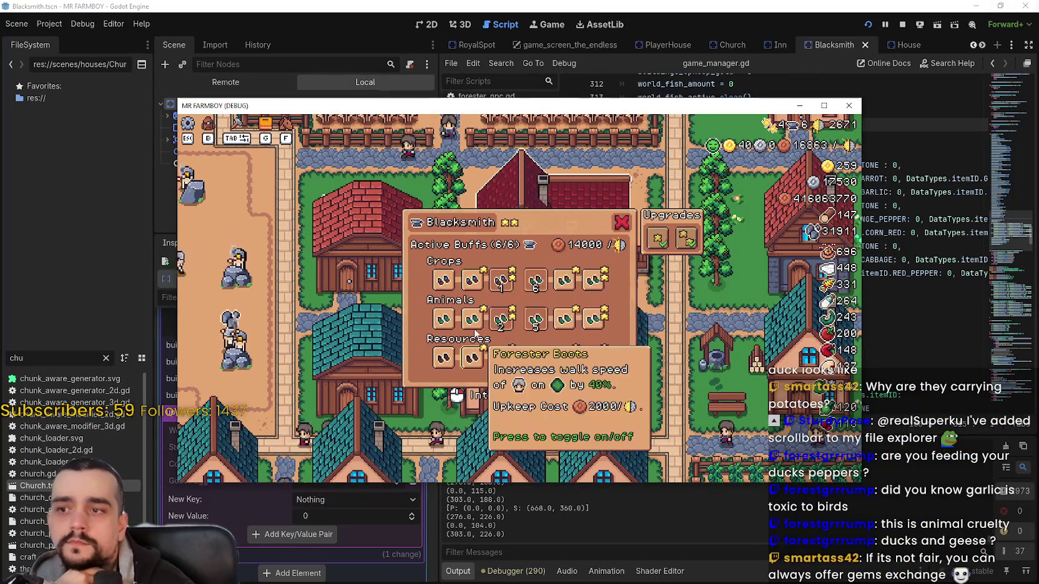
left_click(823, 105)
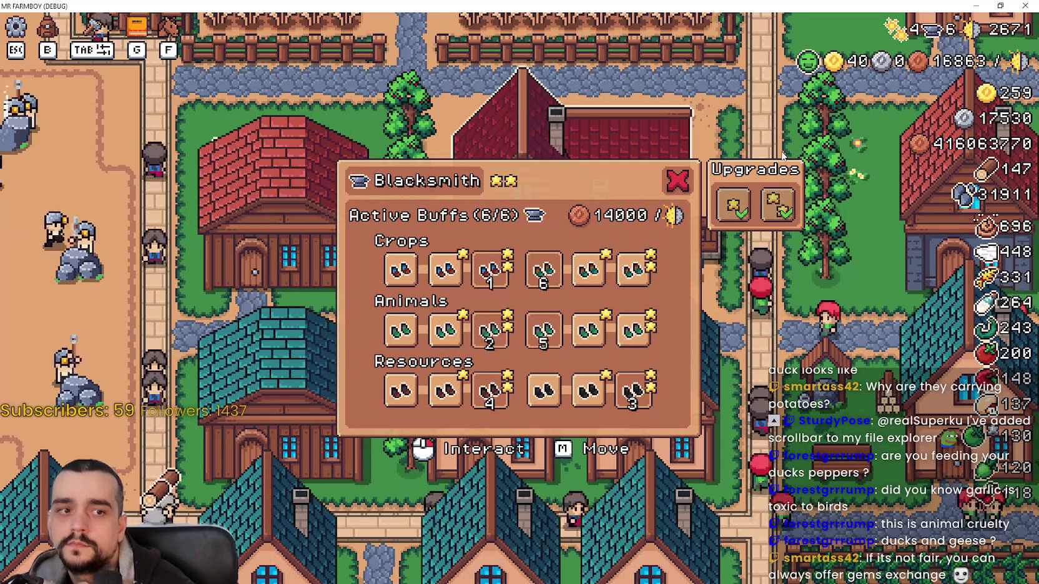
mouse_move(396, 282)
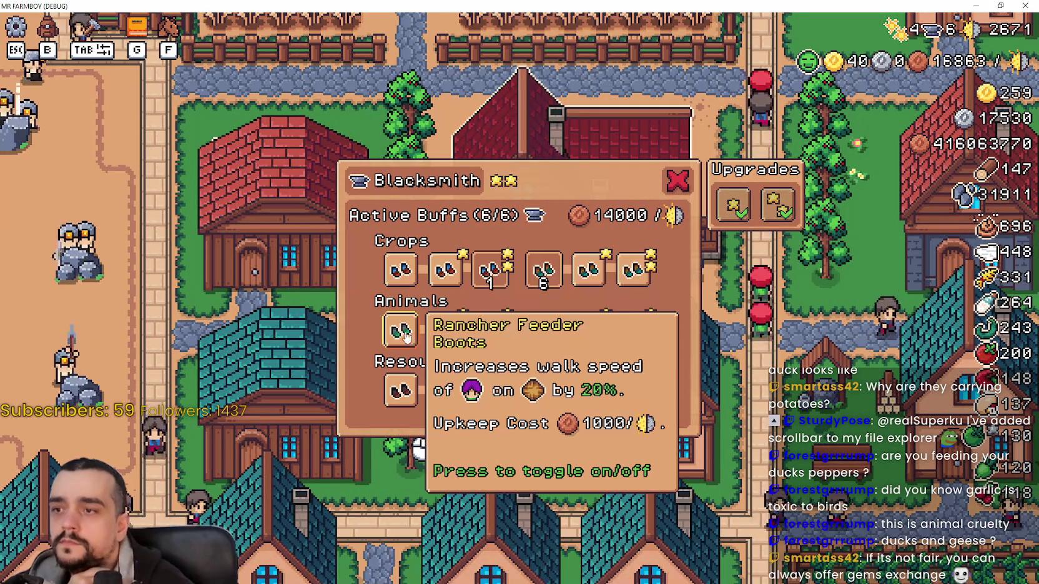
mouse_move(382, 329)
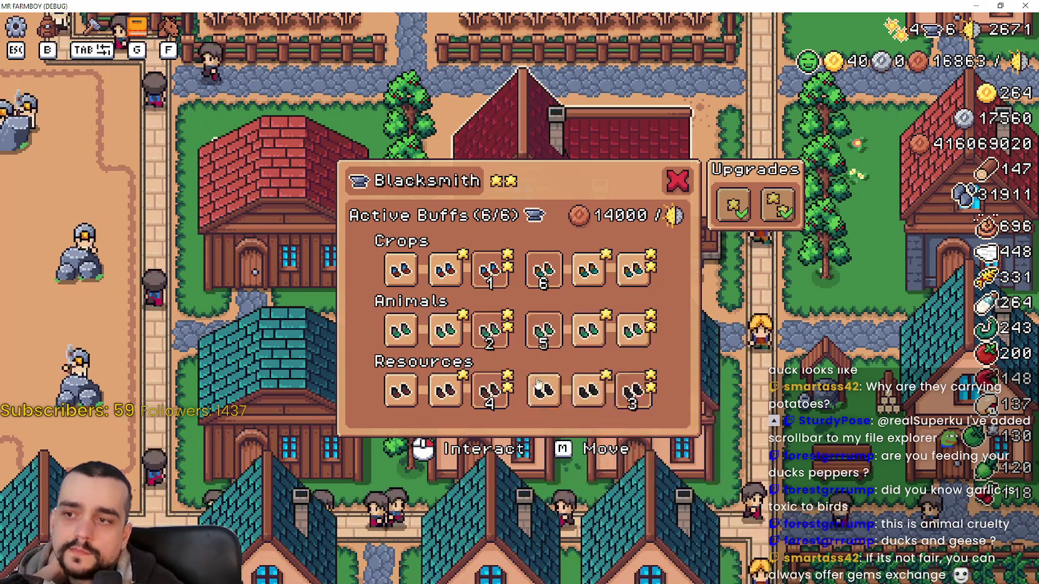
mouse_move(548, 379)
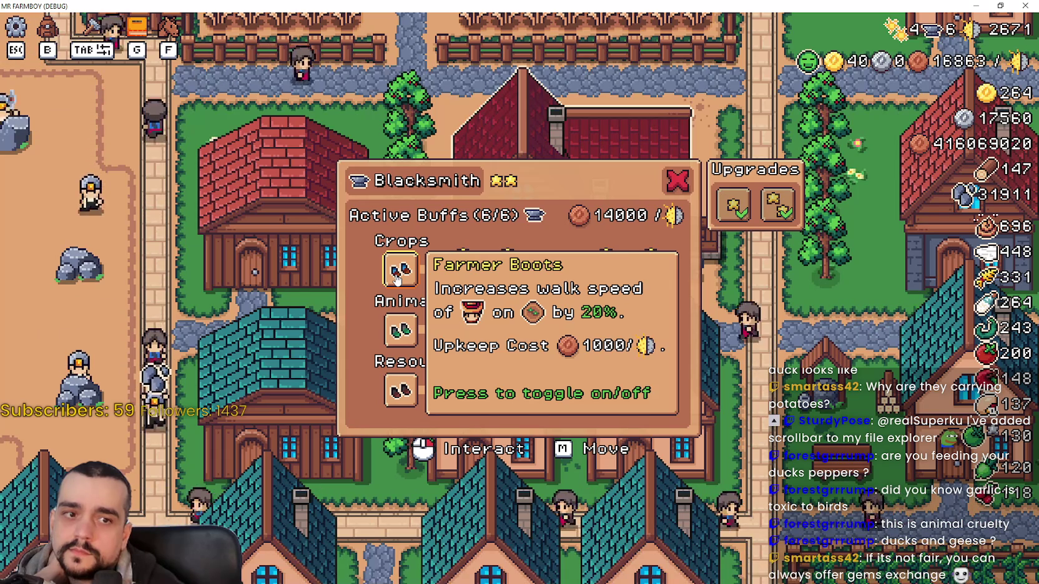
mouse_move(459, 352)
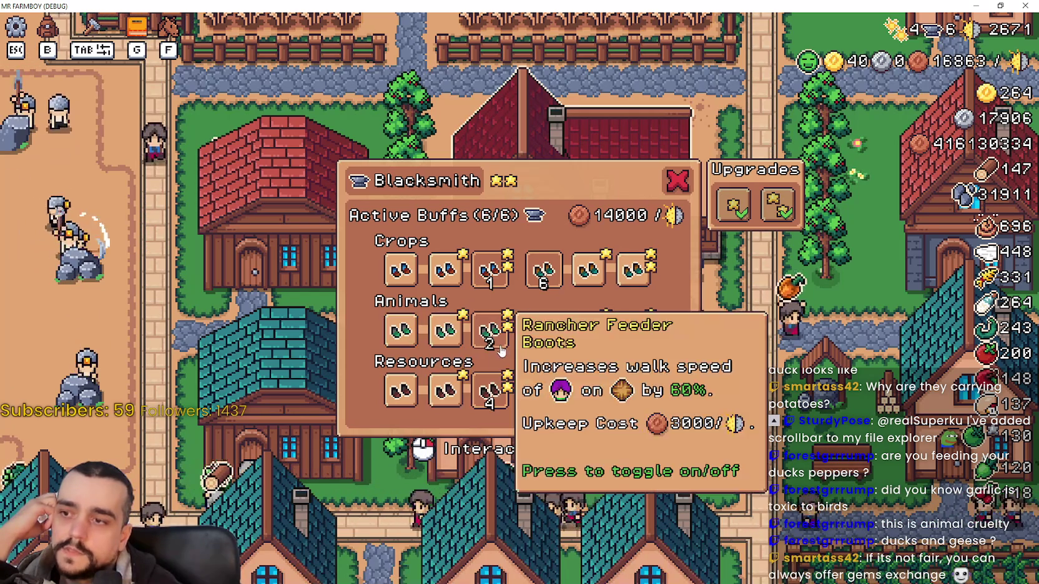
Move the annotated crop snip left to show every crop, then return to the Godot editor
key("alt+Tab")
mouse_move(616, 124)
left_mouse_down()
mouse_move(479, 63)
mouse_move(349, 73)
mouse_move(752, 82)
mouse_move(664, 88)
left_mouse_up()
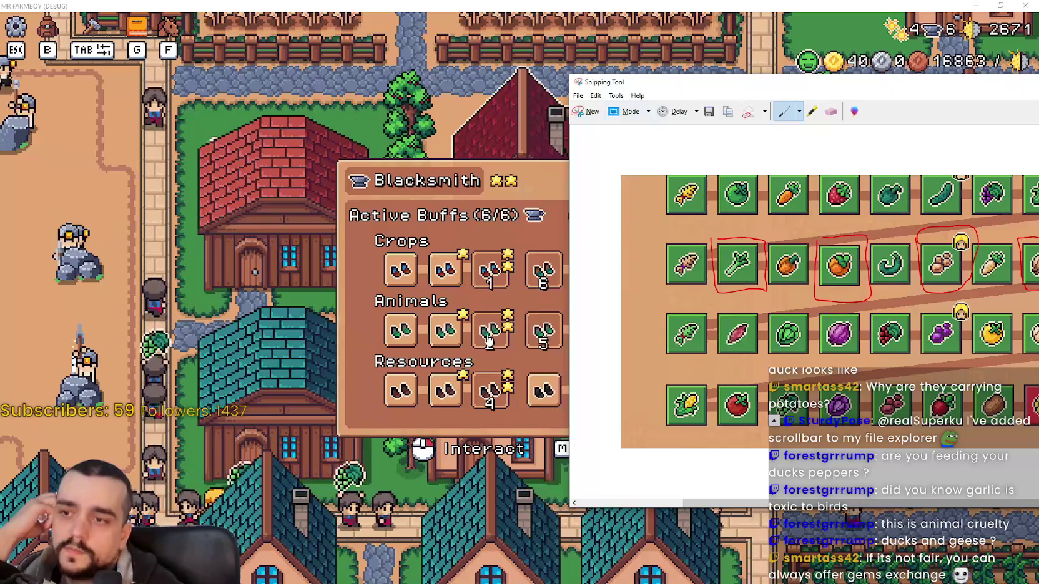
left_click_drag(664, 81, 239, 88)
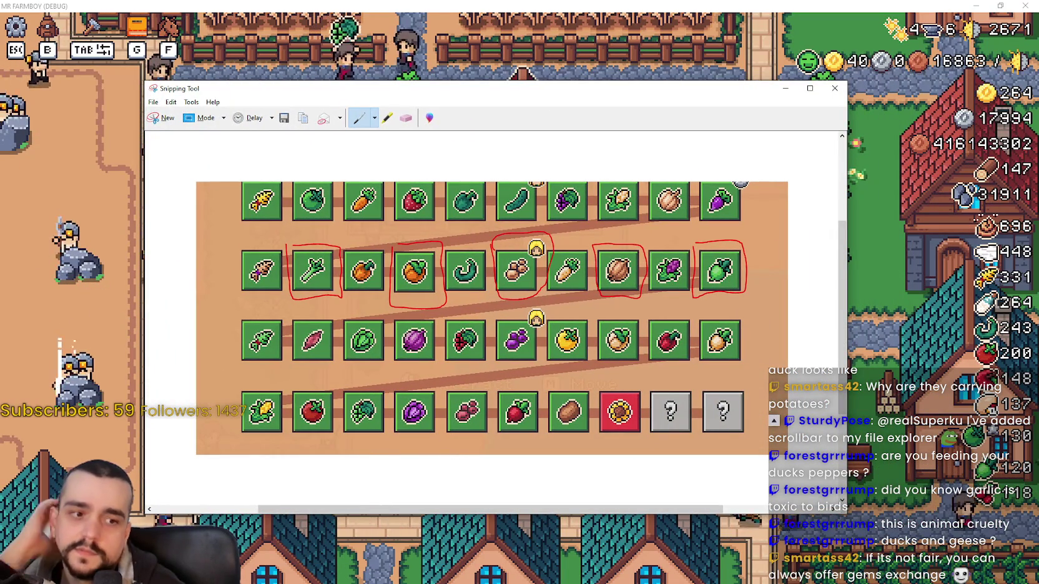
key("alt+Tab")
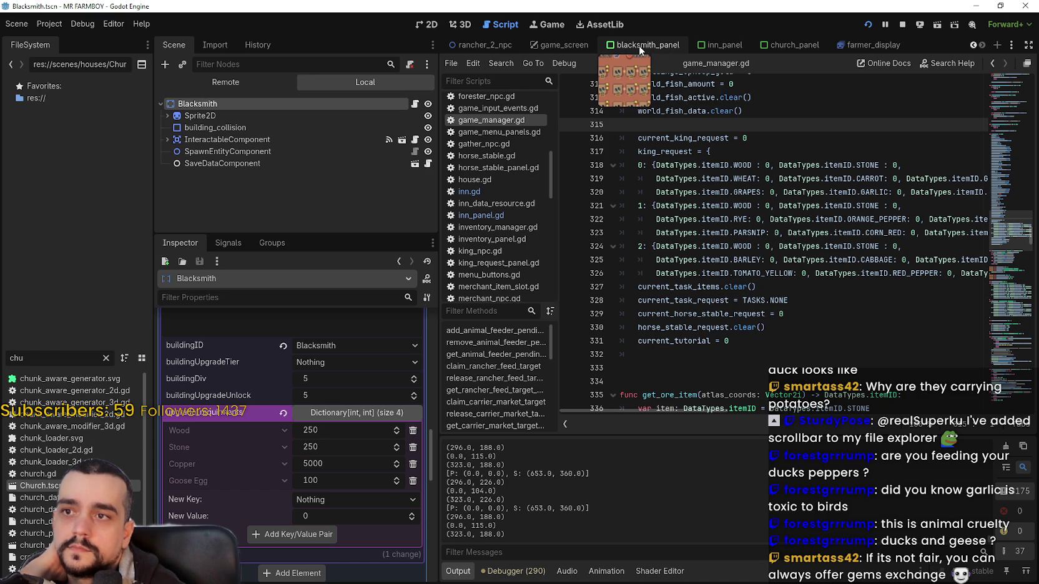
Open the blacksmith_panel scene and expand FarmerBoots2's upgrade data in the Inspector
left_click(639, 45)
scroll(328, 185, "down", 5)
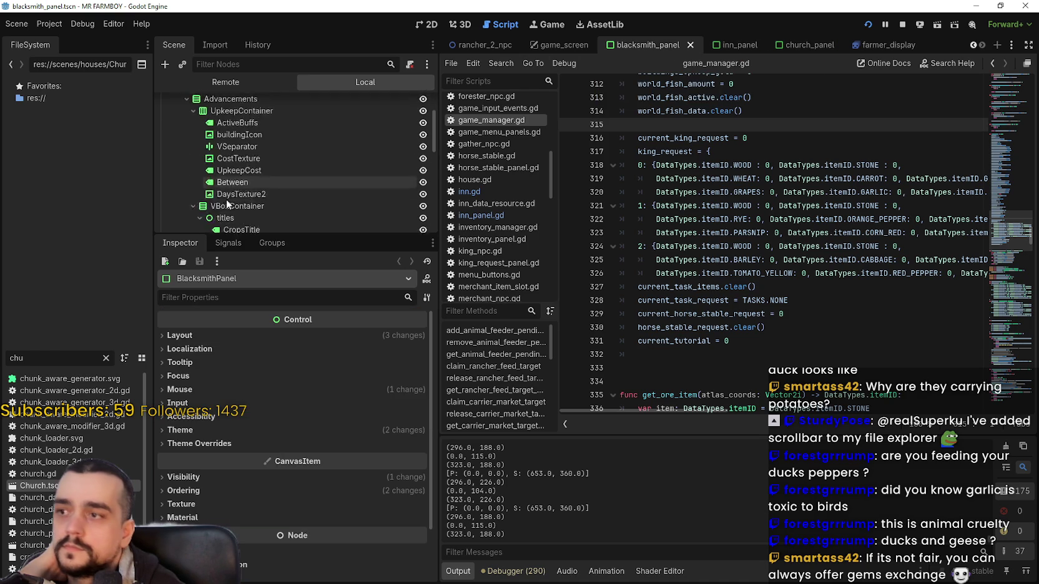
scroll(305, 179, "down", 2)
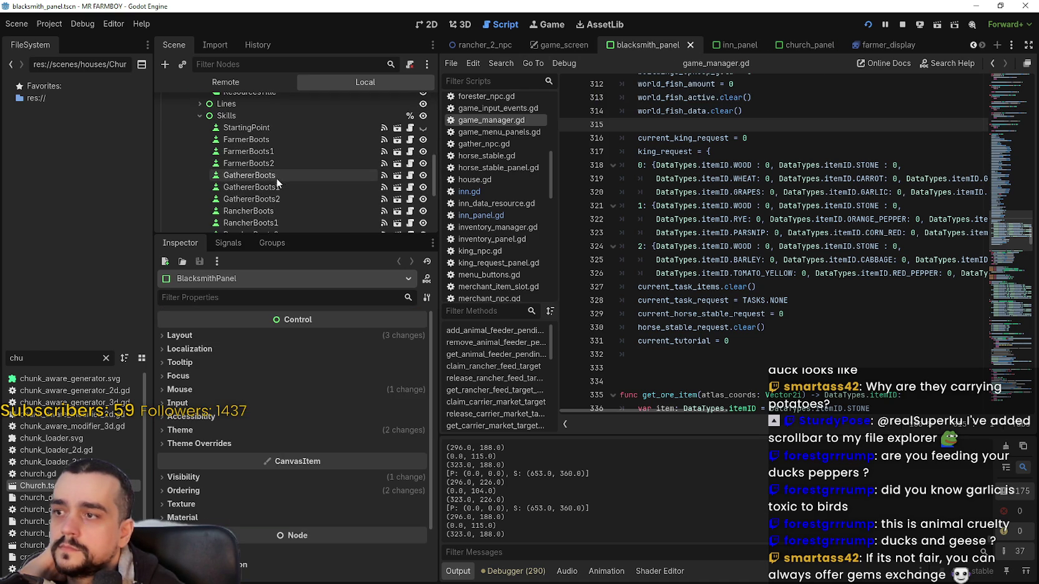
left_click(278, 164)
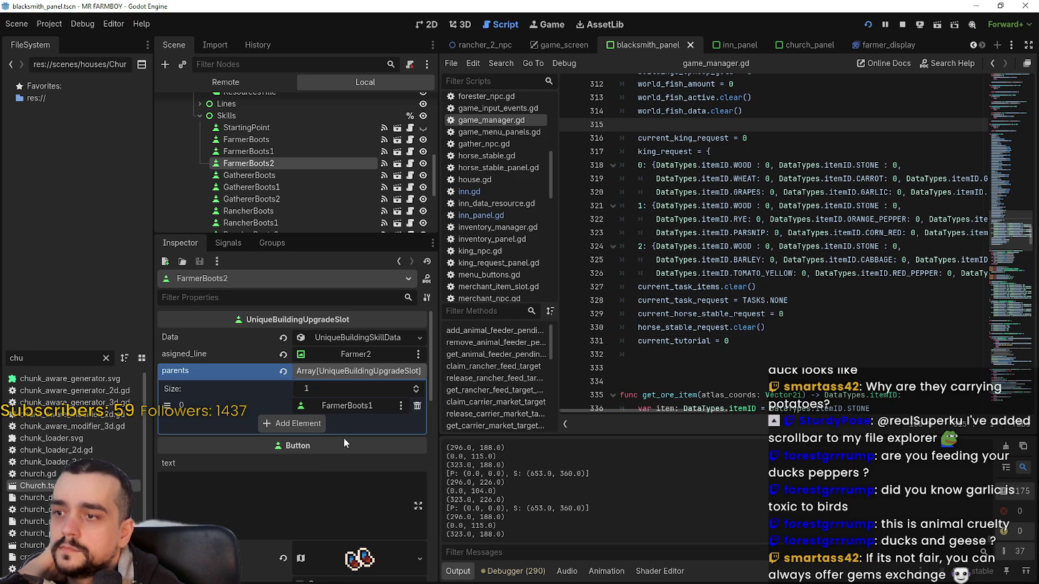
left_click(356, 337)
scroll(319, 448, "down", 3)
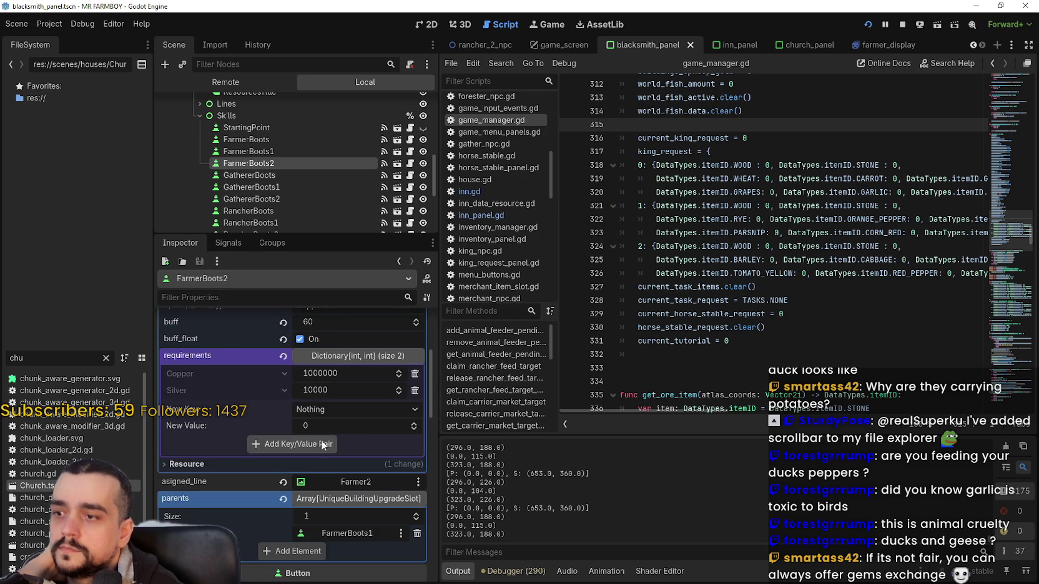
Add Radish Green with an amount of 20 to FarmerBoots2's requirements
left_click(326, 414)
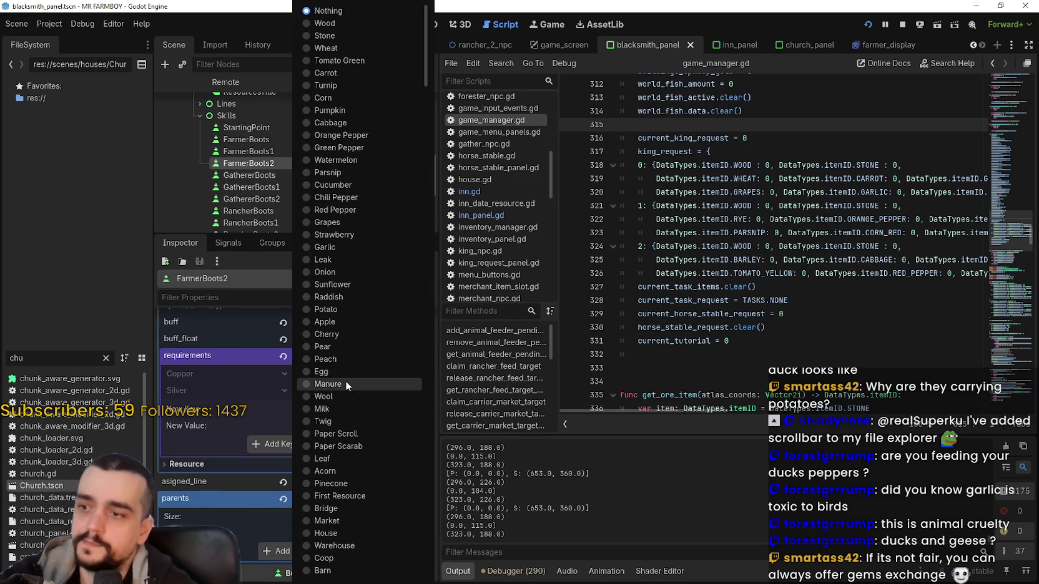
scroll(345, 380, "down", 15)
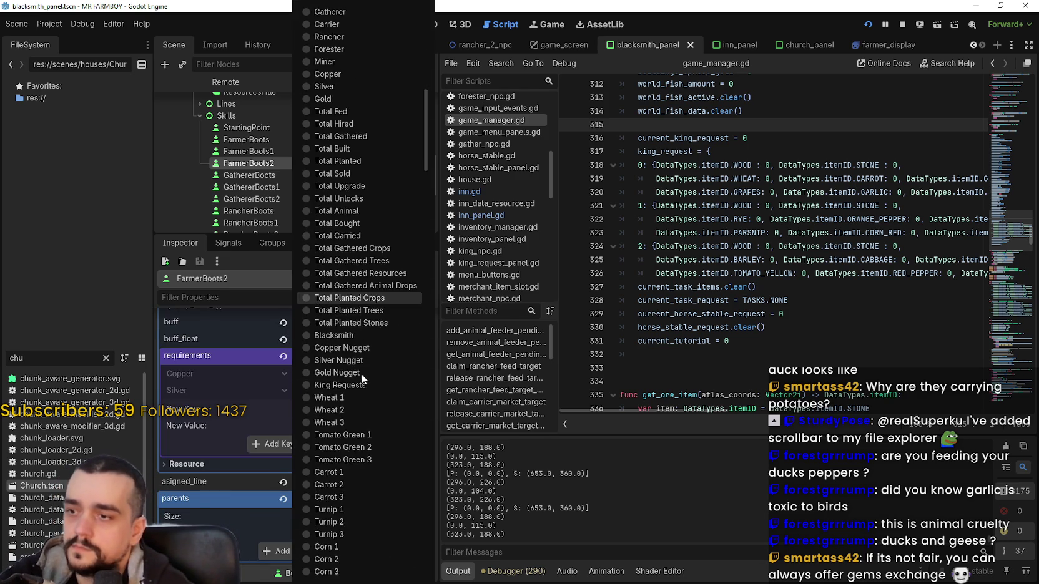
scroll(361, 373, "down", 10)
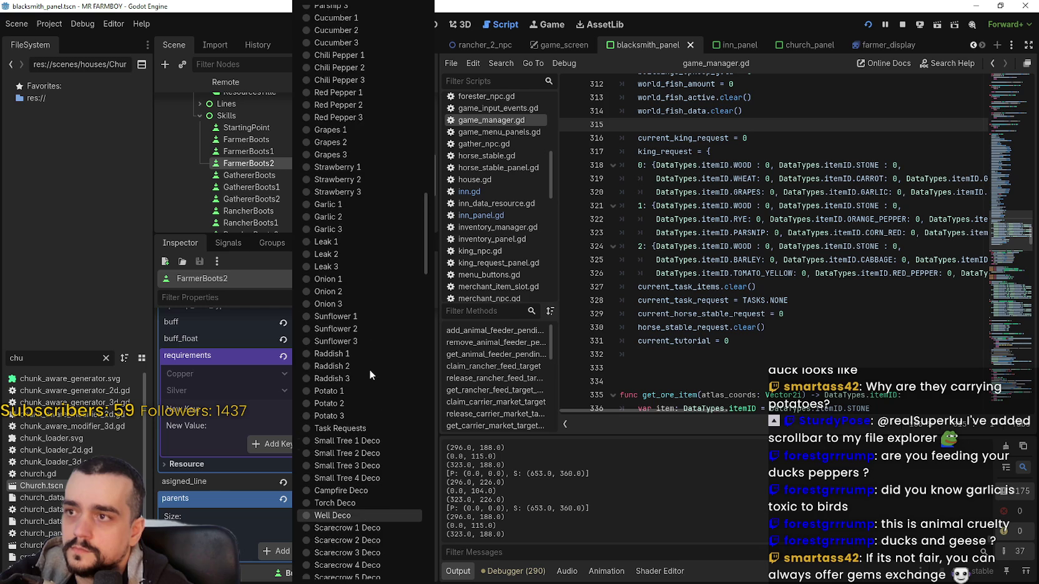
scroll(371, 373, "up", 5)
scroll(369, 374, "down", 5)
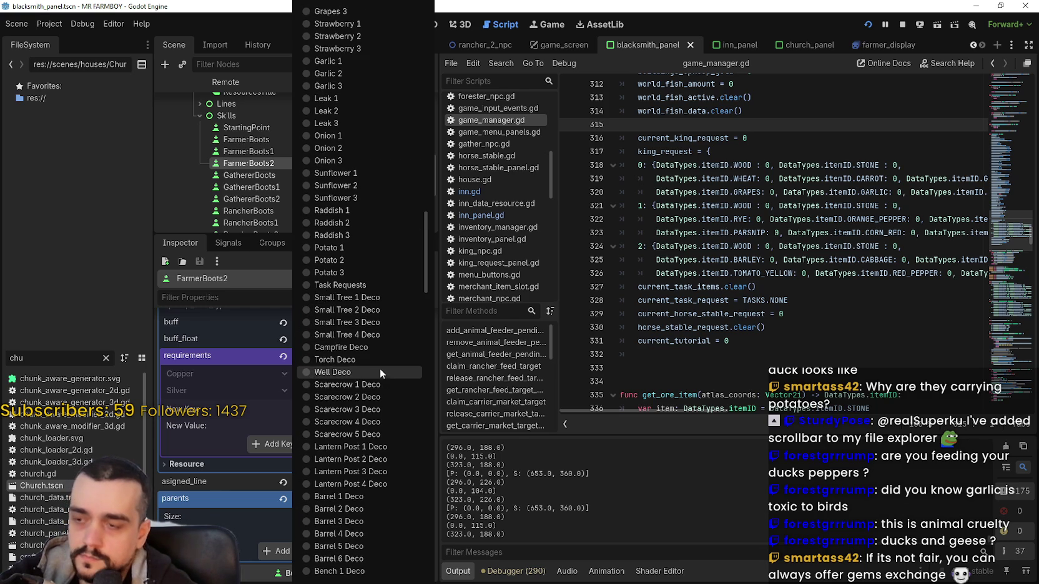
scroll(377, 355, "down", 6)
scroll(376, 354, "down", 10)
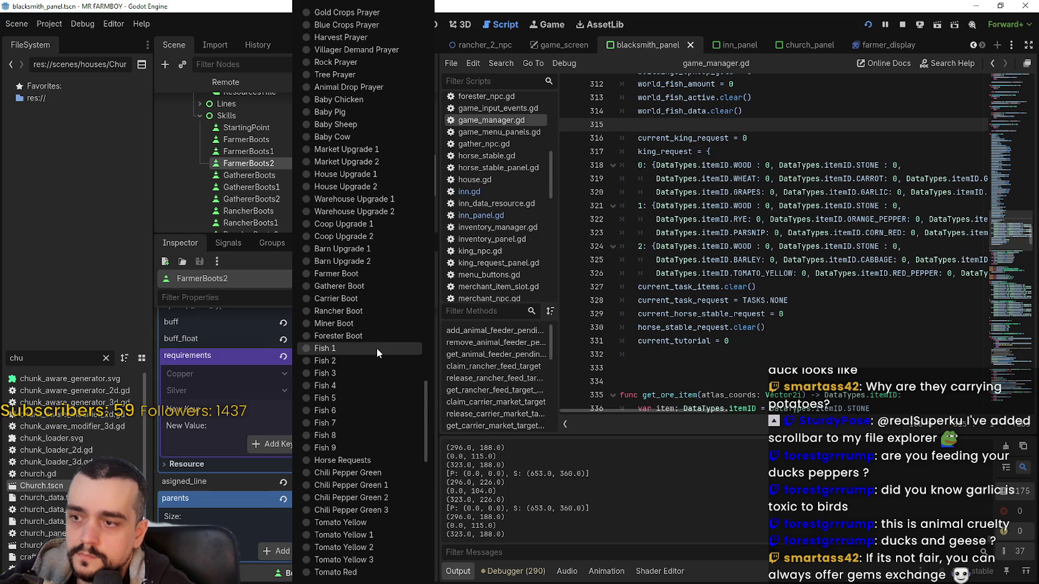
scroll(376, 347, "down", 4)
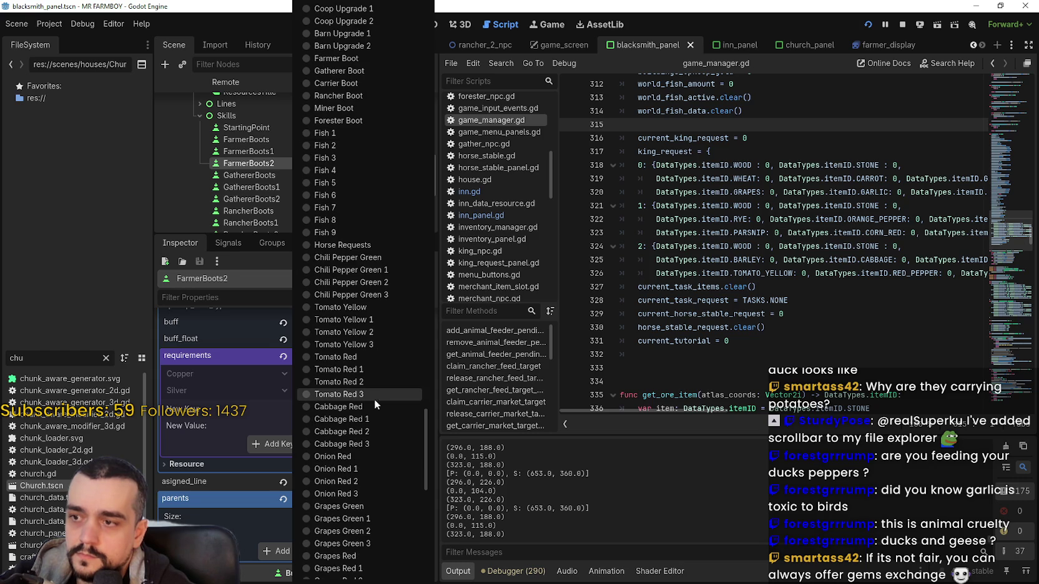
scroll(377, 419, "down", 4)
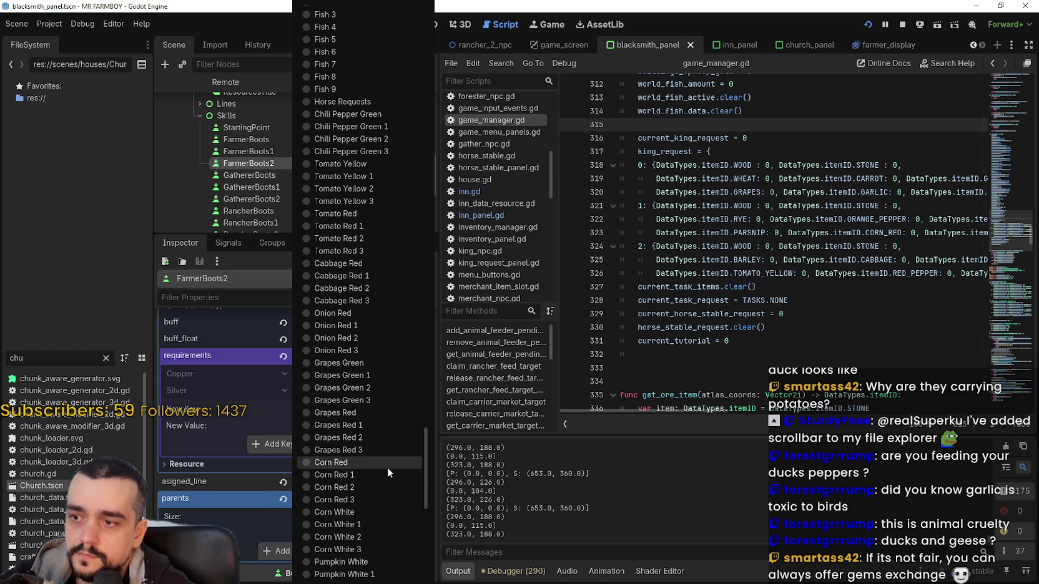
scroll(377, 428, "down", 3)
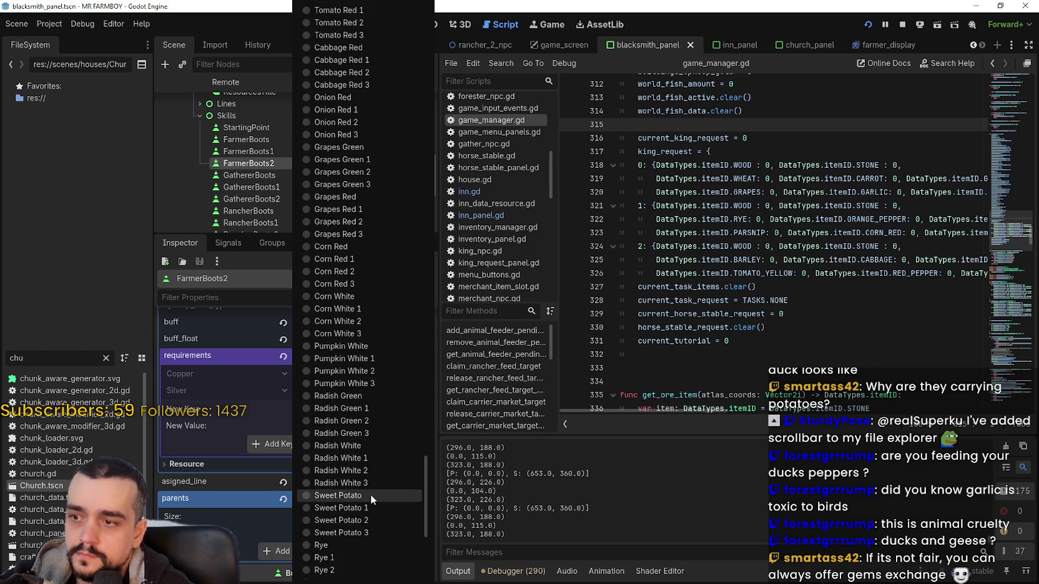
left_click(341, 399)
left_click(338, 427)
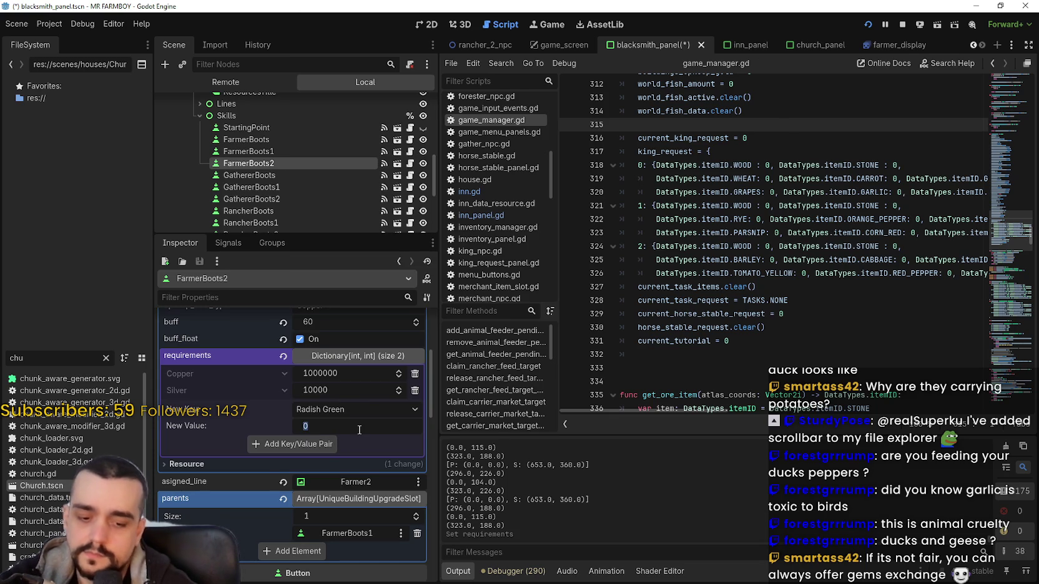
type("20")
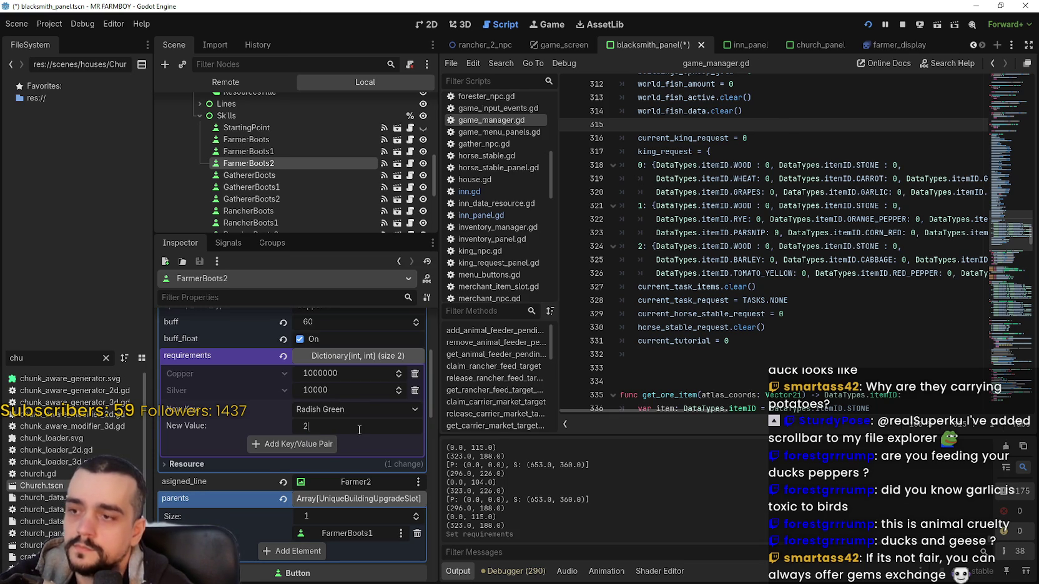
key("Return")
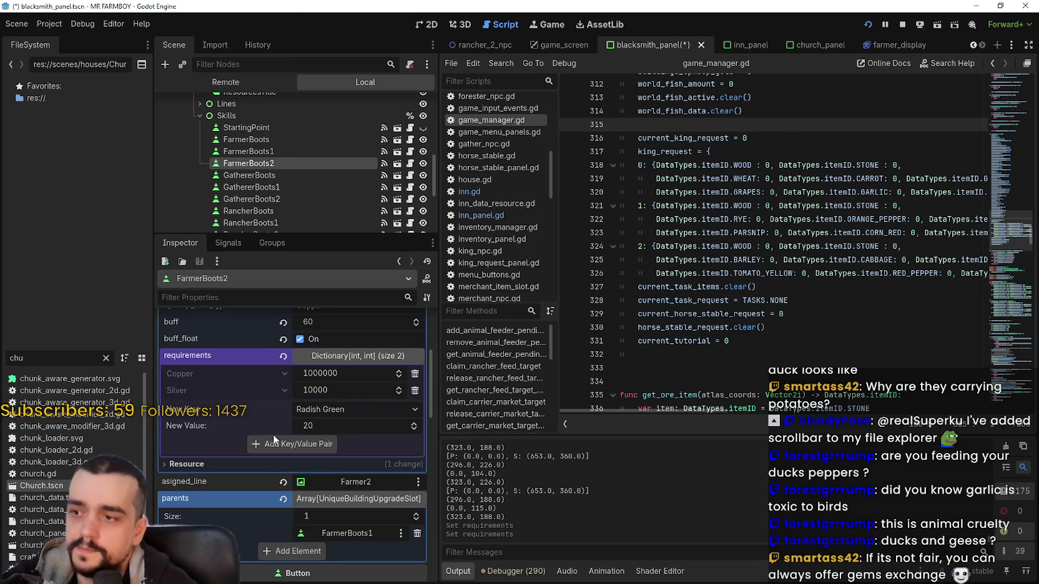
left_click(287, 444)
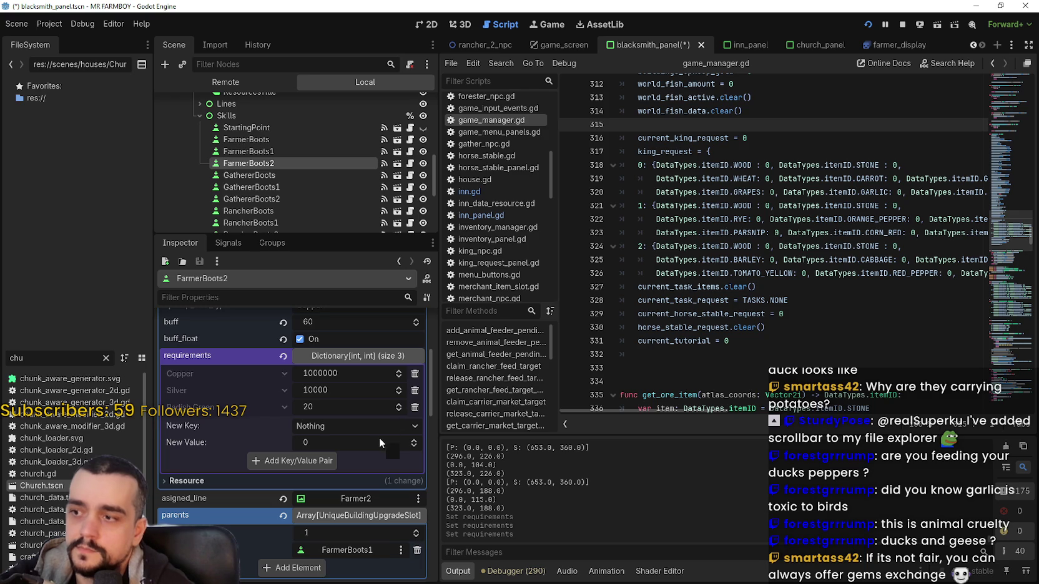
left_click(347, 374)
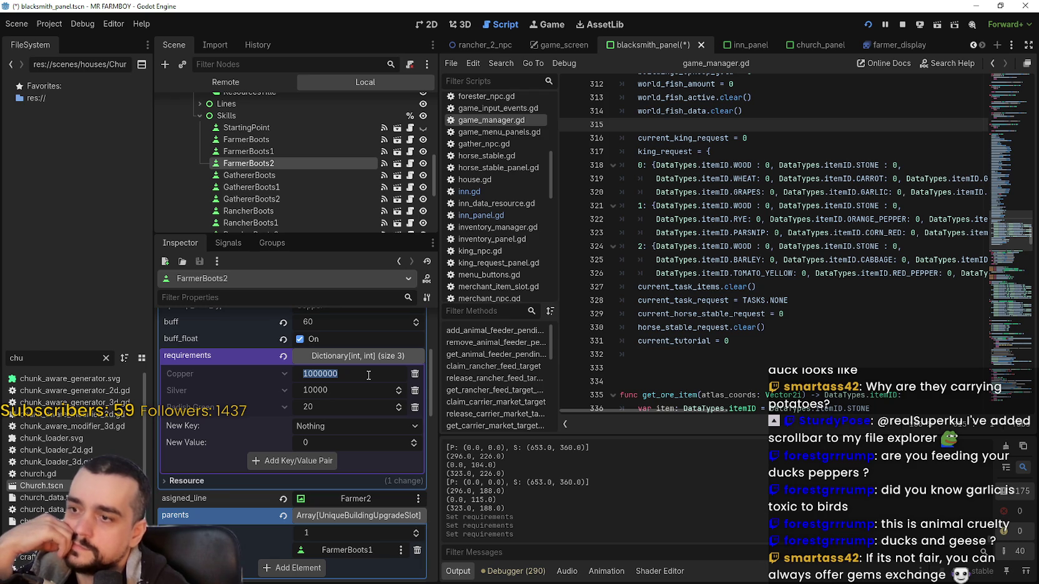
Lower FarmerBoots2's Copper requirement from 1000000 to 100000 and return to the running game
left_click(368, 375)
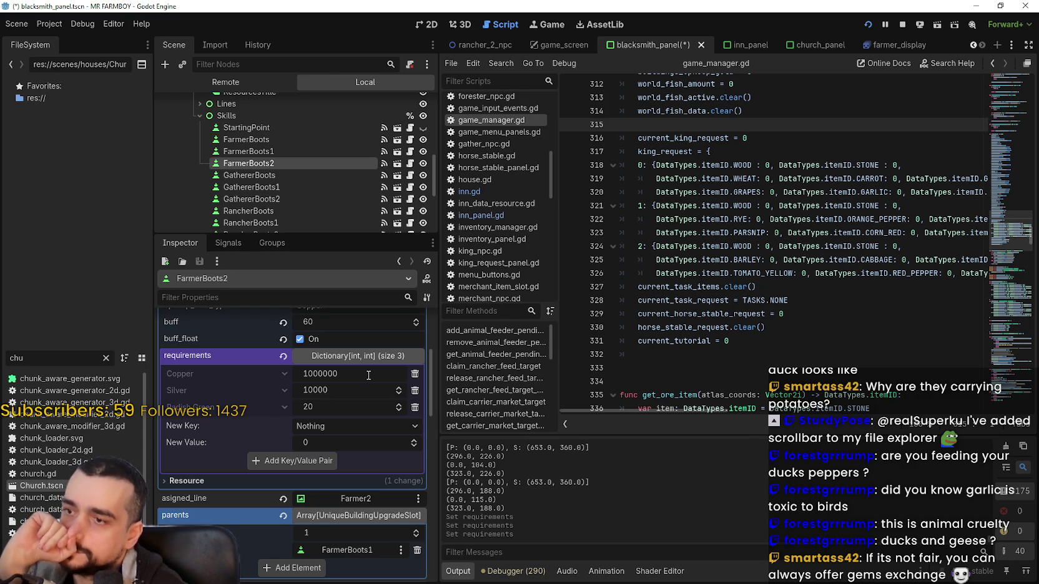
key("BackSpace")
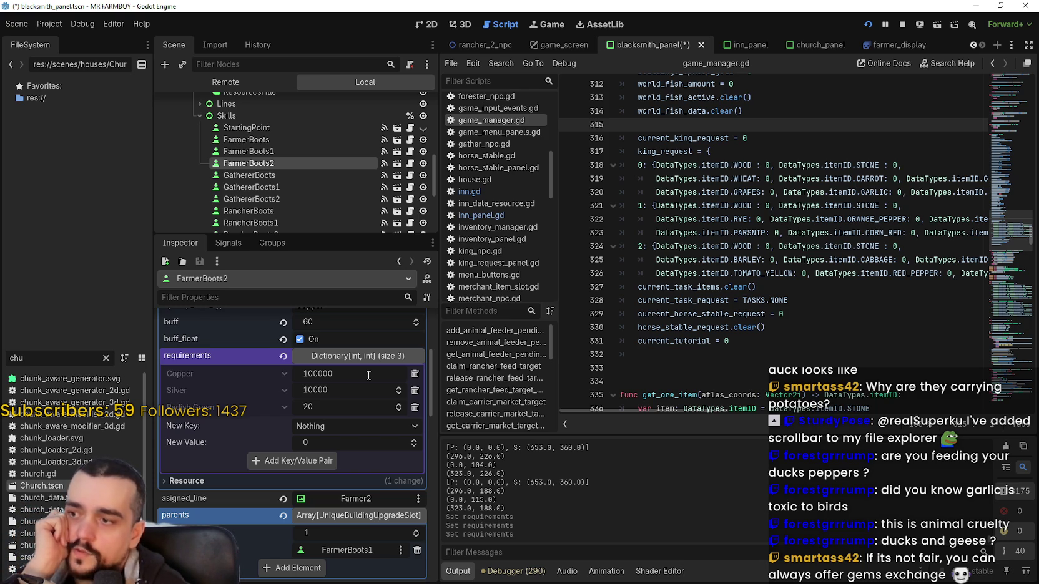
key("Return")
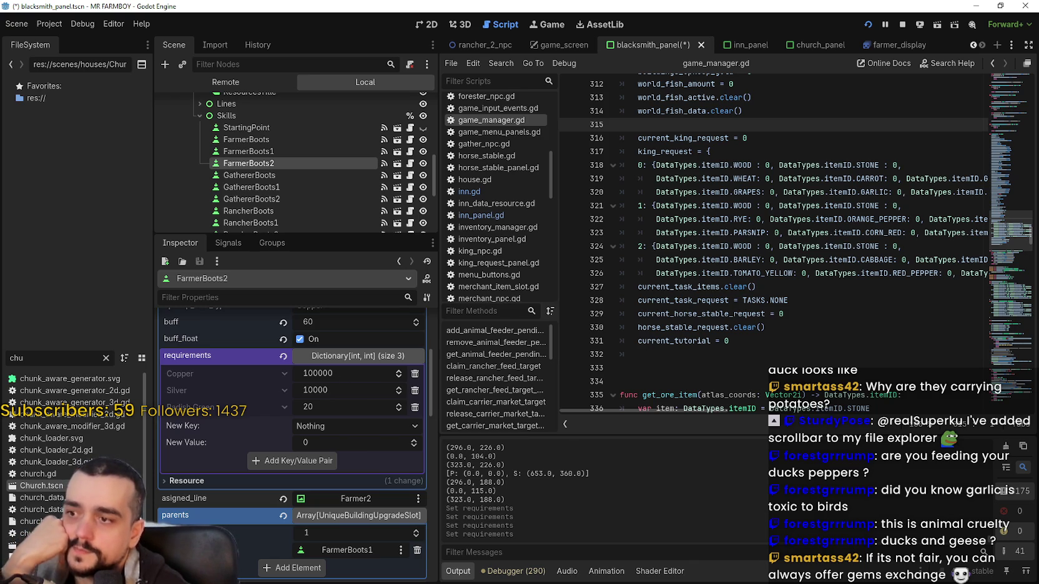
key("alt+Tab")
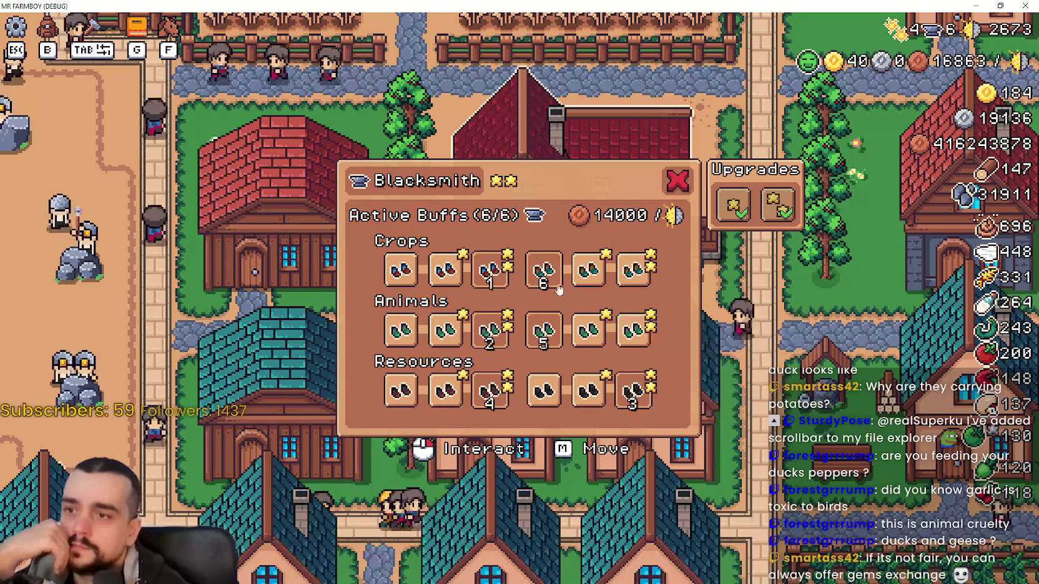
Check the Blacksmith boot buffs in the game, then stop the game from the editor
mouse_move(499, 274)
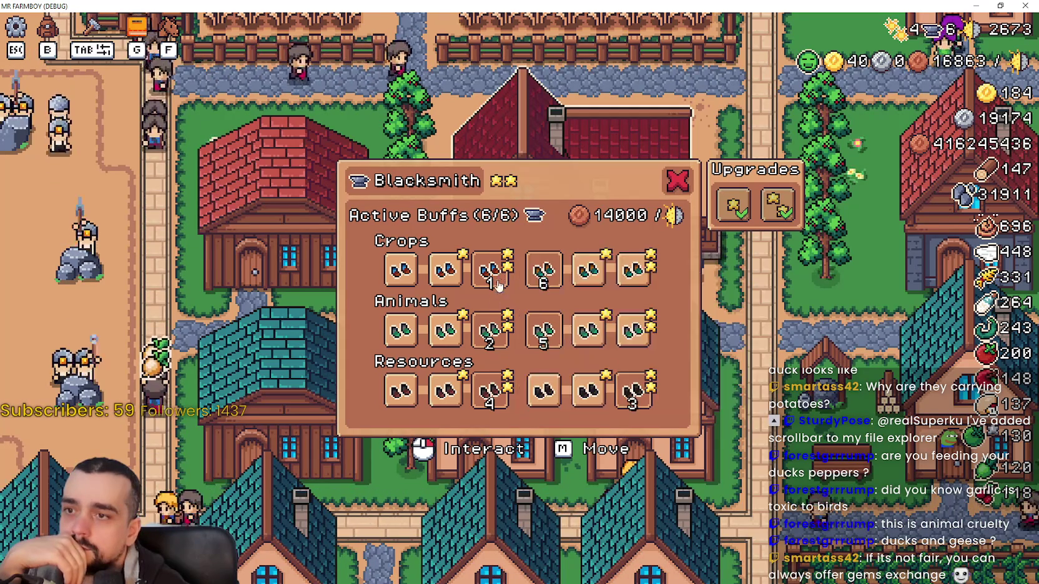
key("alt+Tab")
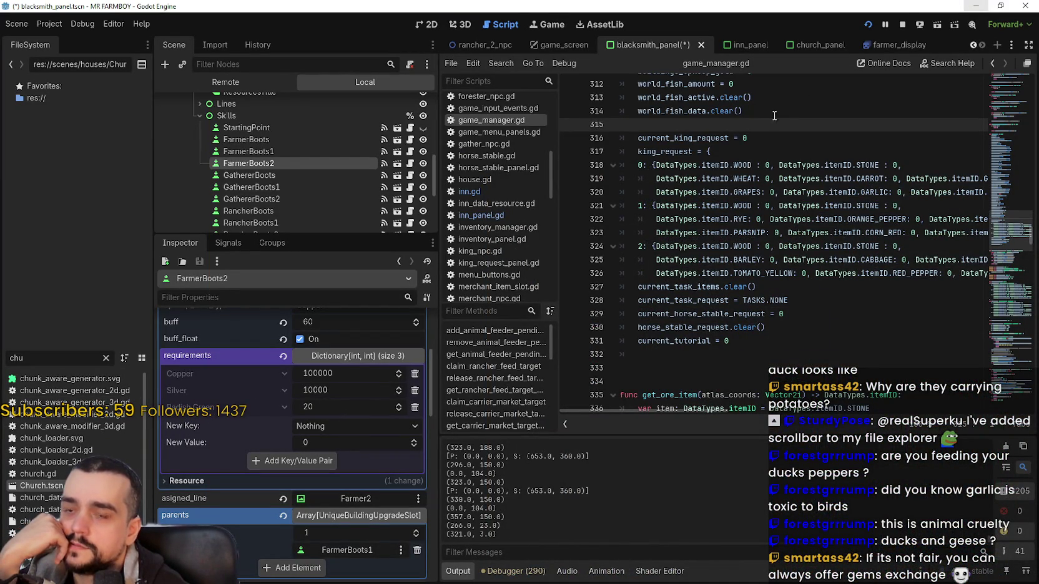
left_click(903, 25)
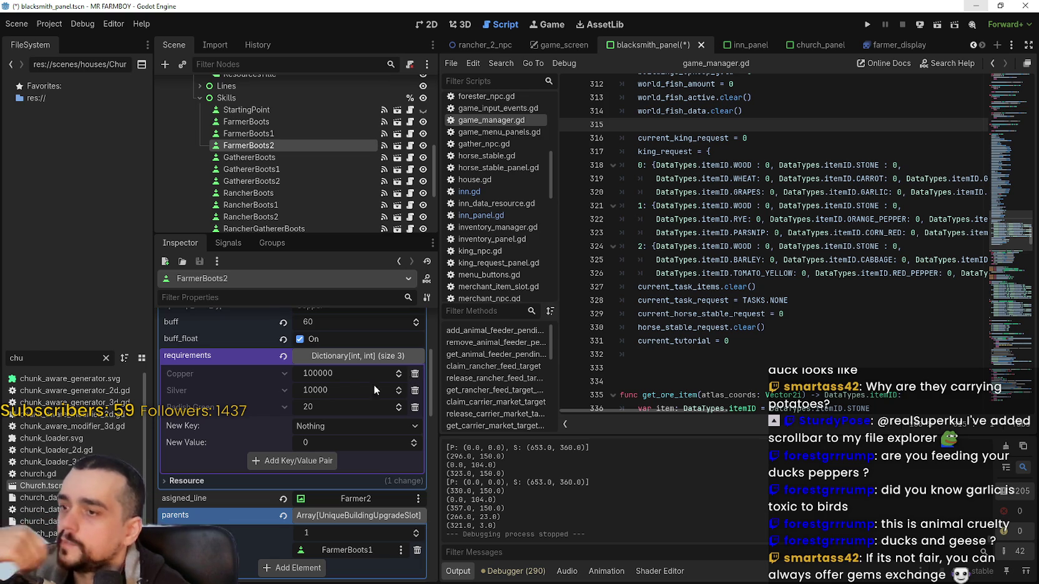
Reduce FarmerBoots2's Copper requirement to 10000, save the scene and bring up the crop screenshot
left_click(387, 375)
left_click(342, 374)
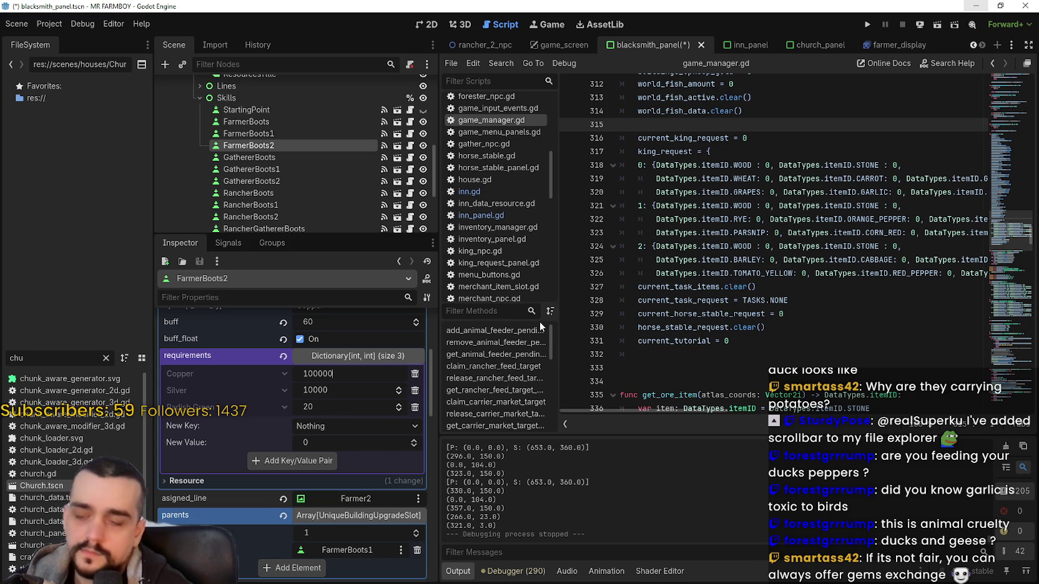
key("BackSpace")
key("Return")
key("ctrl+s")
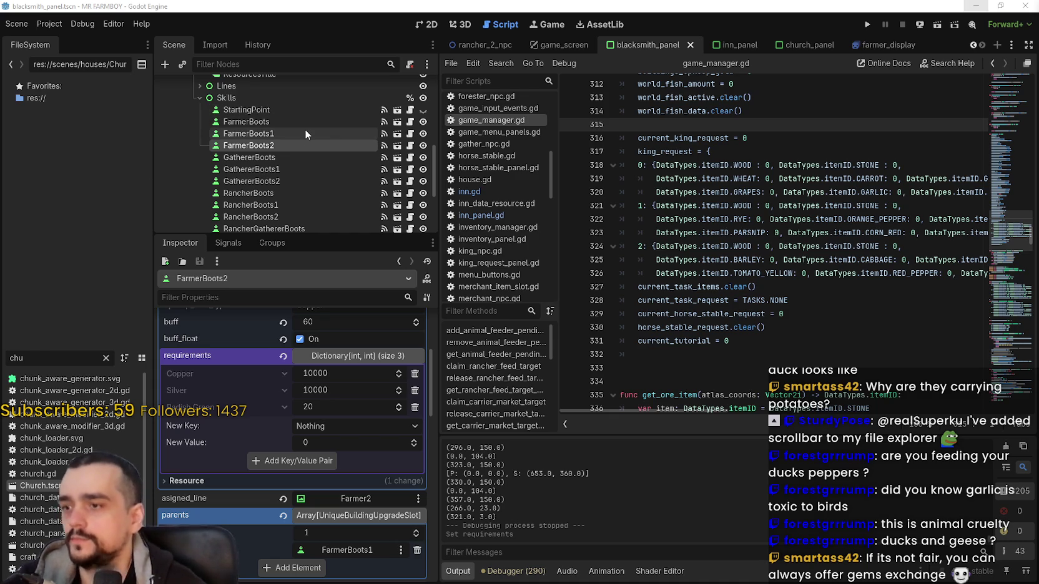
key("alt+Tab")
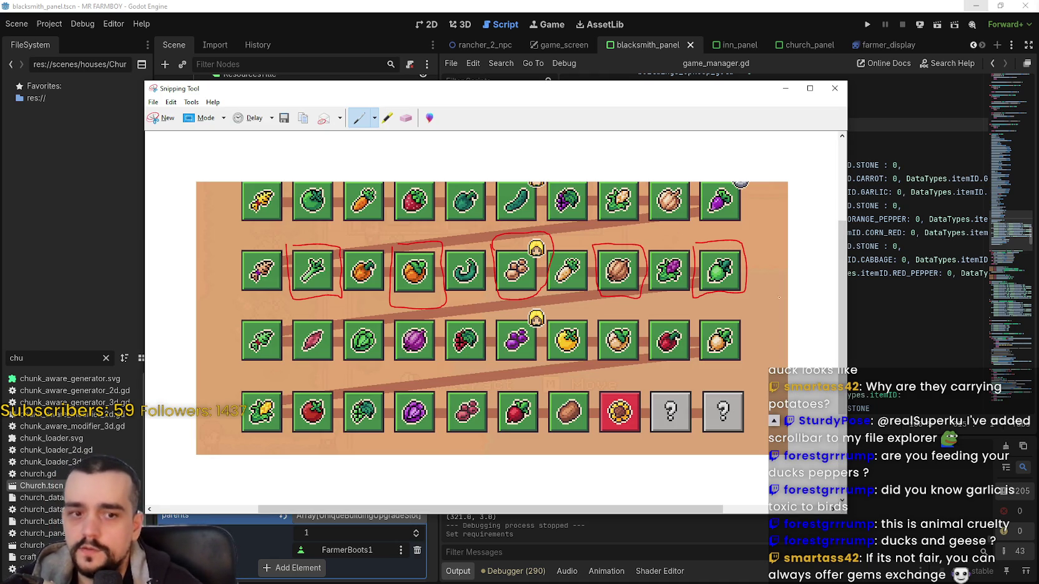
Put the crop screenshot away, select FarmerBoots1 and expand its requirements dictionary
left_click(777, 5)
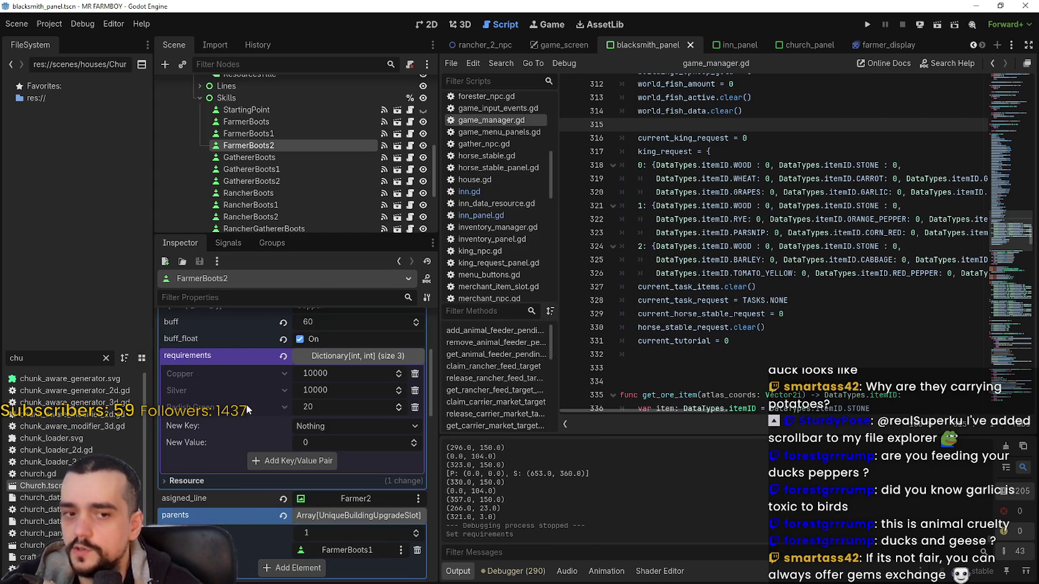
key("alt+Tab")
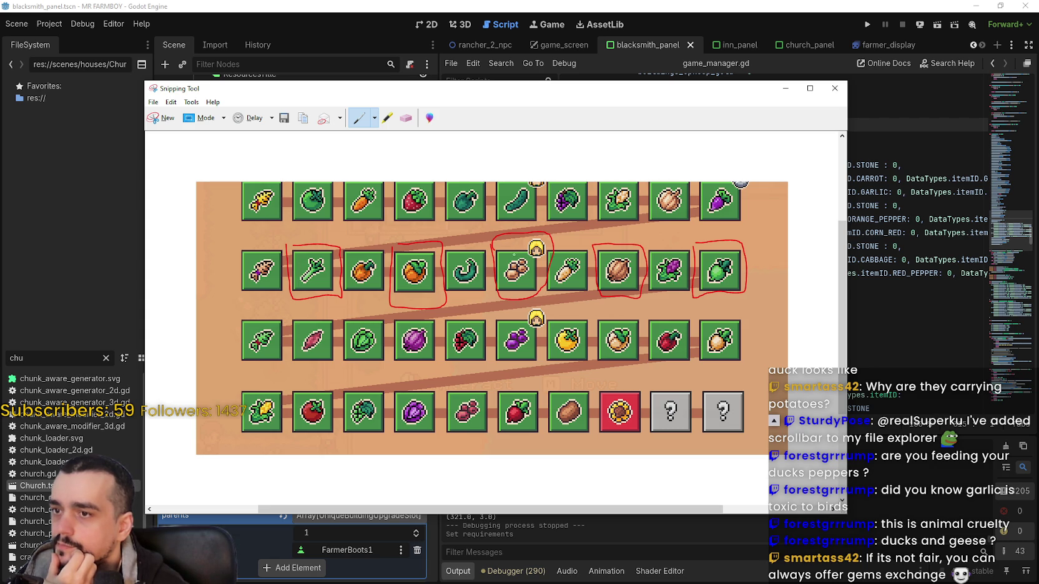
key("alt+Tab")
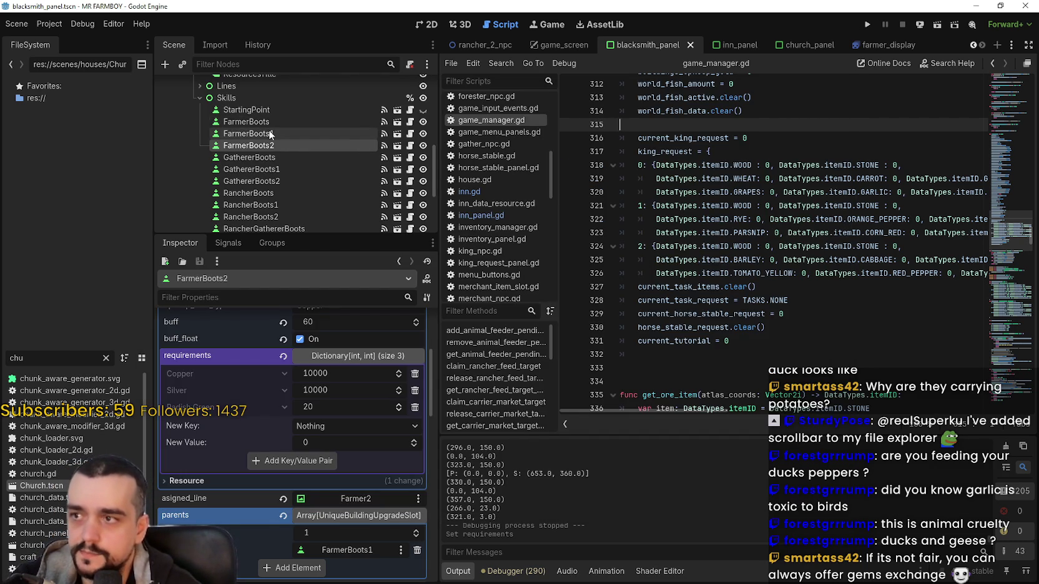
left_click(270, 134)
left_click(351, 523)
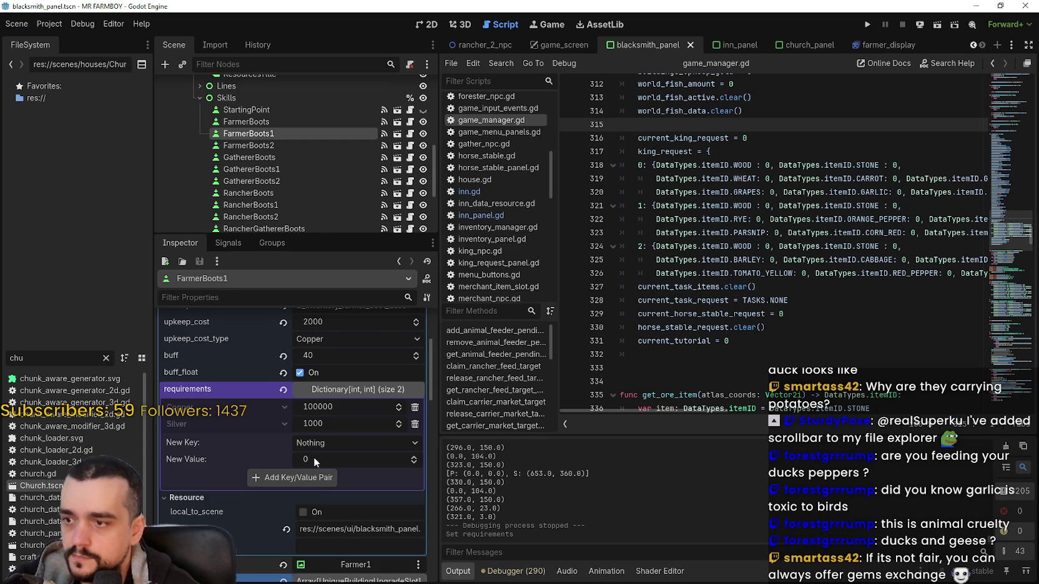
Add Pinto Beans with an amount of 20 to FarmerBoots1's requirements
left_click(338, 447)
scroll(343, 442, "down", 10)
scroll(374, 381, "down", 15)
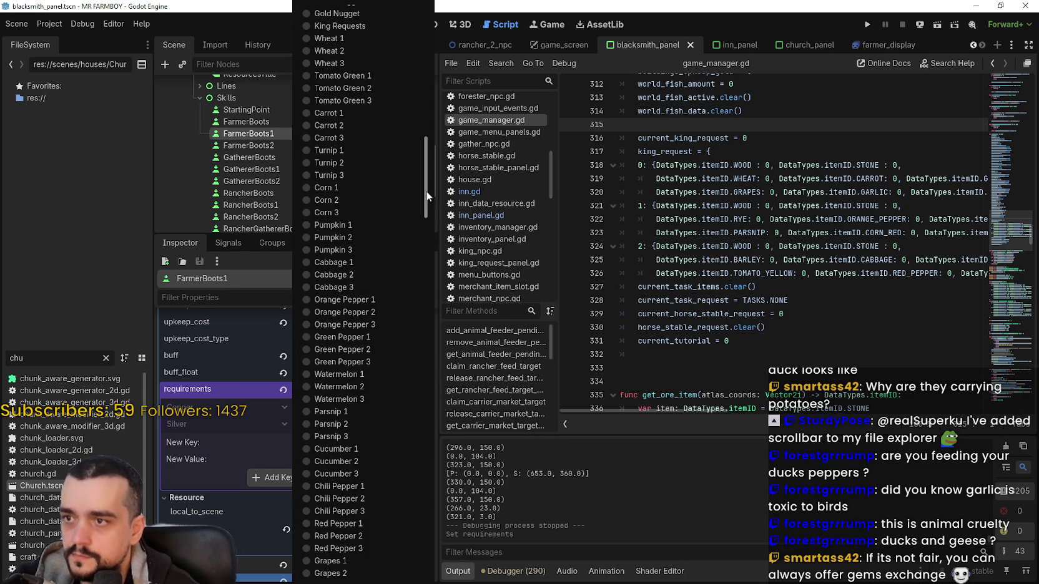
mouse_move(430, 384)
left_mouse_down()
mouse_move(430, 349)
mouse_move(425, 545)
left_mouse_up()
left_click(370, 386)
left_click(329, 457)
type("20")
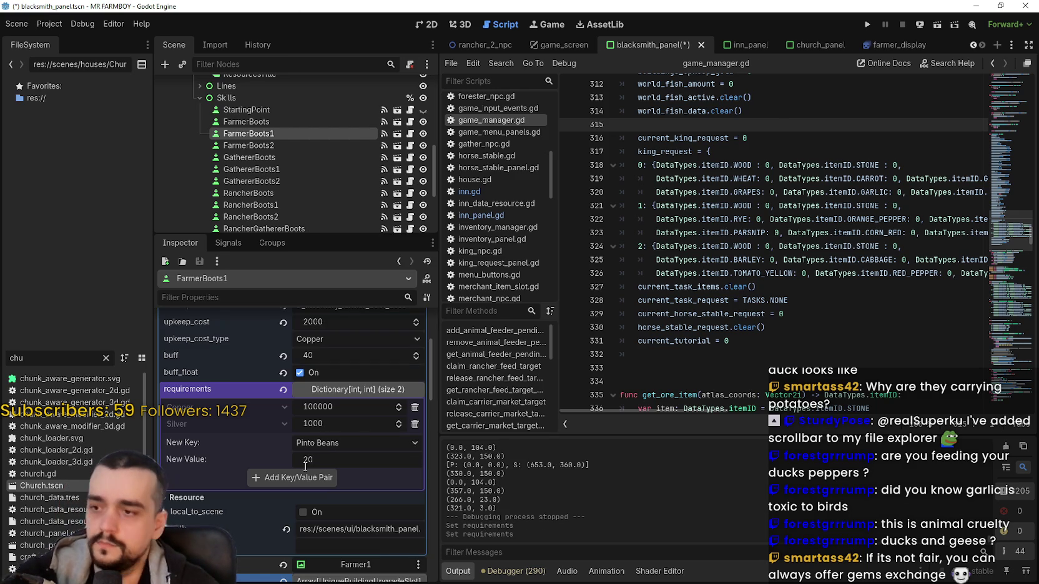
left_click(299, 473)
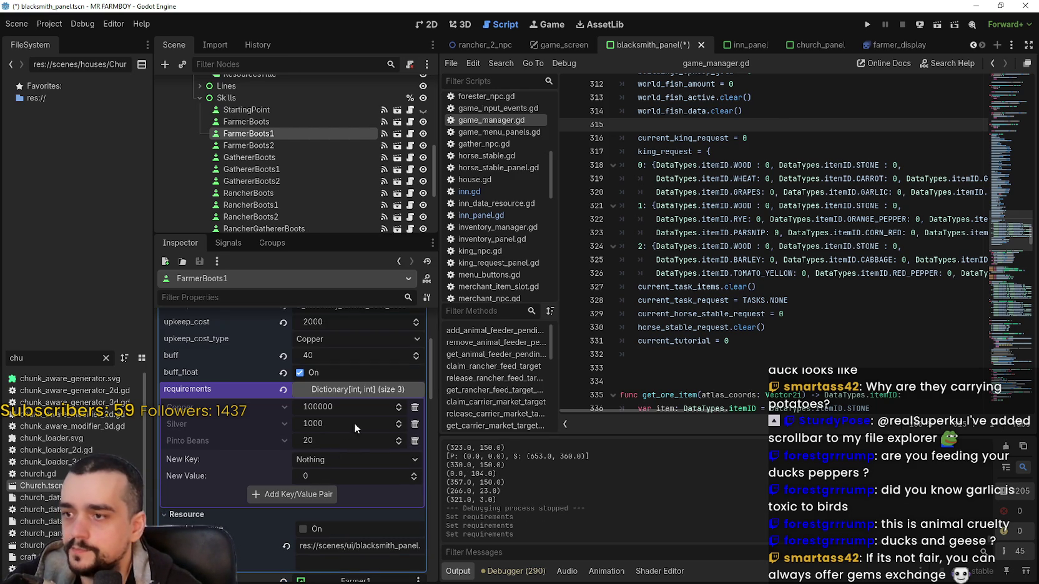
Cut FarmerBoots1's Copper requirement to 1000 and save the scene
left_click(367, 406)
key("BackSpace")
key("BackSpace")
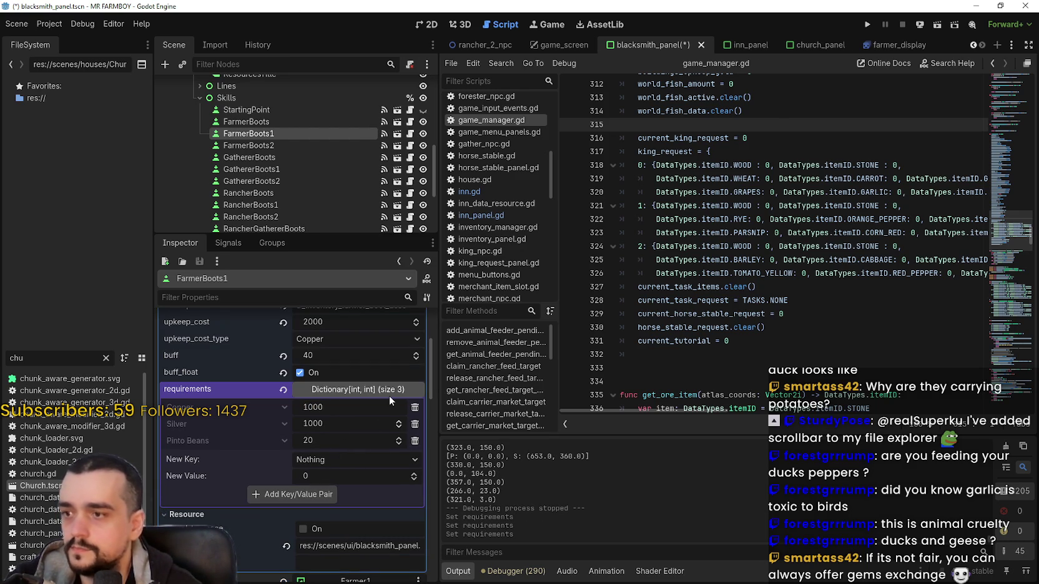
key("Return")
key("ctrl+s")
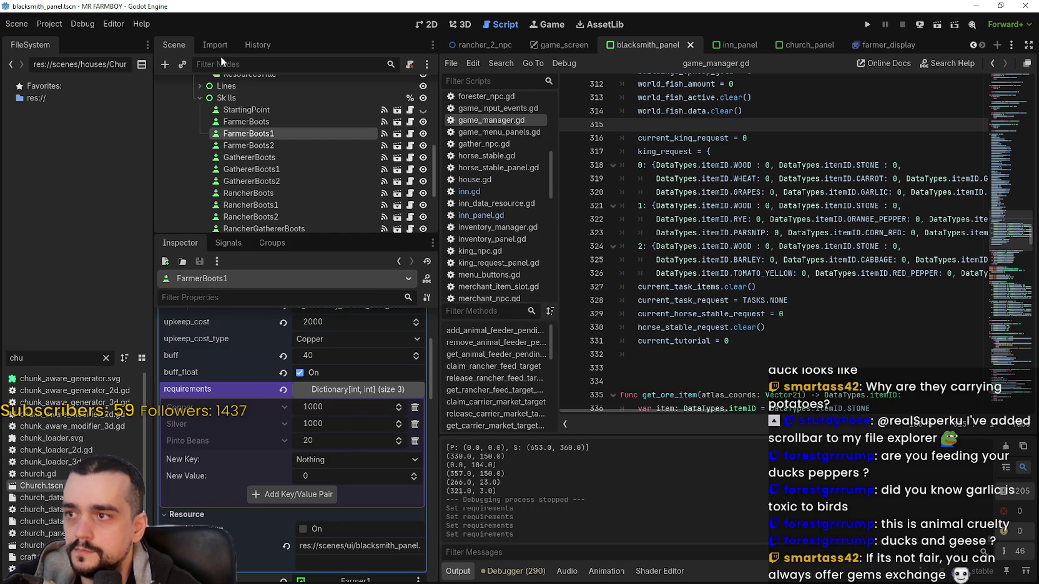
left_click(257, 118)
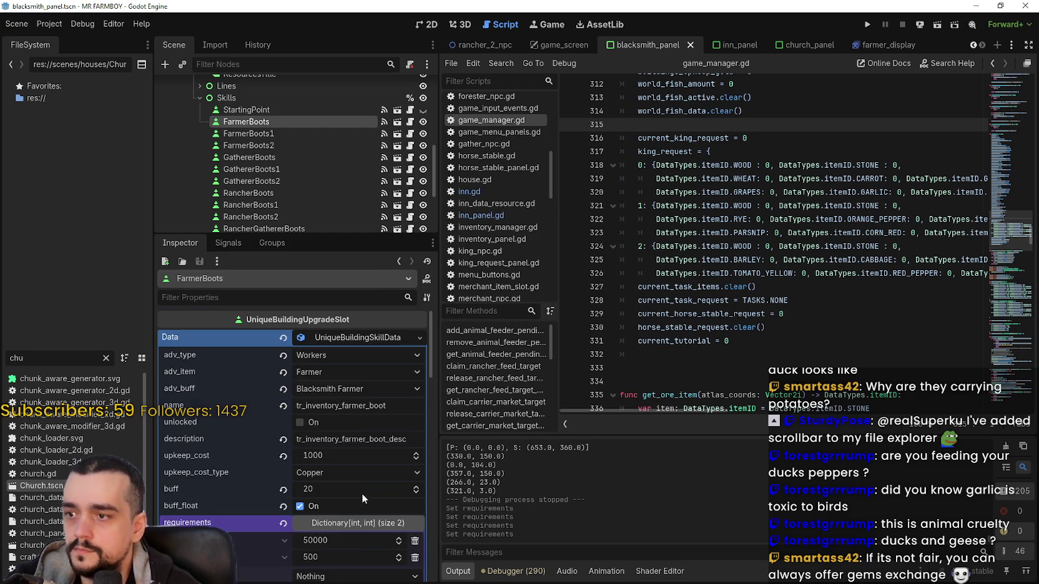
Set FarmerBoots's Copper requirement to 500 and save the scene
scroll(361, 496, "down", 3)
left_click(345, 441)
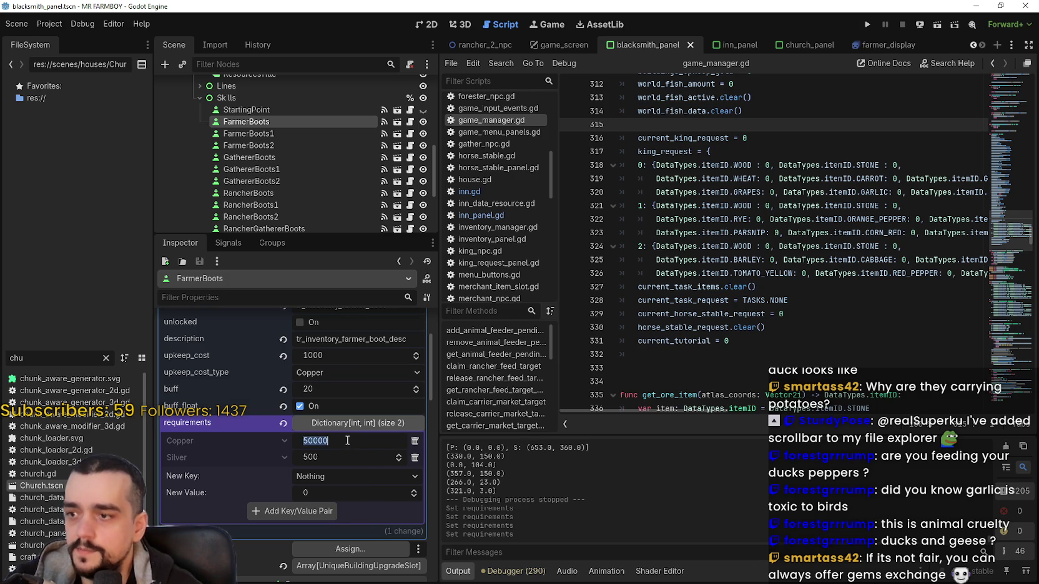
type("500")
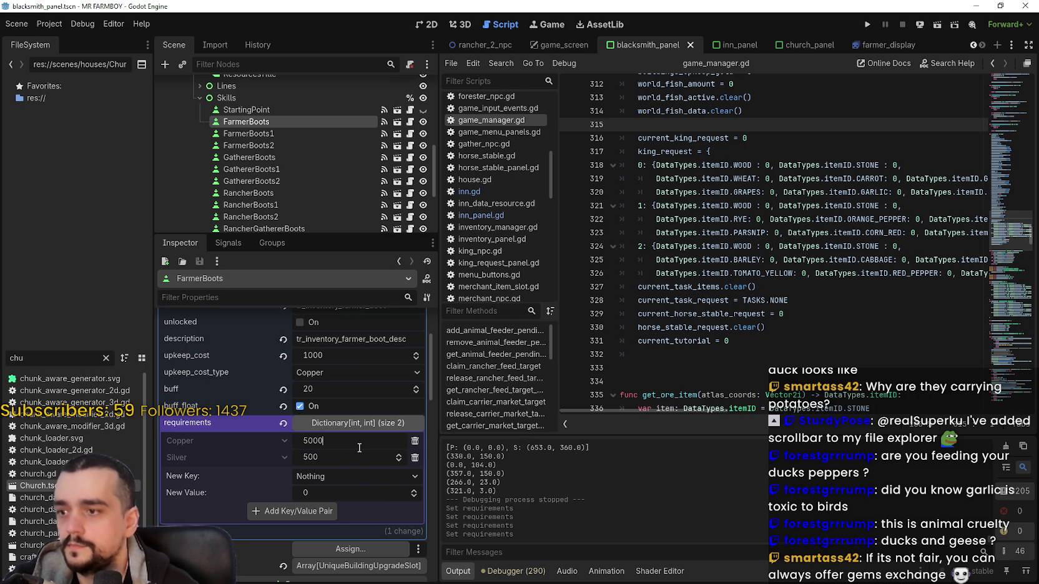
key("Return")
key("ctrl+s")
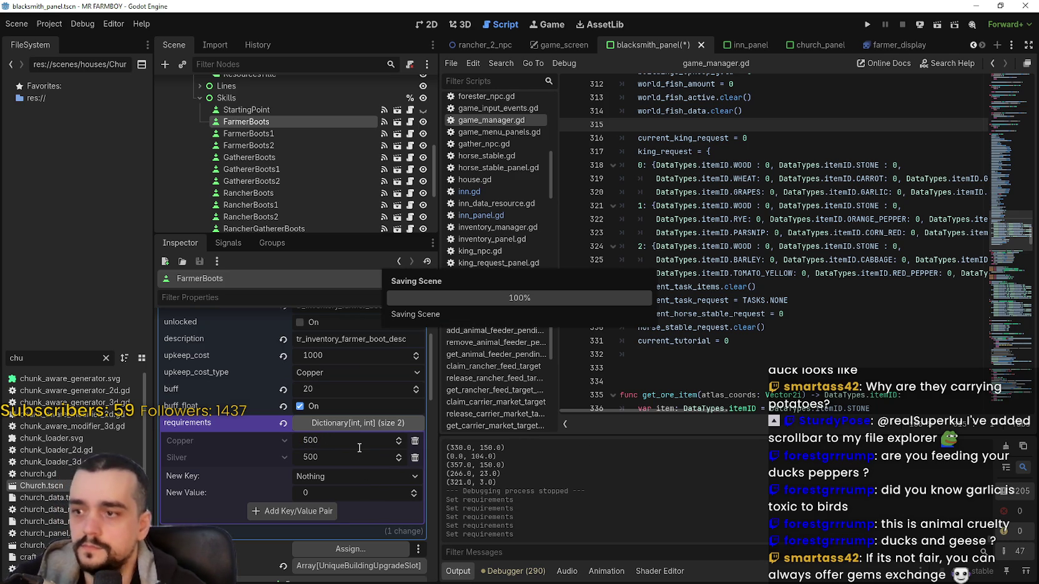
Add Leak as a new FarmerBoots requirement of 20 and save the scene
key("alt+Tab")
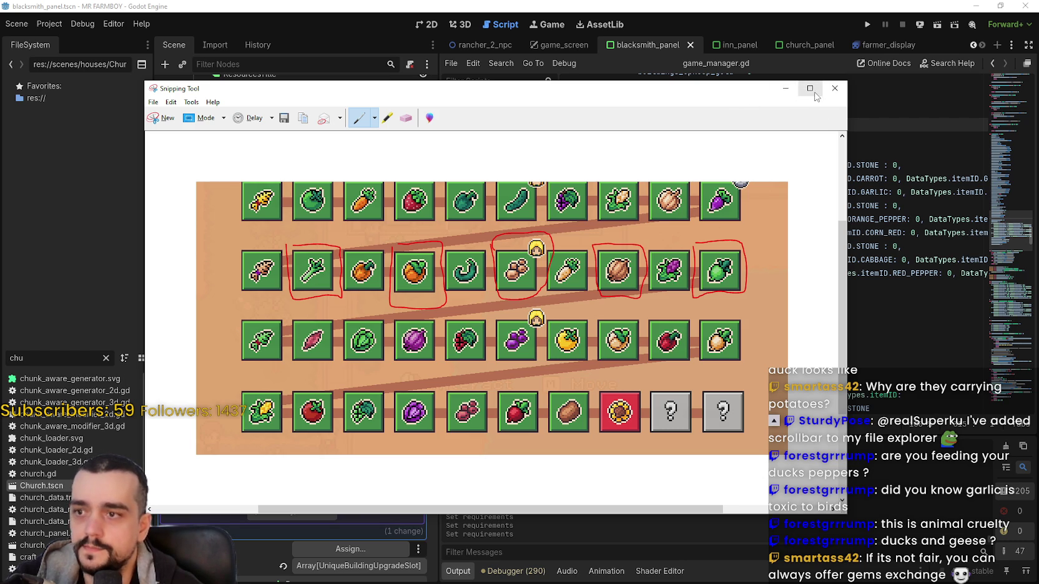
left_click(785, 88)
left_click(340, 476)
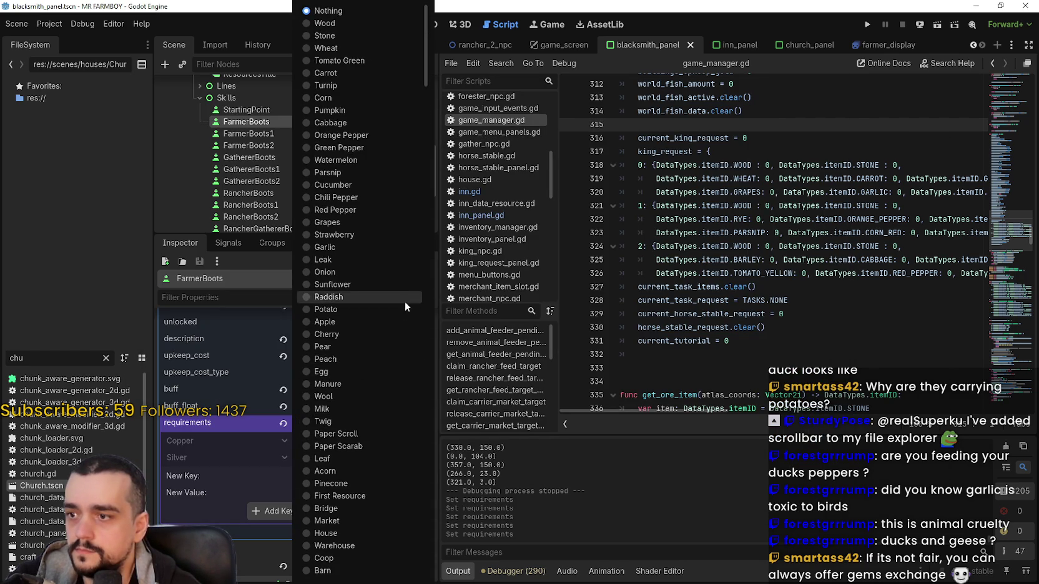
left_click(340, 259)
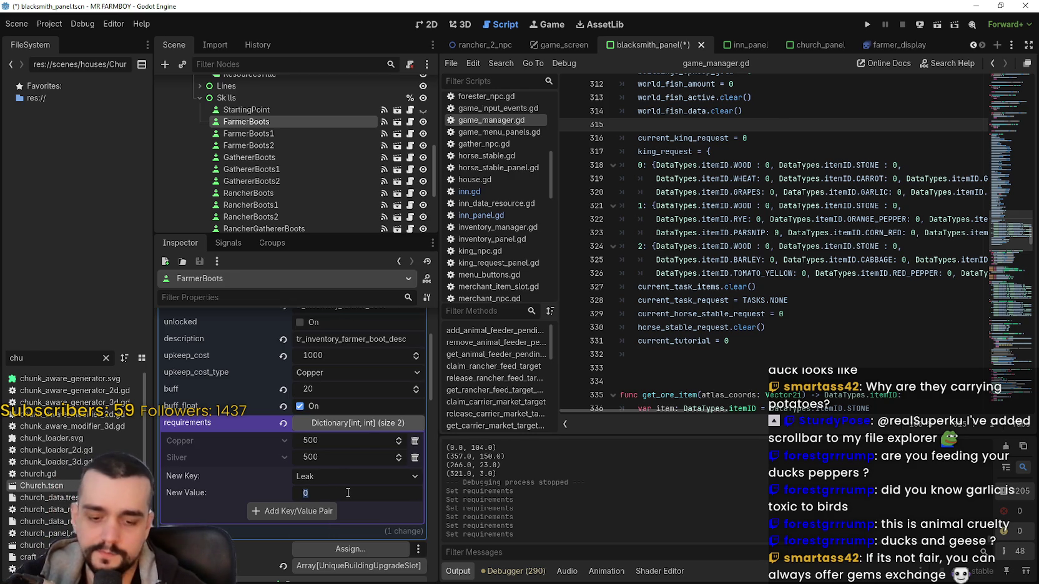
type("1")
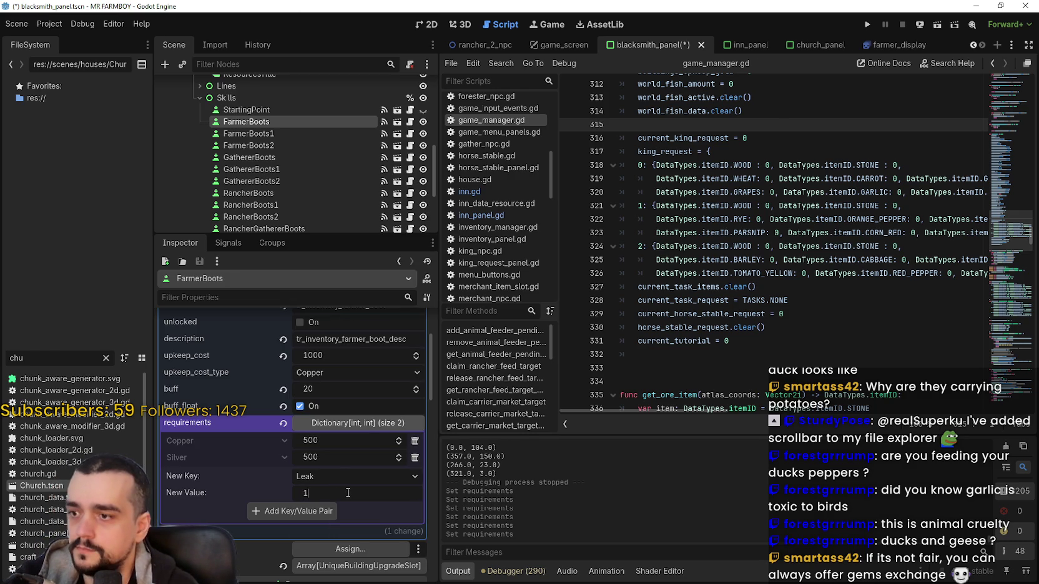
left_click(323, 512)
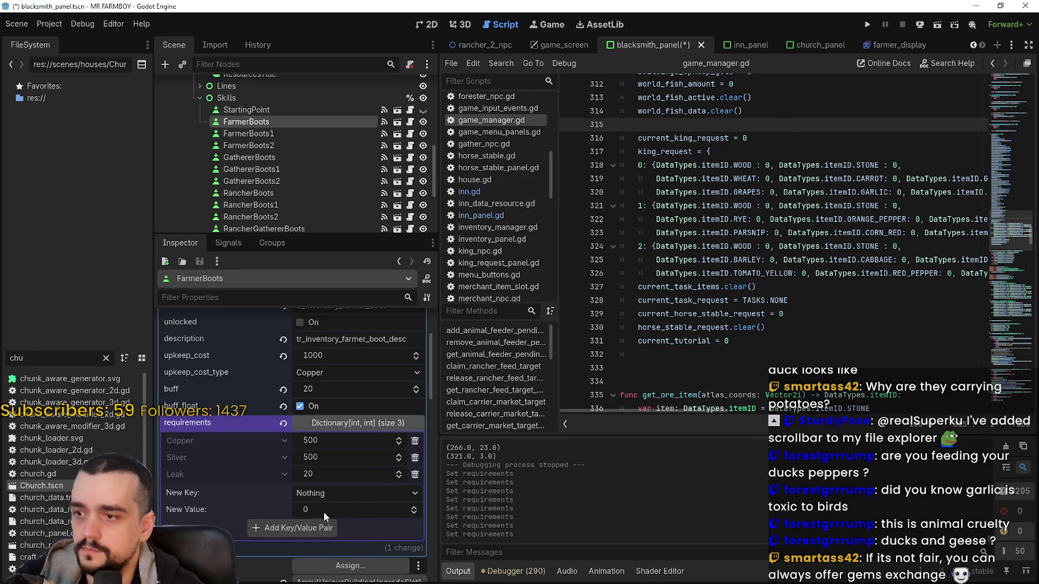
key("ctrl+s")
key("alt+Tab")
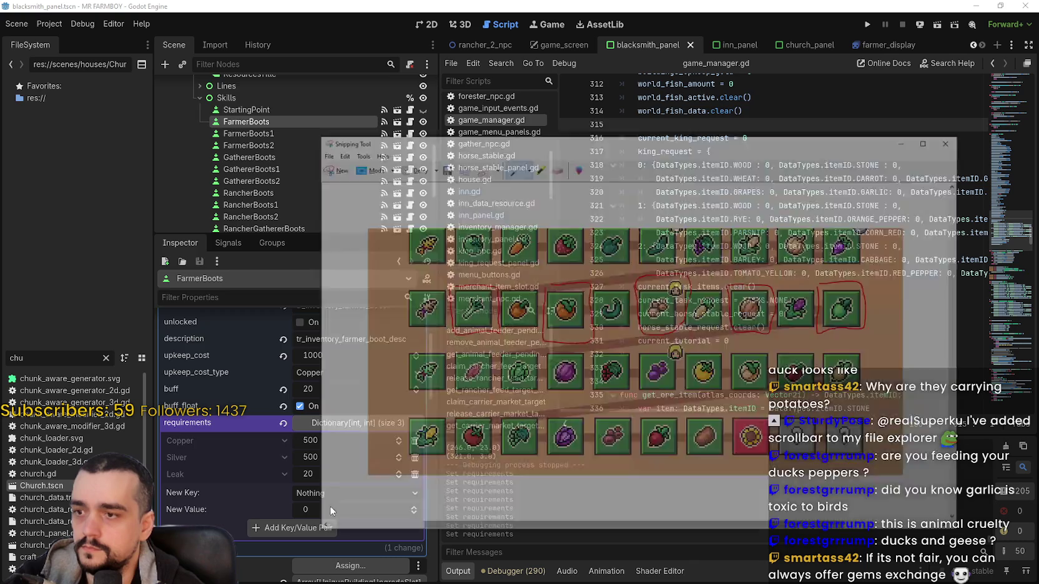
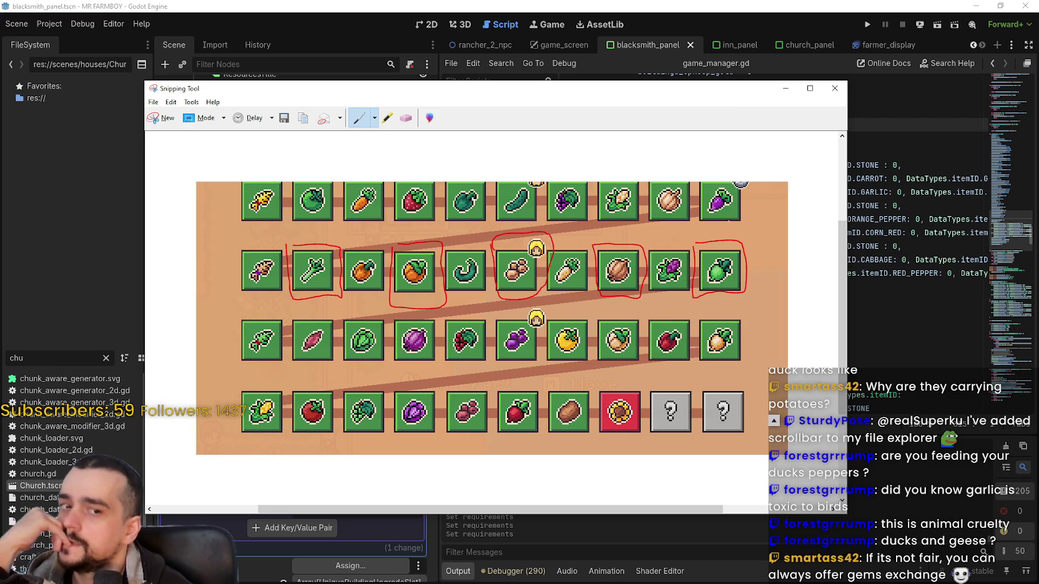
Hide the Snipping Tool and compare the FarmerBoots, FarmerBoots1 and FarmerBoots2 requirements
left_click(779, 93)
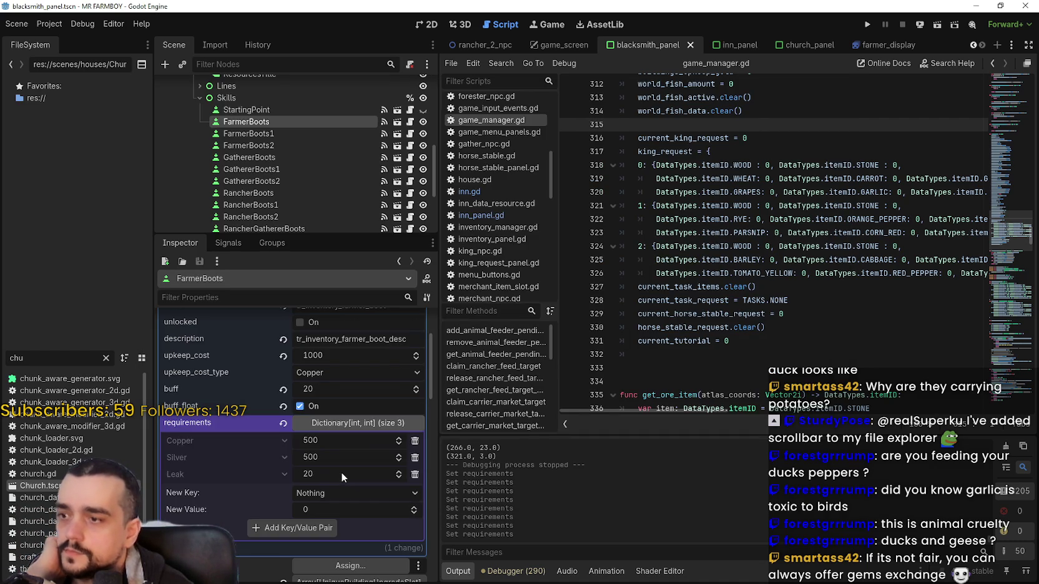
scroll(340, 472, "down", 1)
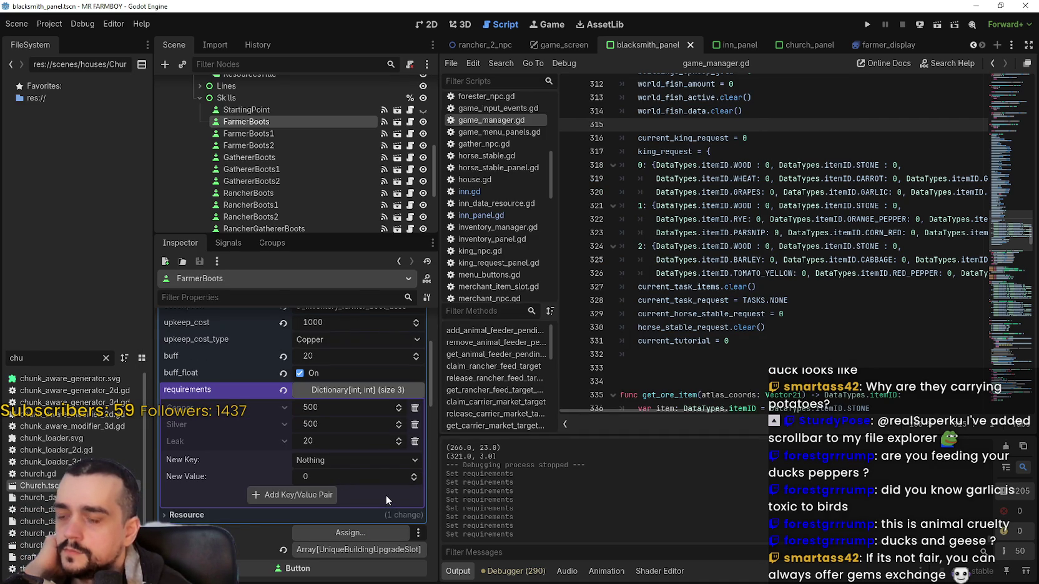
left_click(290, 135)
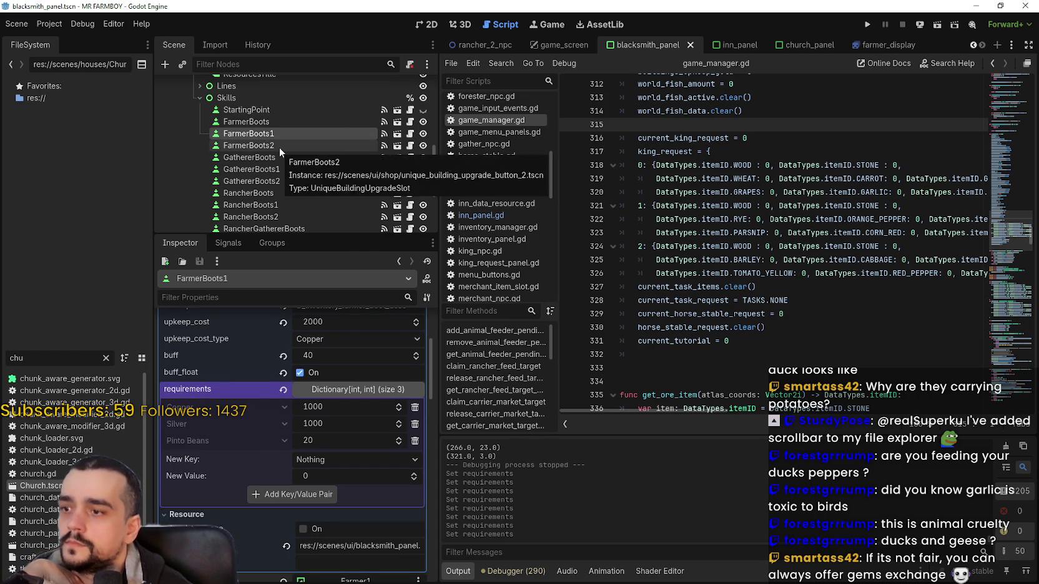
left_click(279, 148)
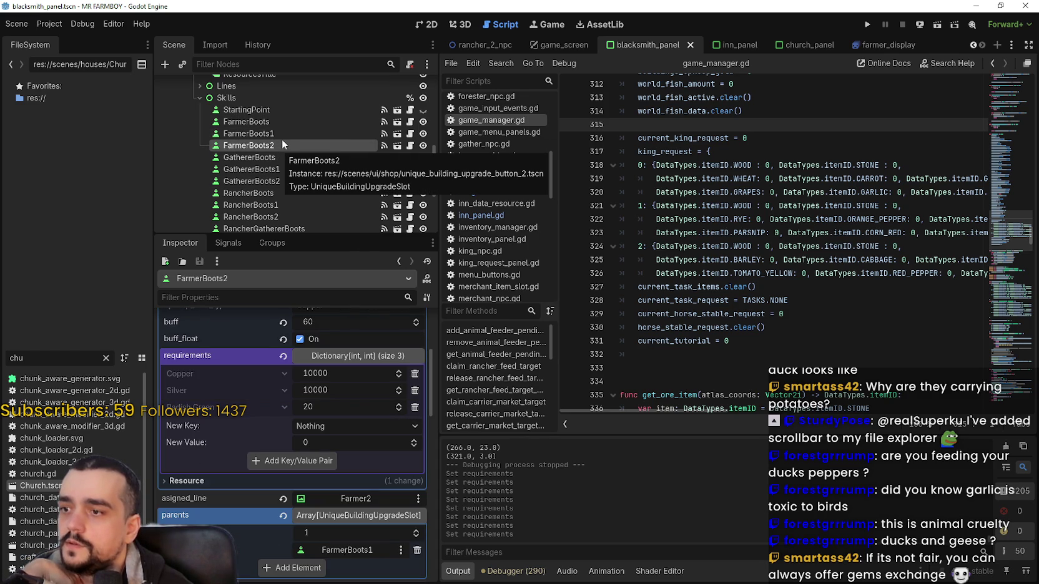
left_click(285, 133)
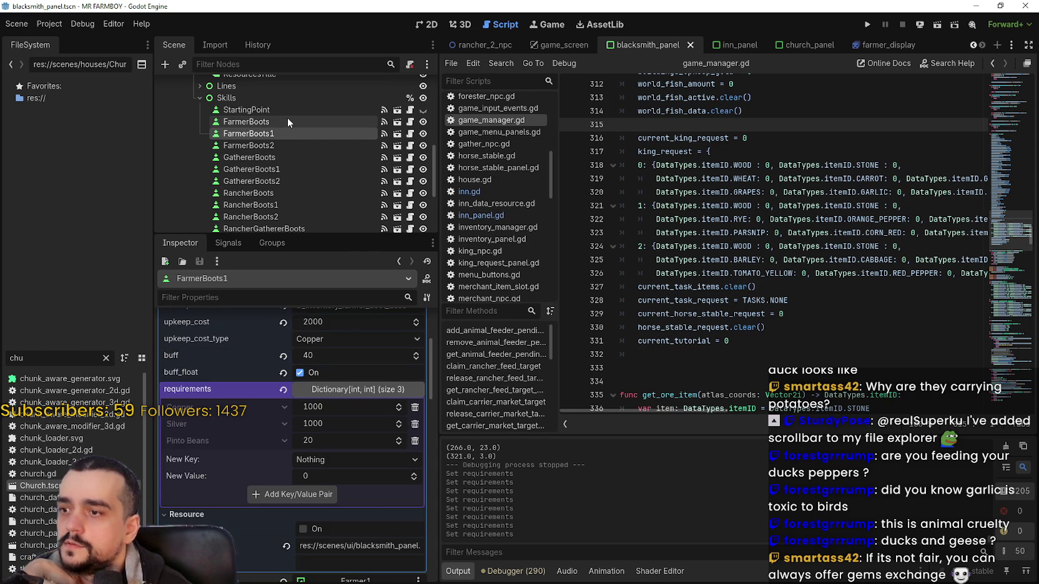
left_click(288, 121)
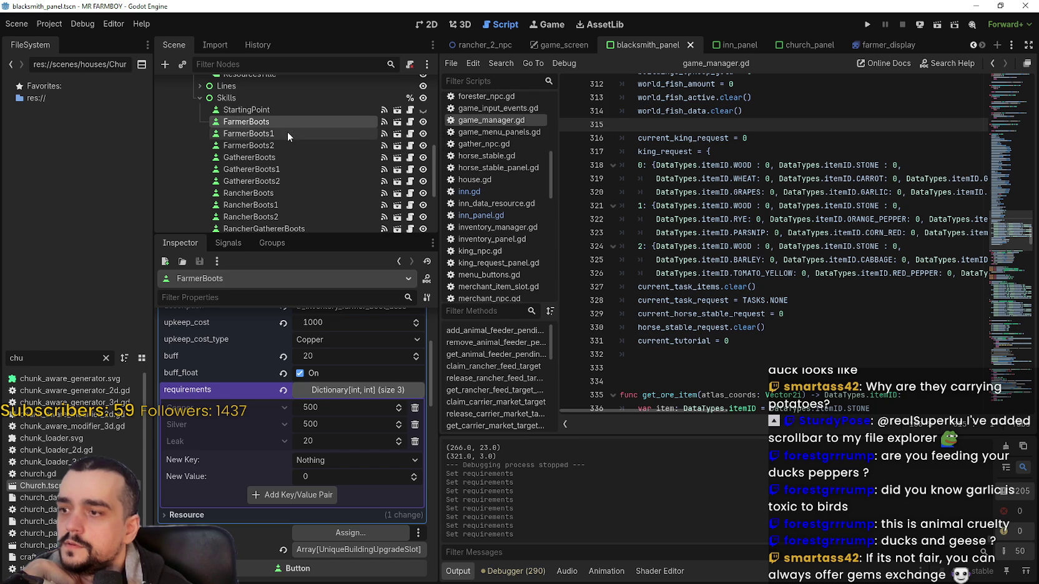
Recheck the boots tiers and return to FarmerBoots with Copper 500, Silver 500, Leak 20
left_click(288, 132)
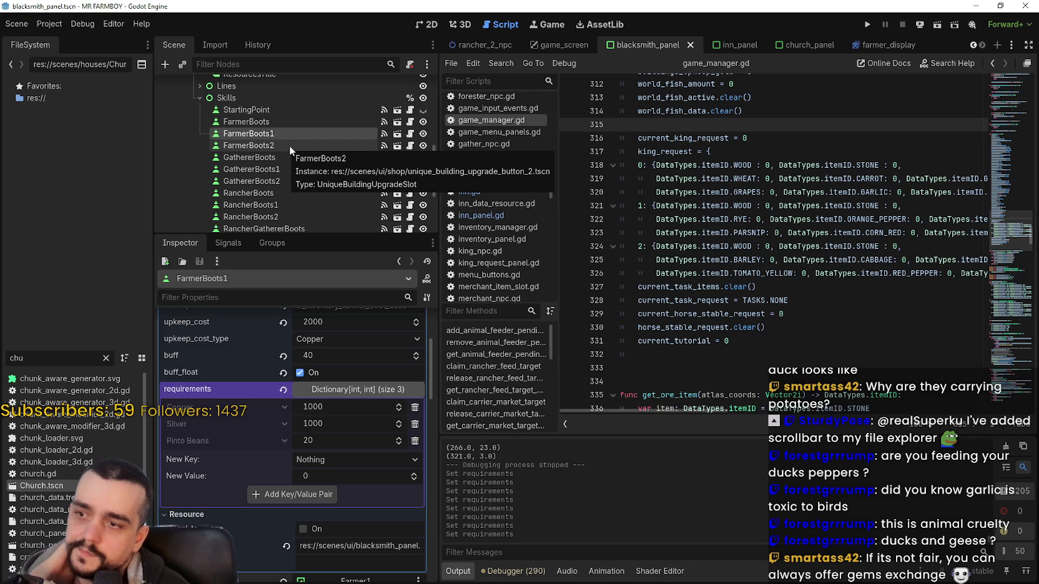
left_click(289, 146)
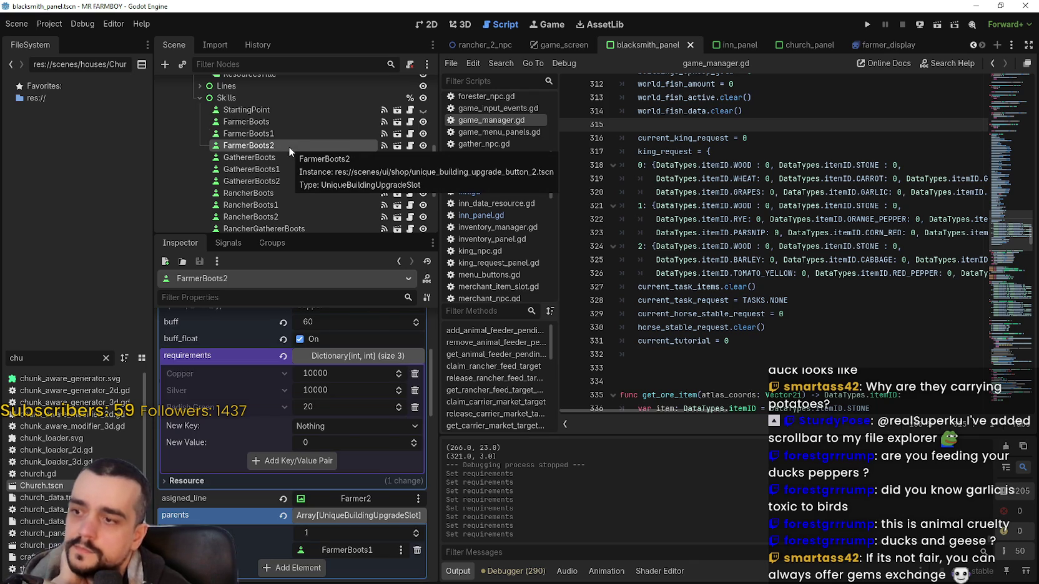
left_click(288, 135)
left_click(289, 134)
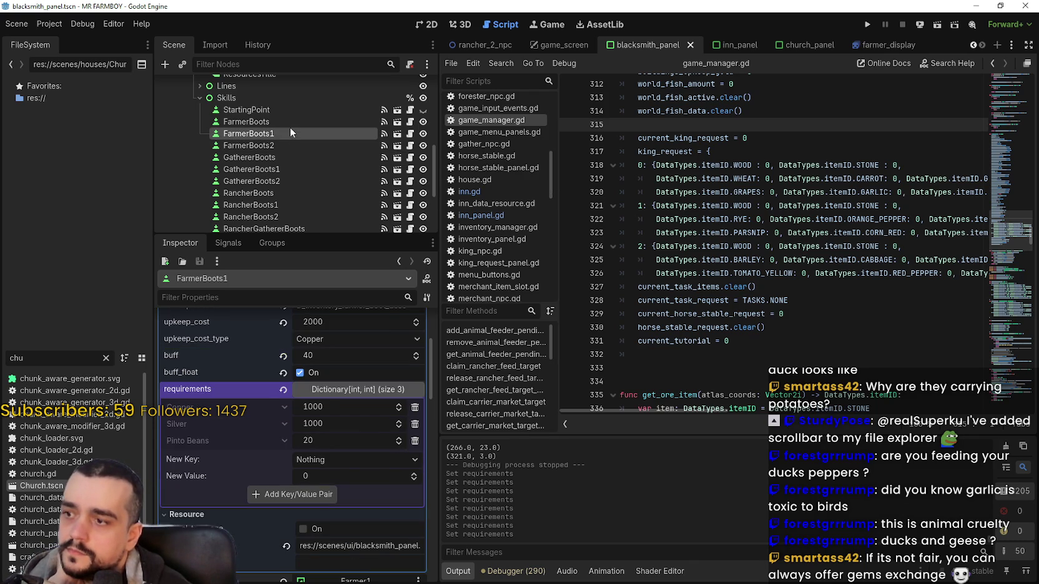
left_click(290, 122)
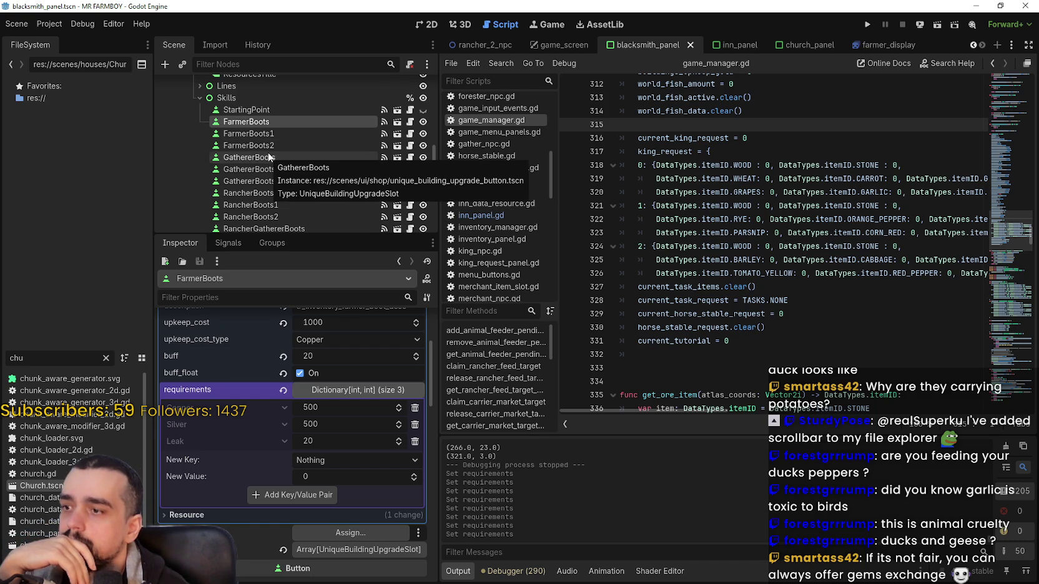
right_click(244, 391)
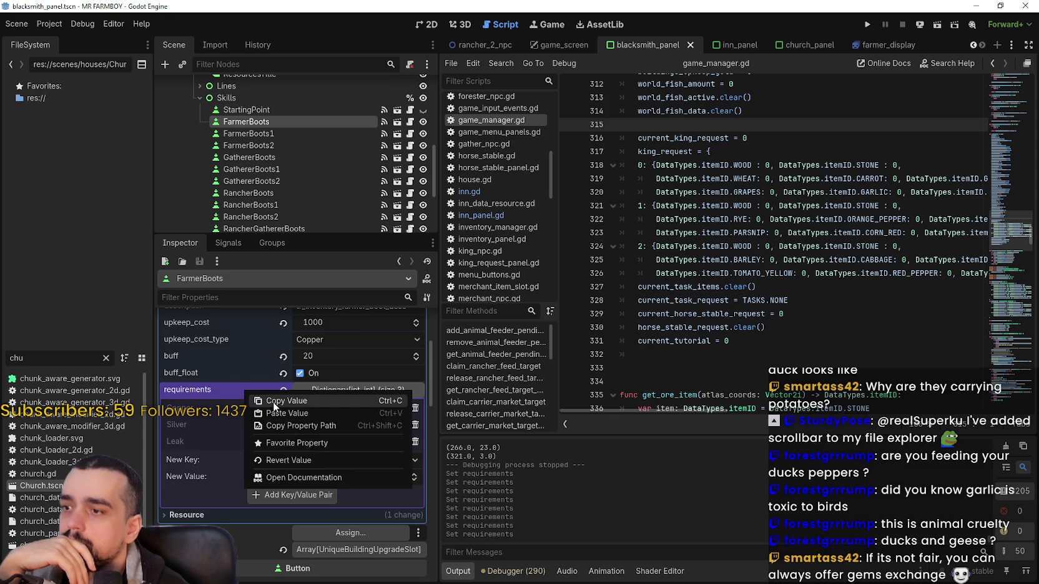
Copy FarmerBoots' requirements and paste them into GathererBoots and RancherBoots
left_click(266, 160)
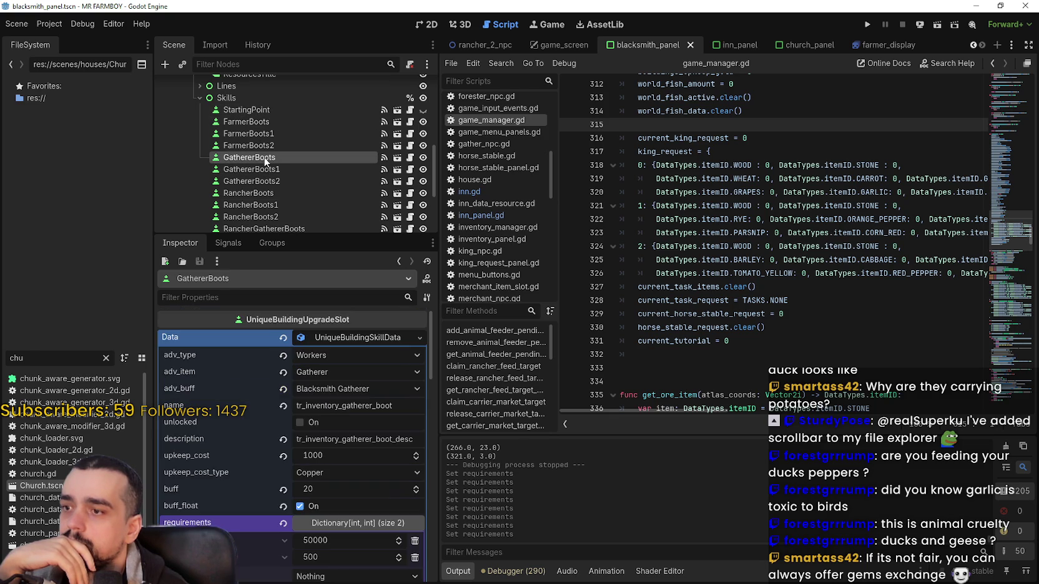
scroll(253, 463, "down", 2)
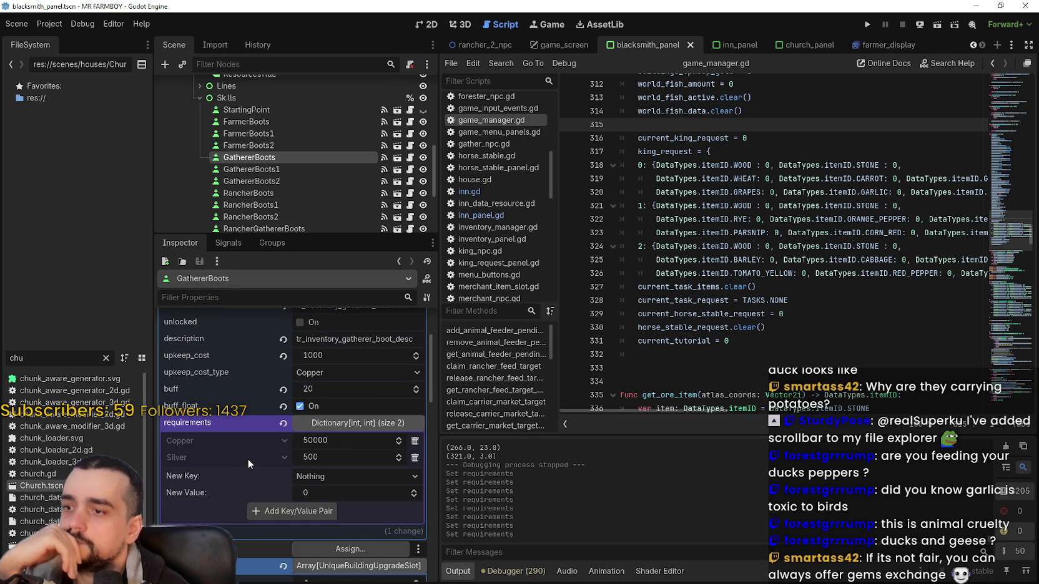
right_click(227, 427)
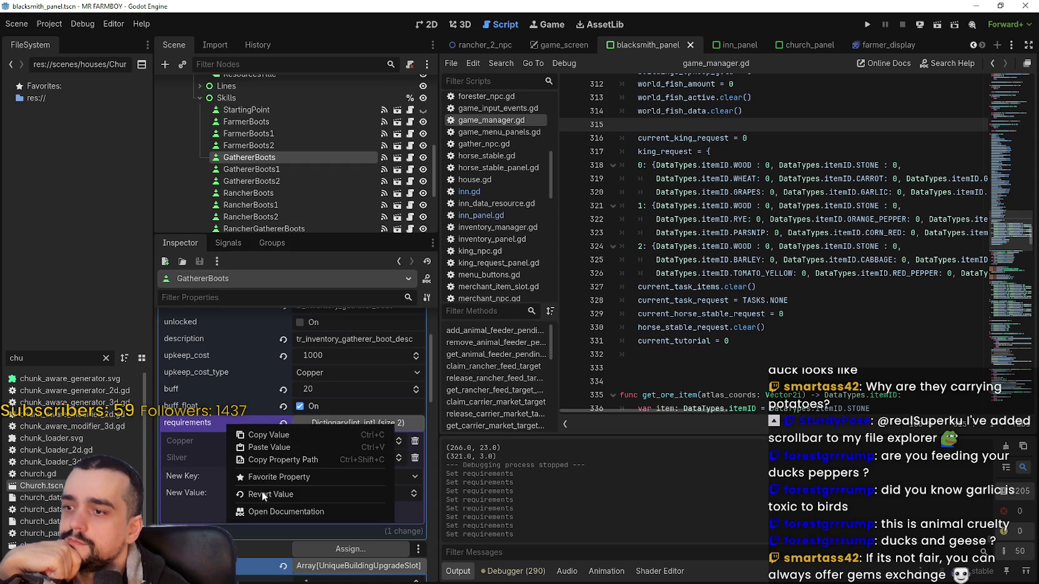
left_click(263, 449)
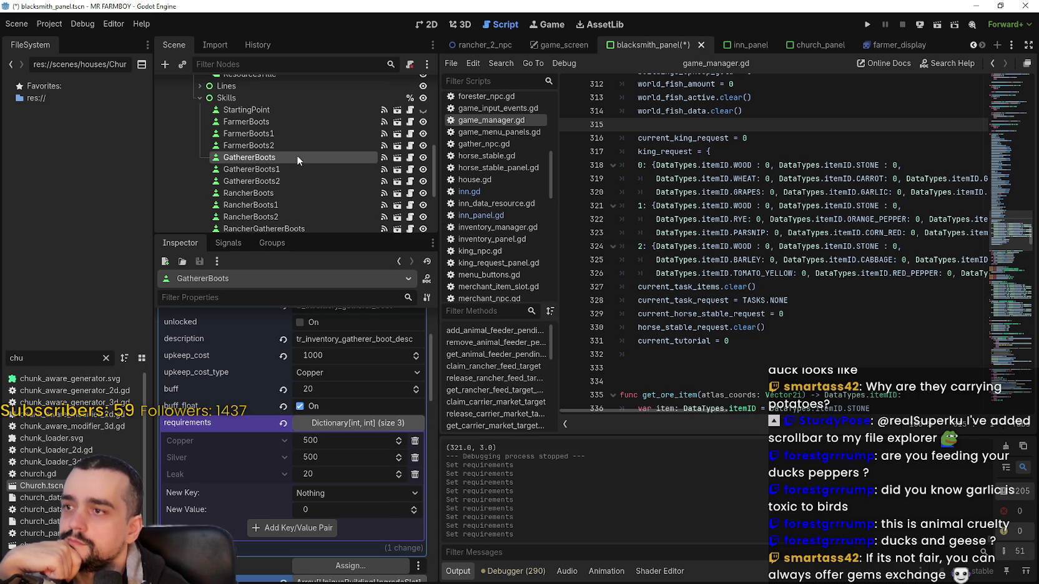
left_click(264, 193)
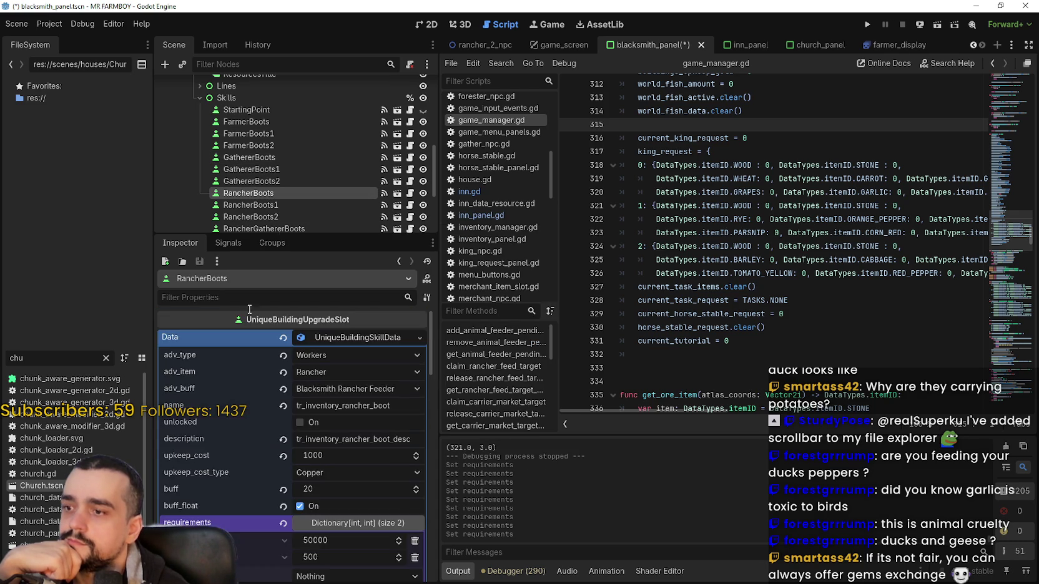
right_click(240, 424)
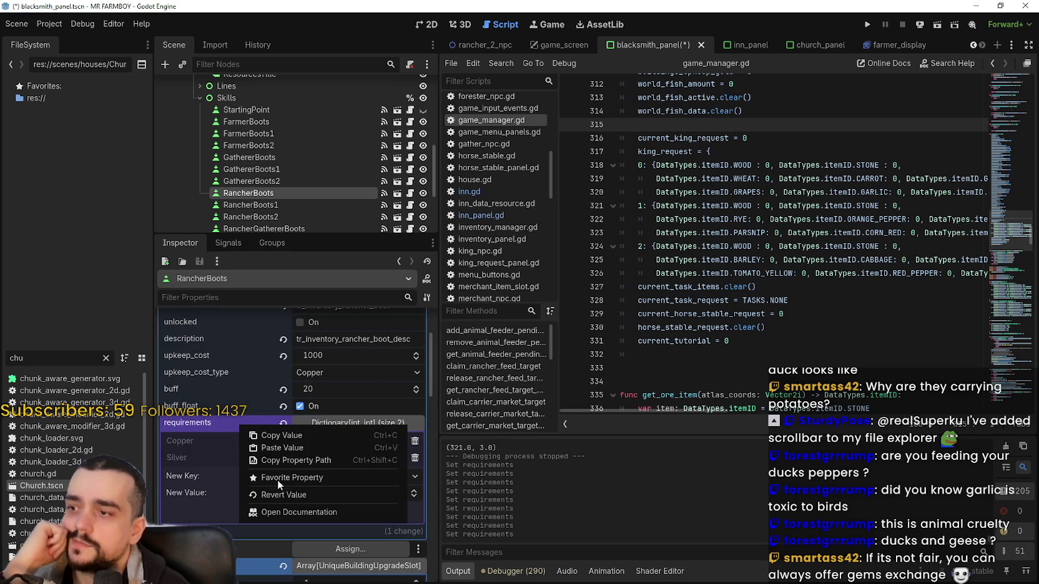
left_click(276, 447)
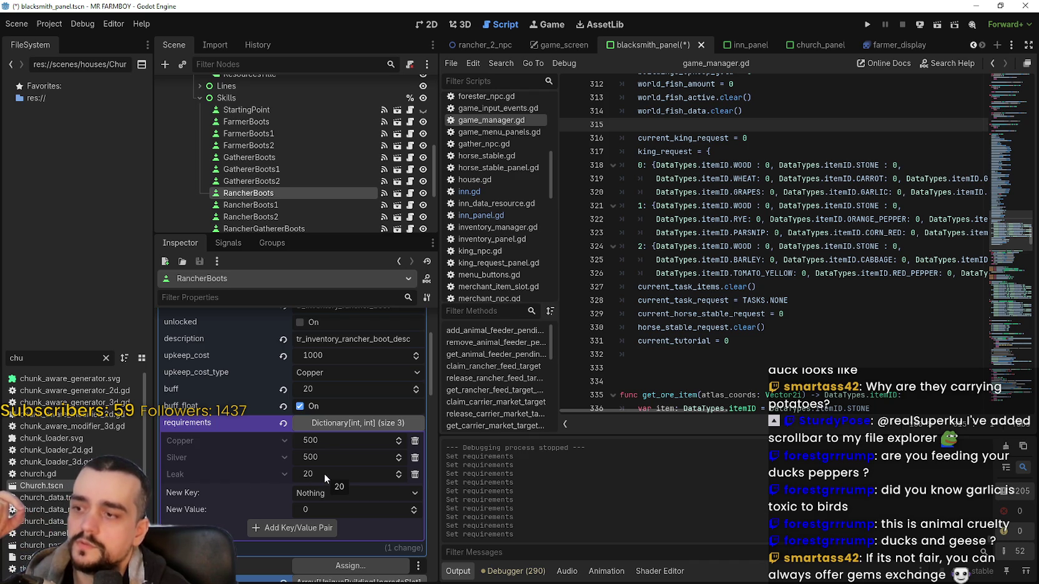
Paste the Copper 500, Silver 500, Leak 20 requirements into RancherGathererBoots and ForesterBoots
scroll(243, 99, "down", 3)
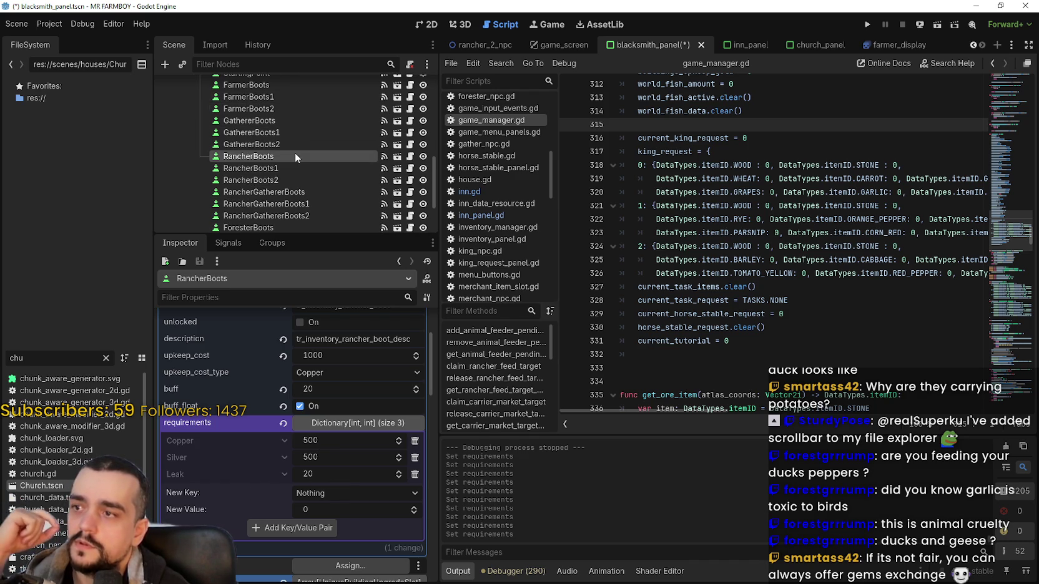
scroll(288, 144, "down", 1)
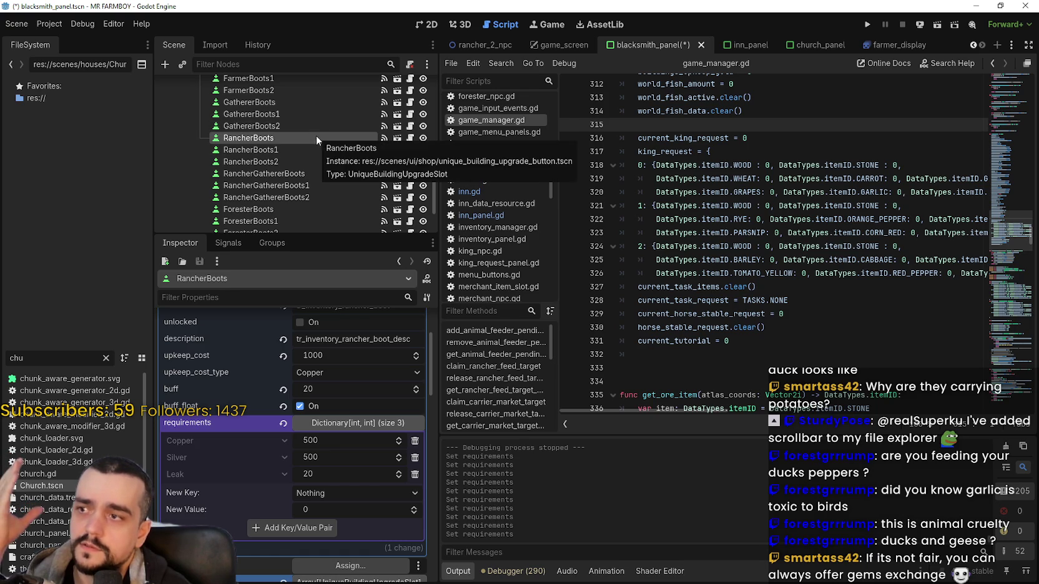
left_click(280, 174)
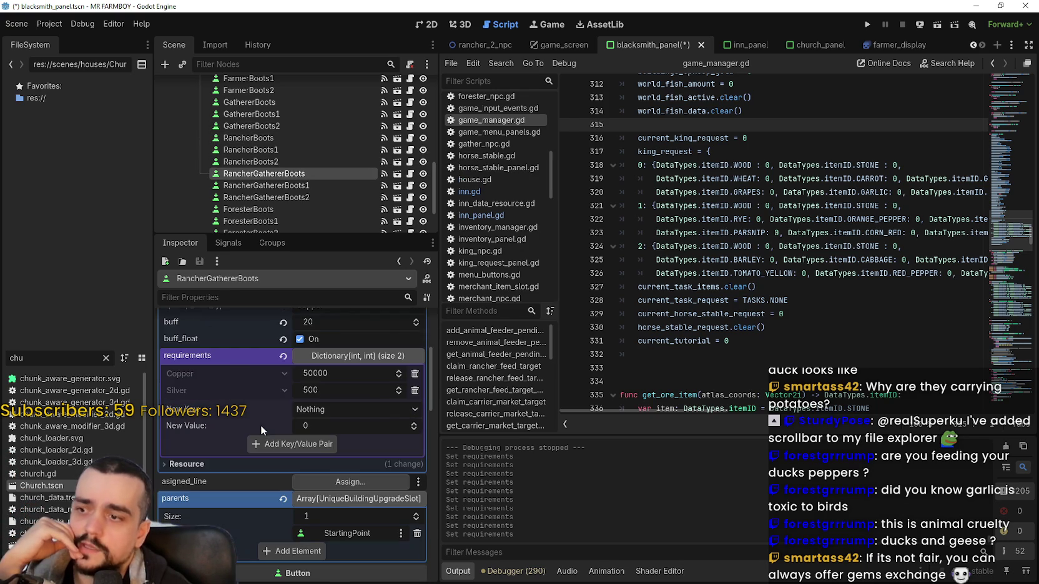
right_click(243, 353)
left_click(277, 380)
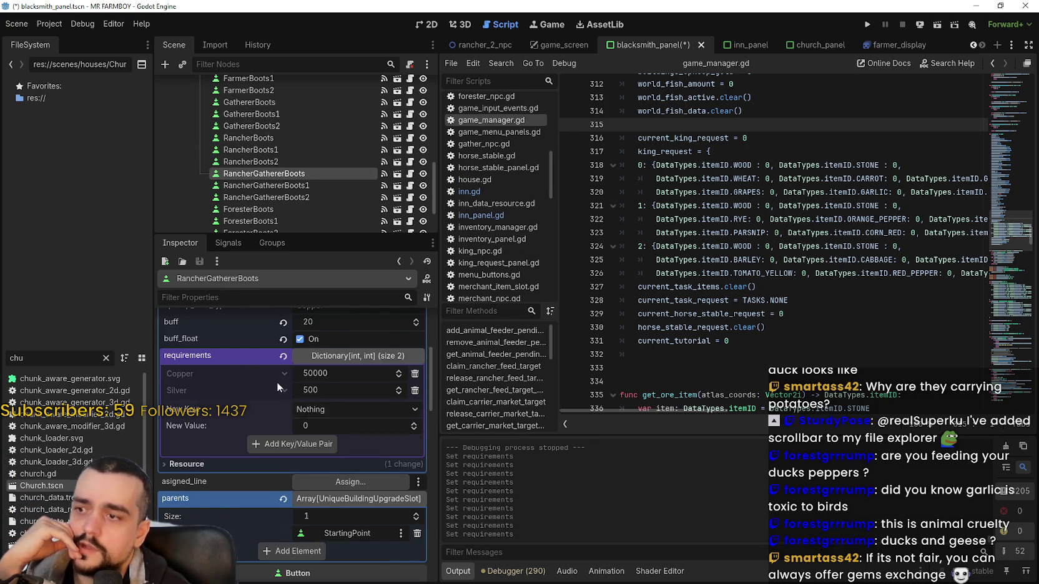
scroll(300, 160, "down", 3)
left_click(299, 154)
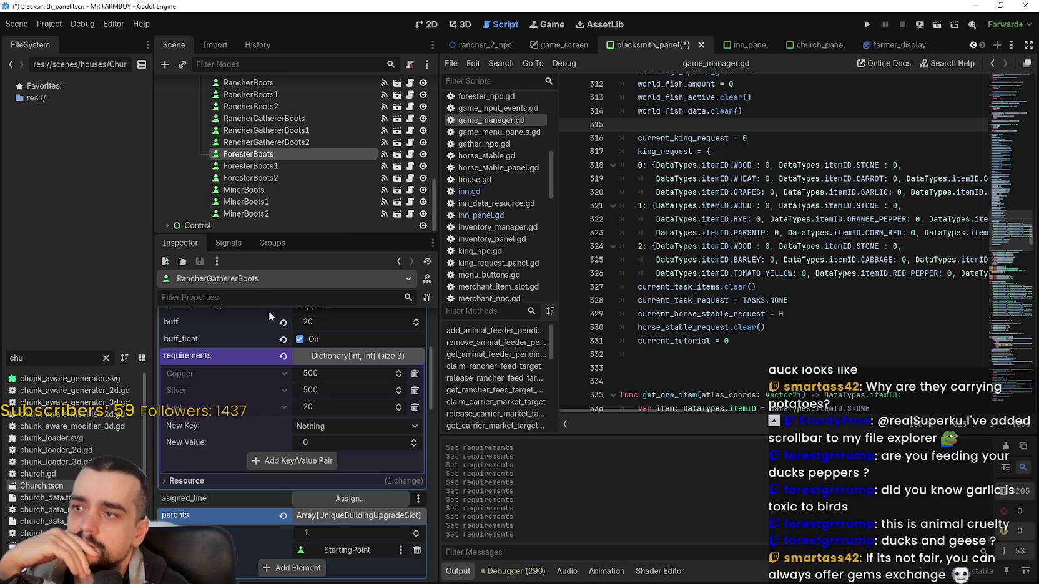
right_click(236, 391)
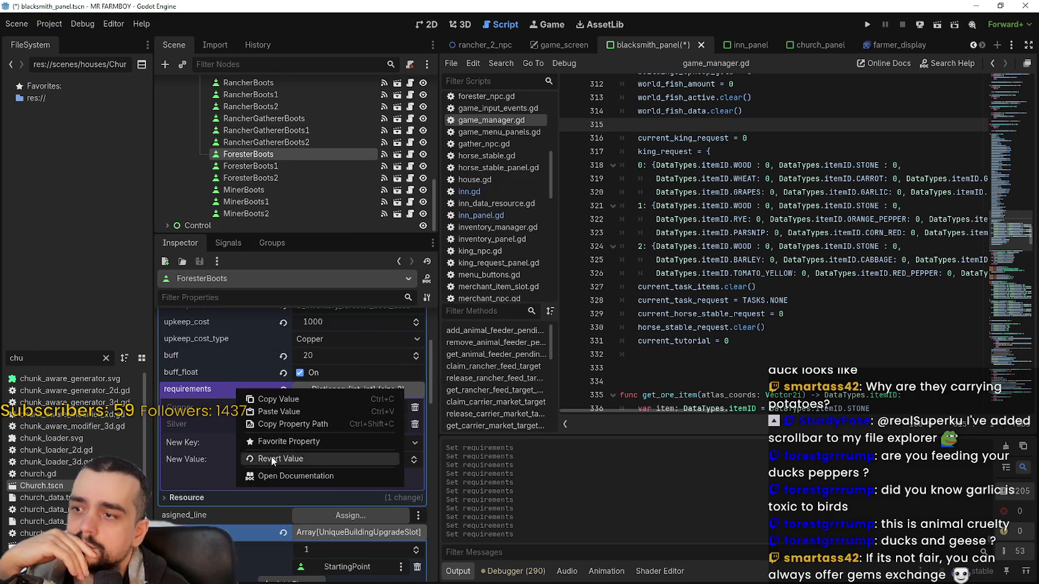
left_click(277, 413)
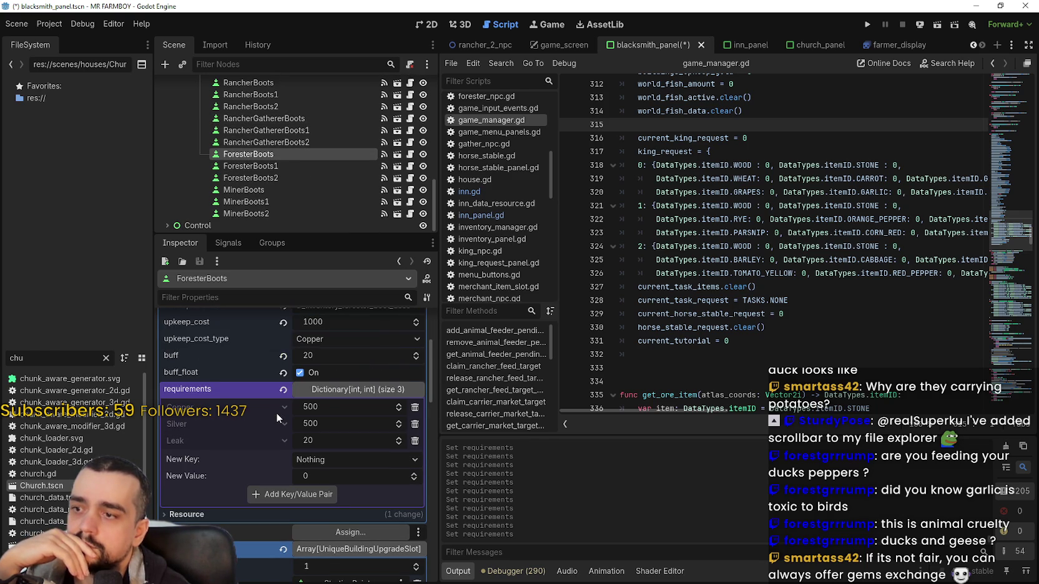
Paste the same Copper 500, Silver 500, Leak 20 requirements into MinerBoots
left_click(313, 190)
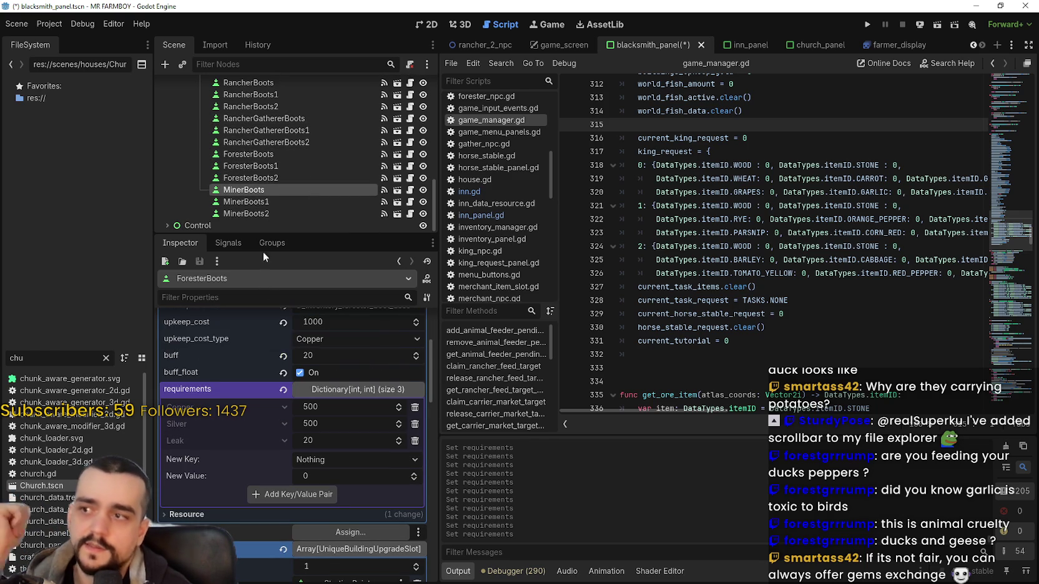
scroll(250, 391, "down", 3)
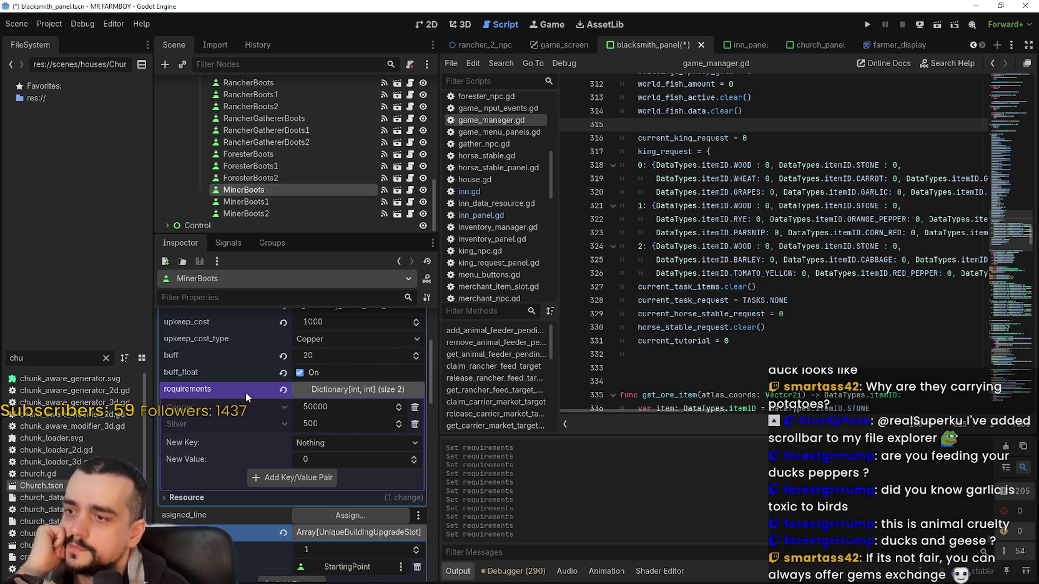
right_click(245, 393)
left_click(270, 418)
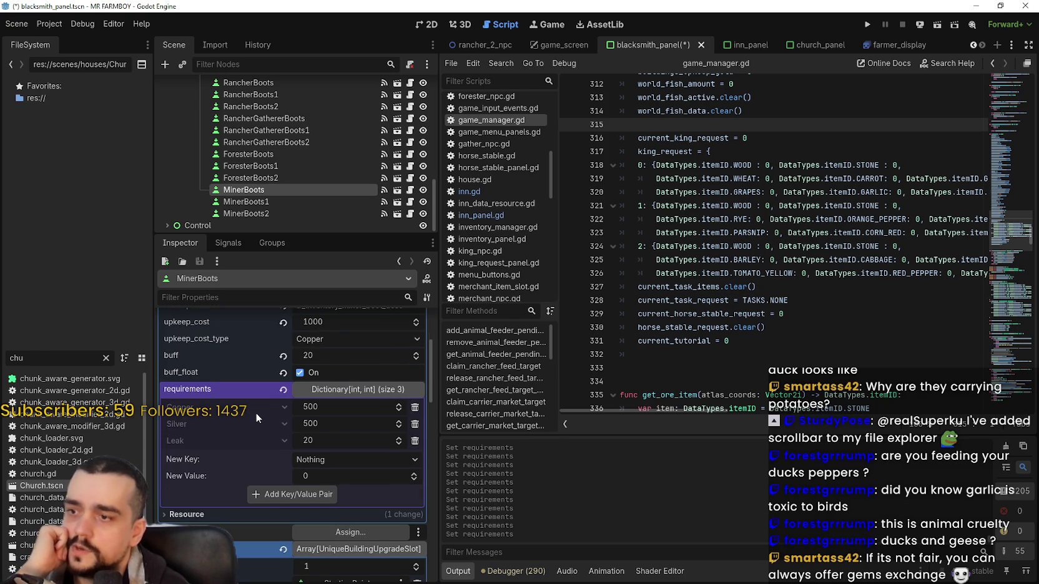
scroll(255, 394, "up", 4)
scroll(306, 134, "up", 3)
scroll(307, 134, "up", 1)
left_click(284, 116)
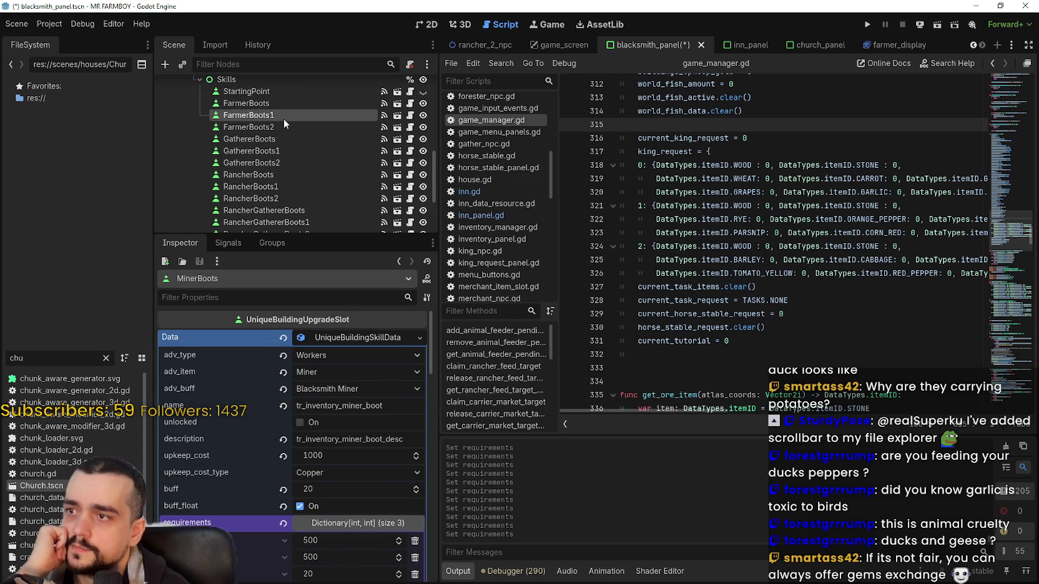
Copy FarmerBoots1's requirements and paste them into GathererBoots1
scroll(256, 510, "down", 2)
scroll(252, 508, "down", 2)
right_click(239, 364)
left_click(278, 373)
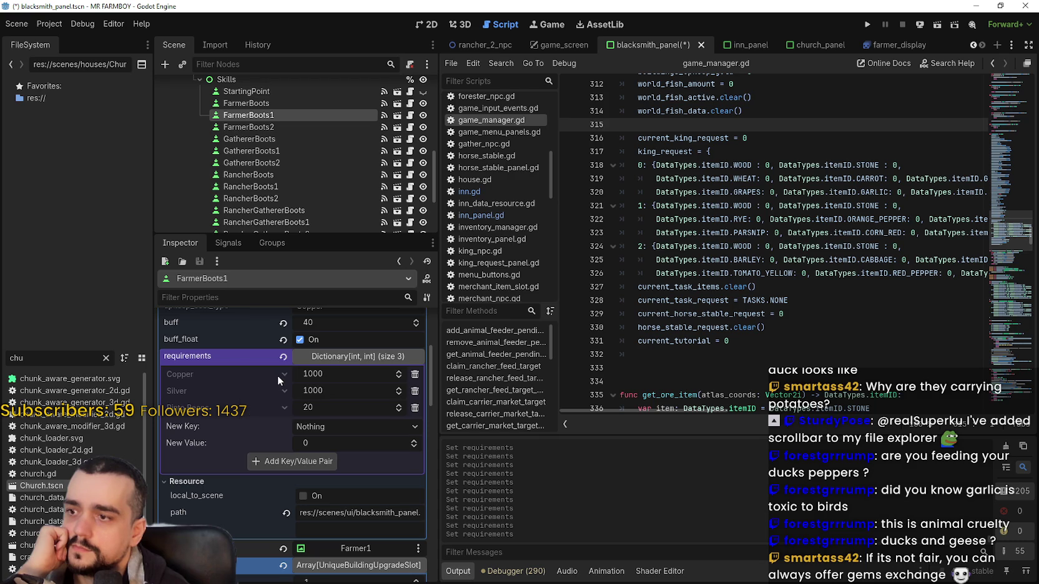
left_click(285, 150)
scroll(261, 399, "down", 5)
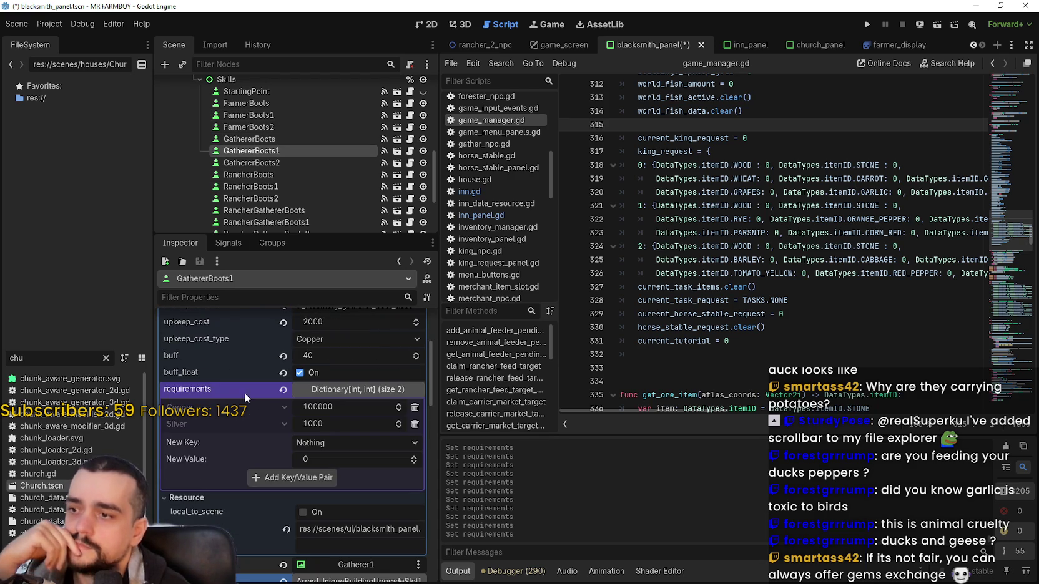
right_click(246, 394)
left_click(280, 417)
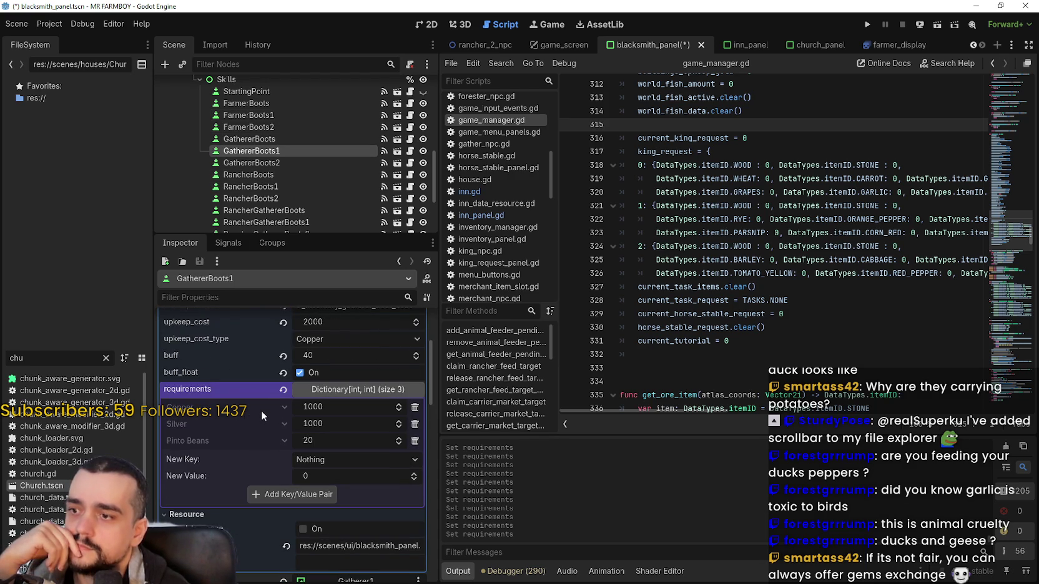
Paste the Copper 1000, Silver 1000, Pinto Beans 20 requirements into RancherBoots1 and RancherGathererBoots1
left_click(277, 187)
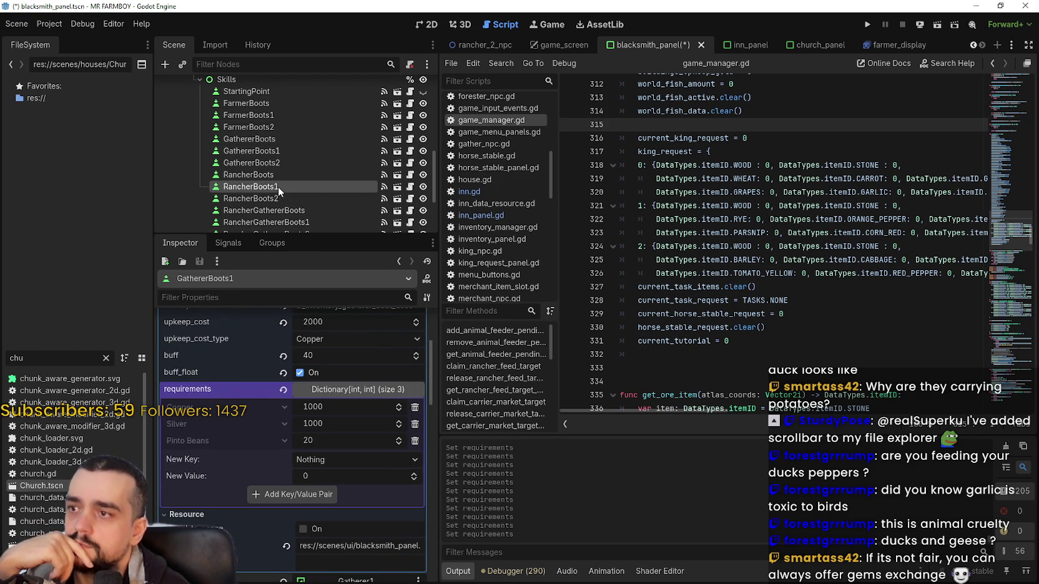
right_click(217, 392)
left_click(257, 418)
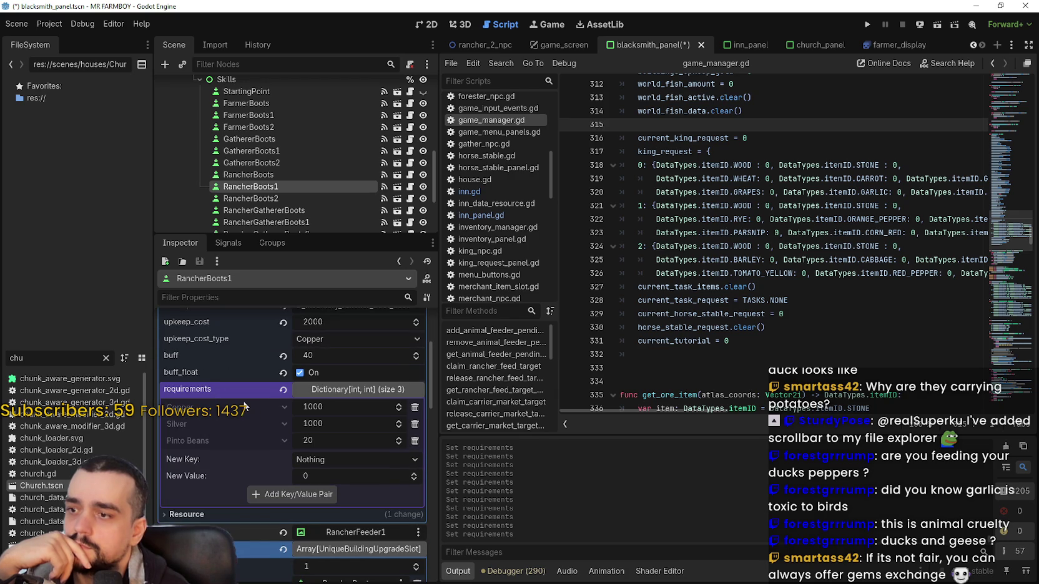
scroll(270, 164, "down", 3)
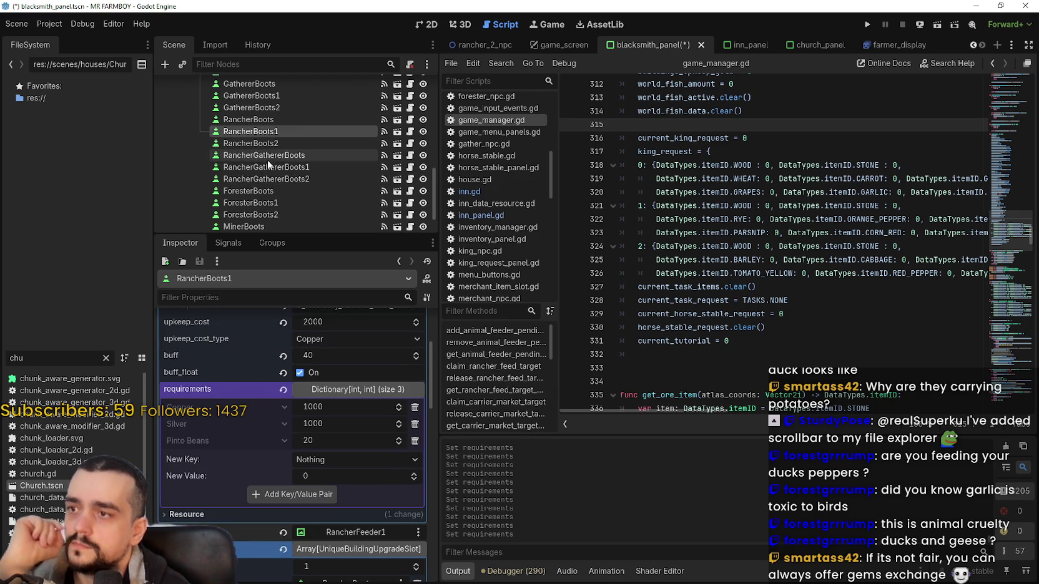
left_click(270, 165)
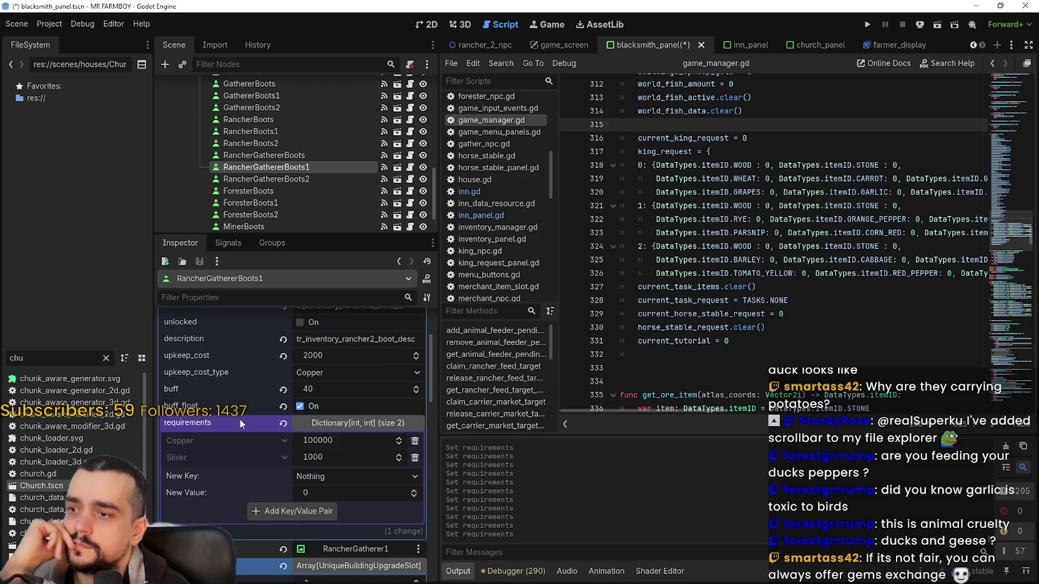
right_click(240, 419)
left_click(277, 442)
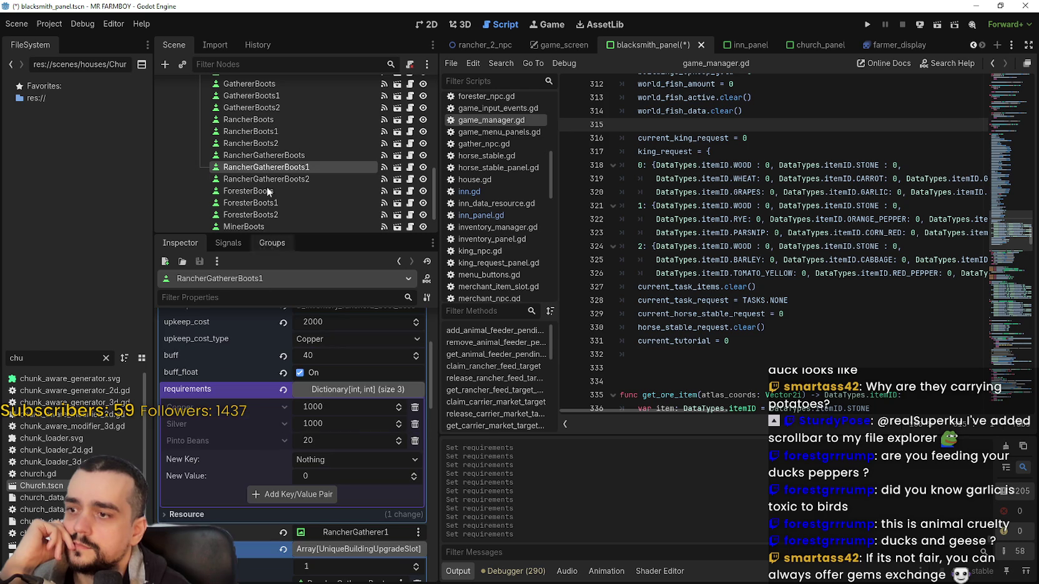
Paste the same tier-1 requirements into ForesterBoots1 and MinerBoots1
scroll(298, 158, "down", 2)
left_click(273, 162)
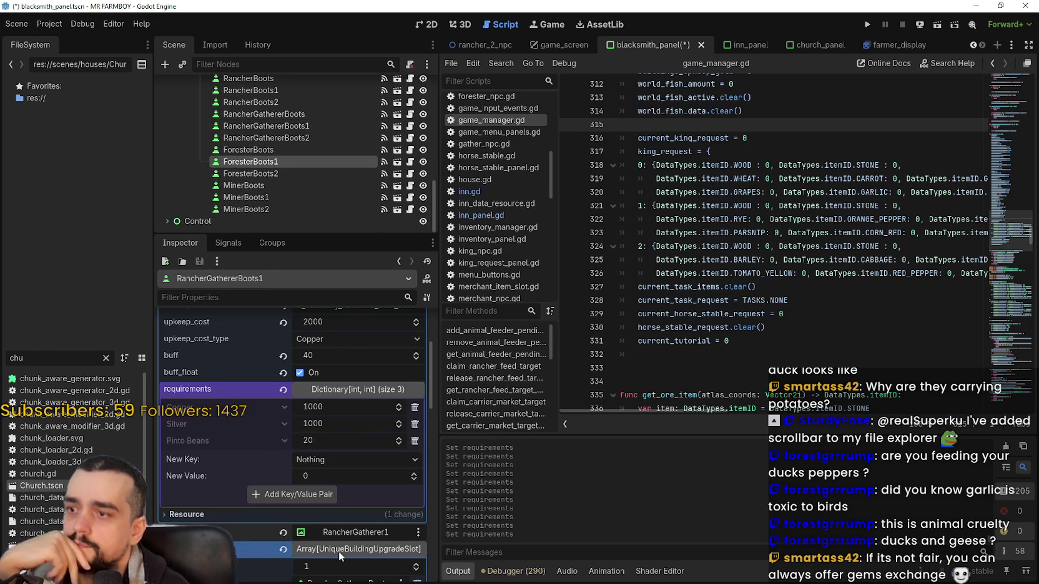
right_click(245, 422)
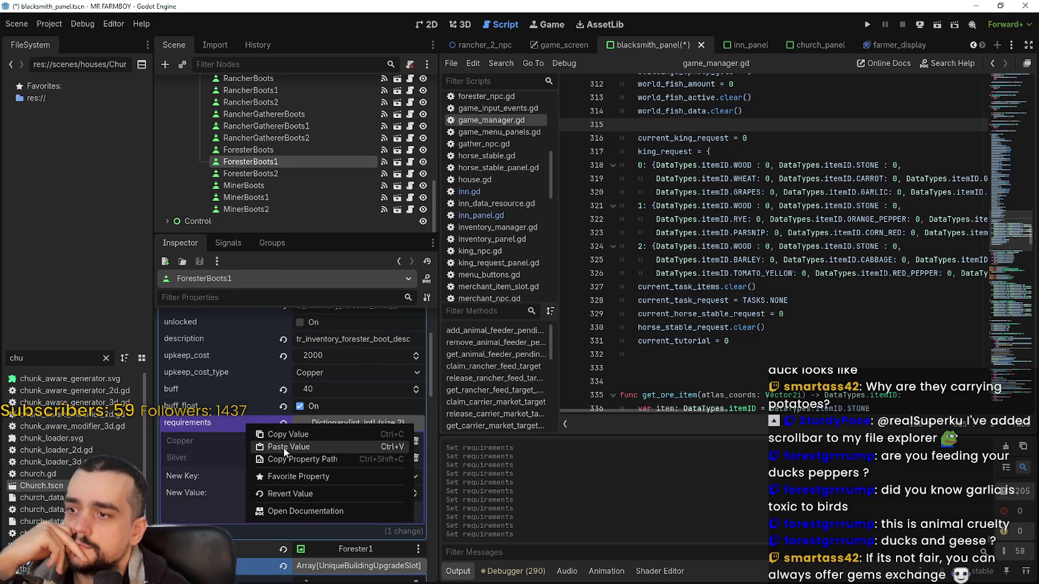
left_click(284, 447)
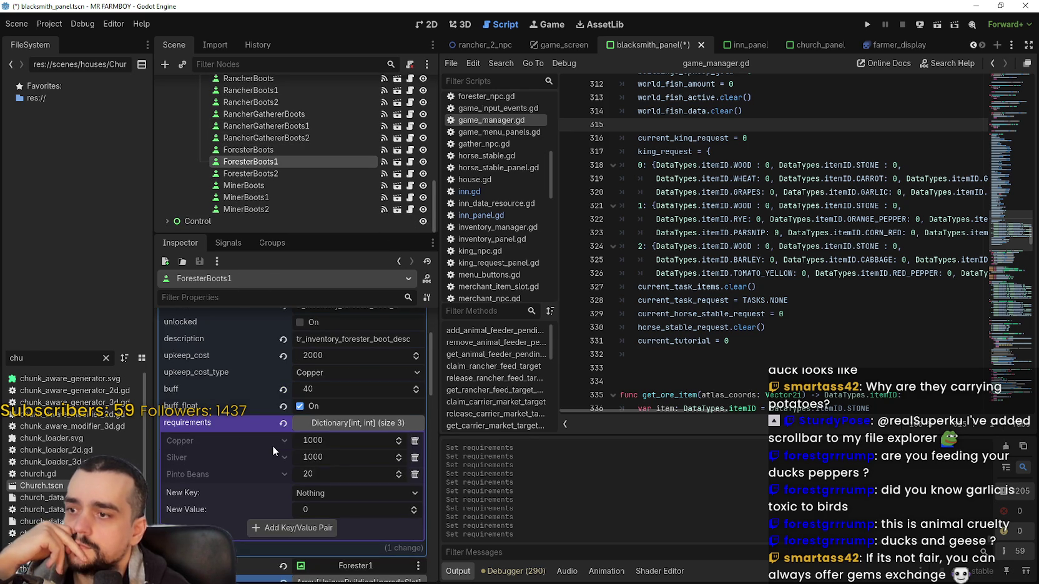
left_click(258, 199)
right_click(226, 354)
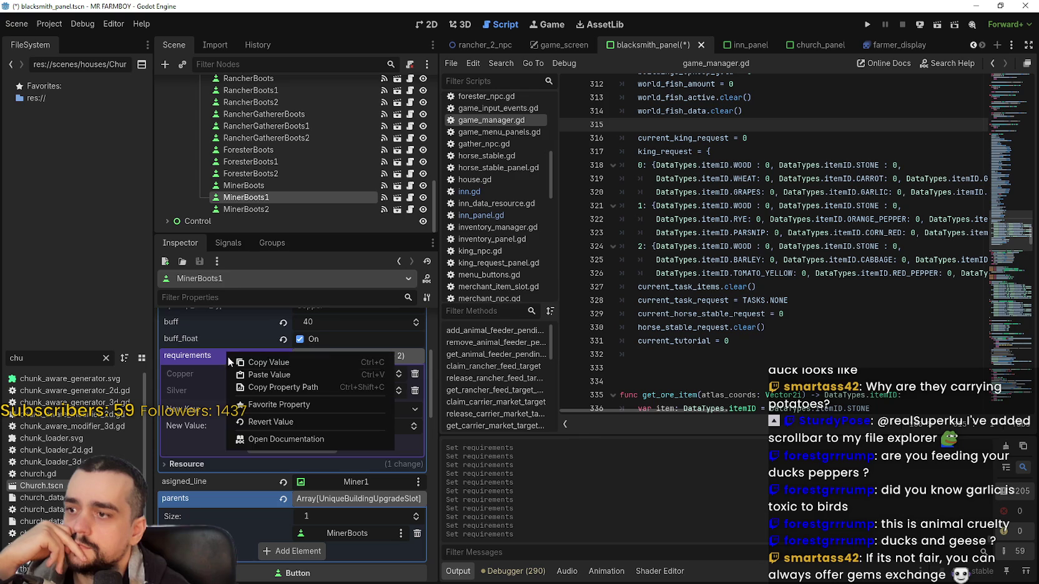
left_click(267, 375)
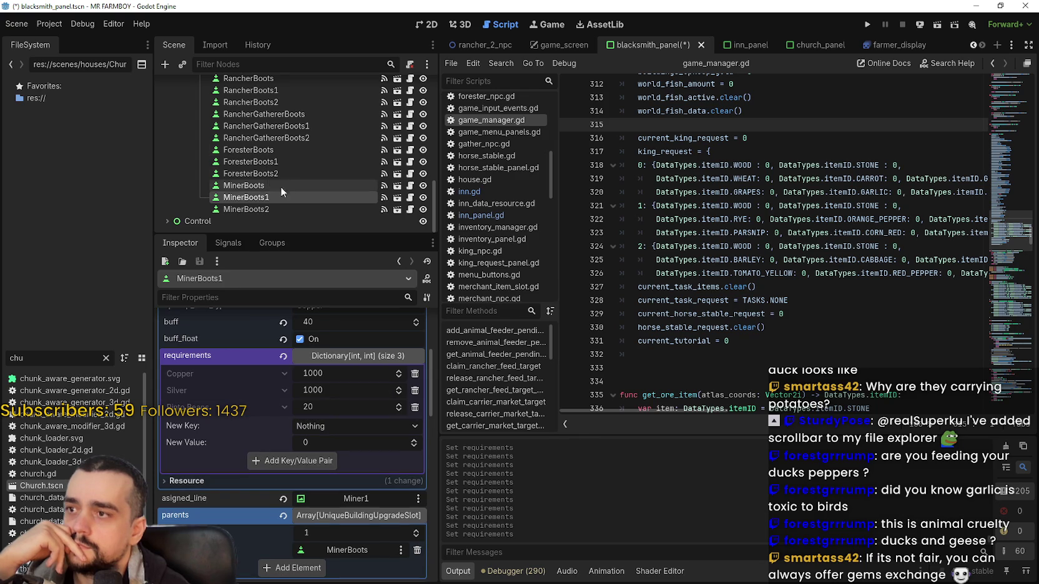
Copy FarmerBoots2's Copper 10000, Silver 10000, 20 requirements and open the Calculator
scroll(278, 184, "up", 5)
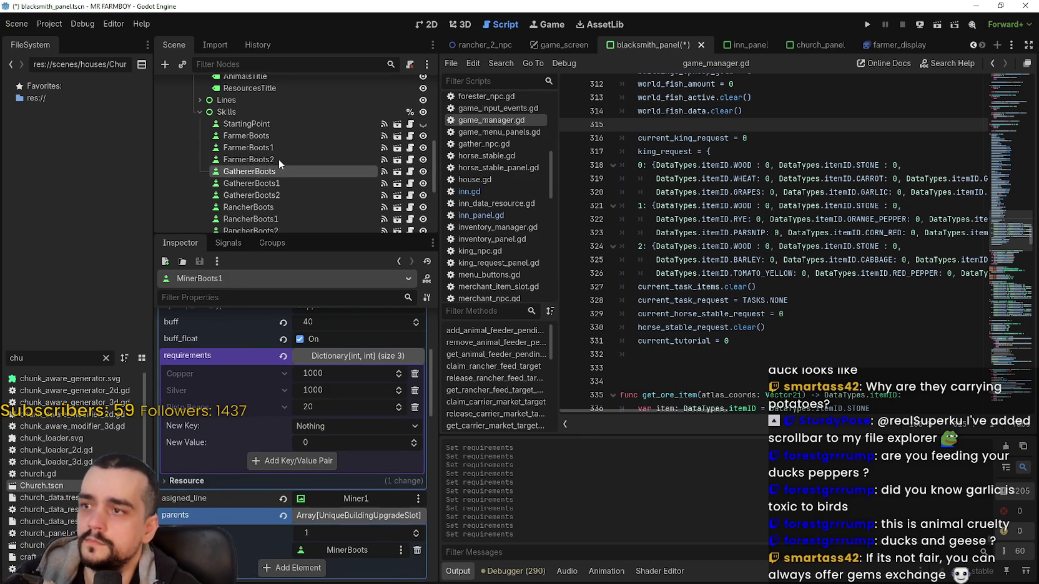
left_click(278, 159)
scroll(210, 441, "down", 4)
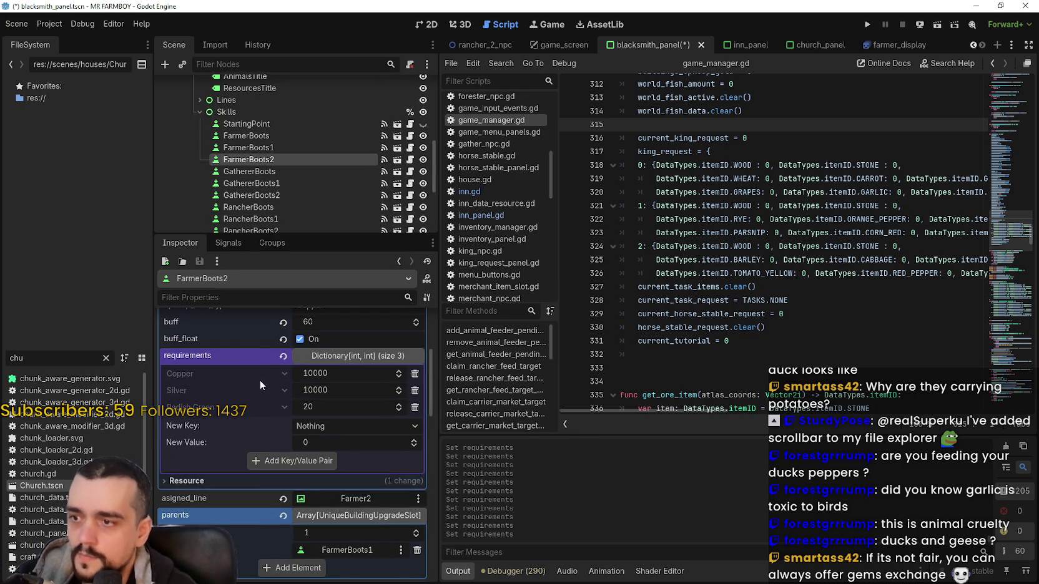
right_click(252, 356)
left_click(288, 362)
scroll(266, 207, "down", 2)
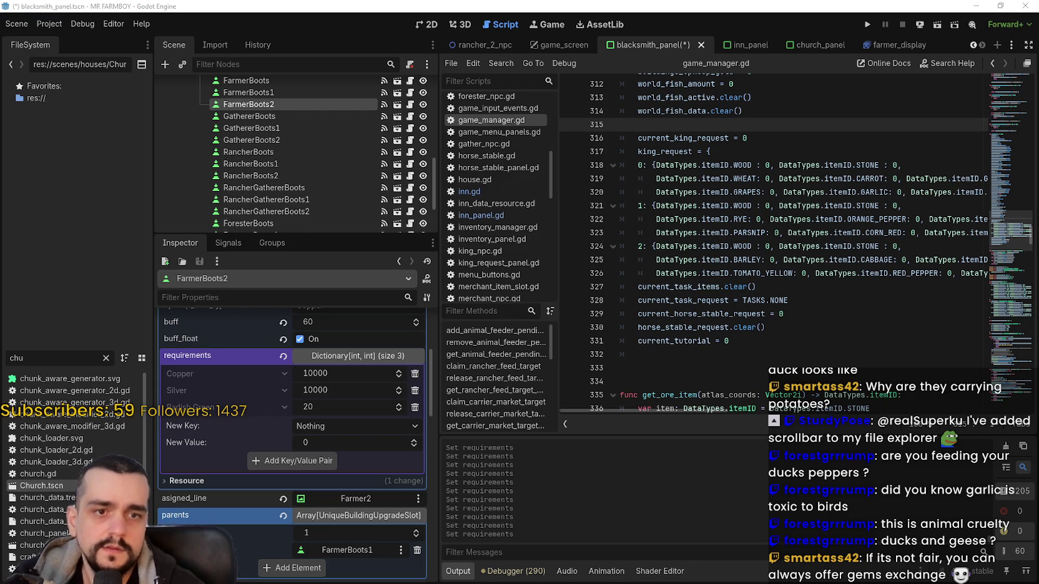
key("XF86Calculator")
type("2")
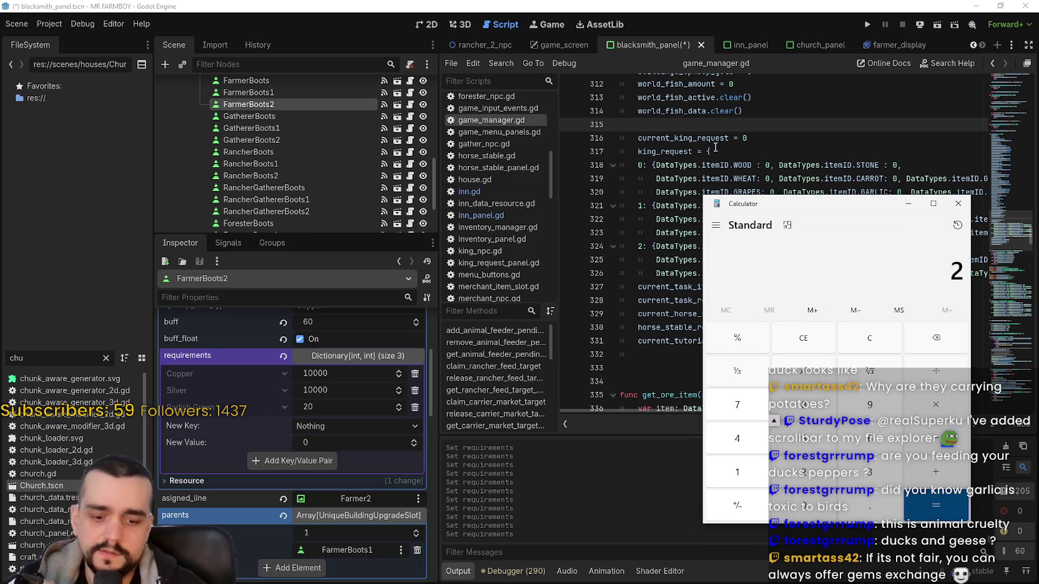
type("0*6")
key("Return")
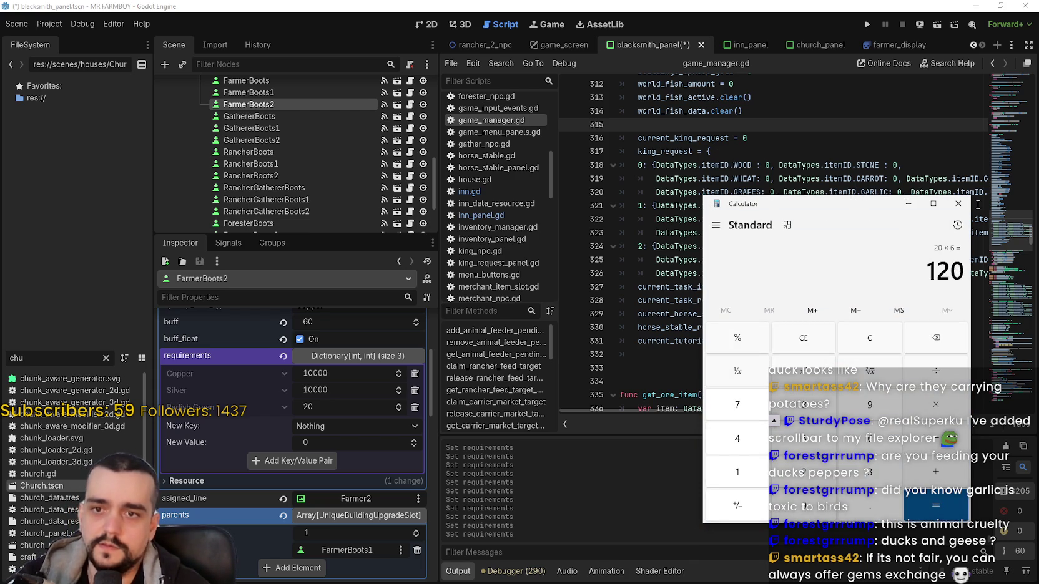
left_click(956, 204)
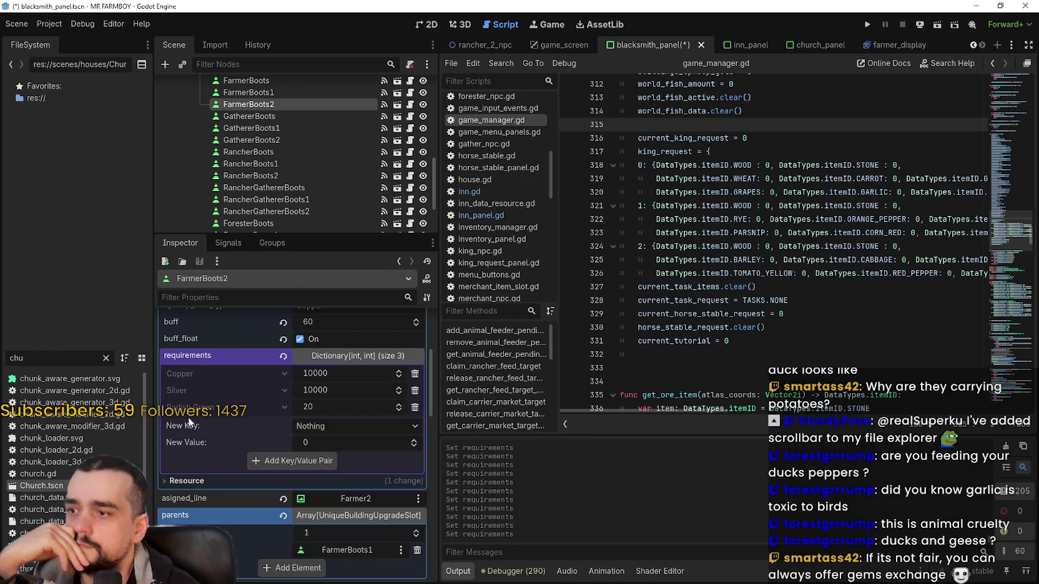
Paste FarmerBoots2's requirements into GathererBoots2 and RancherGathererBoots2
left_click(270, 137)
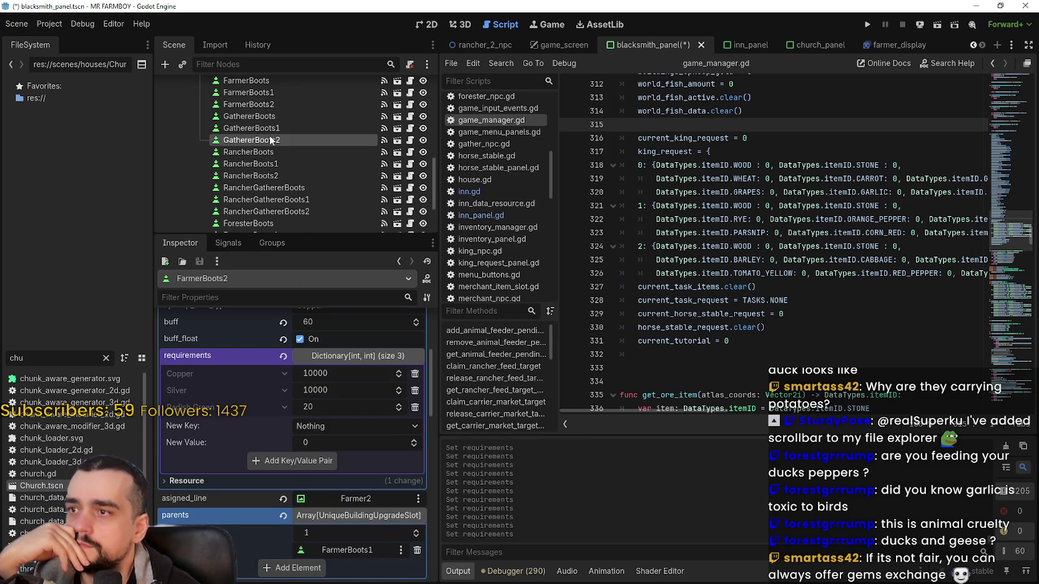
scroll(260, 447, "down", 3)
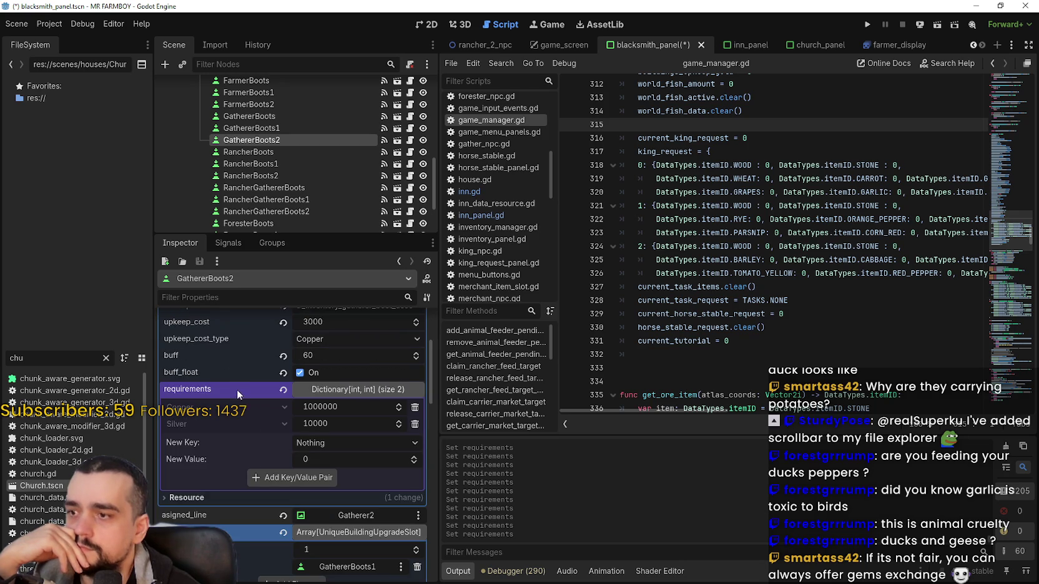
right_click(238, 391)
left_click(259, 410)
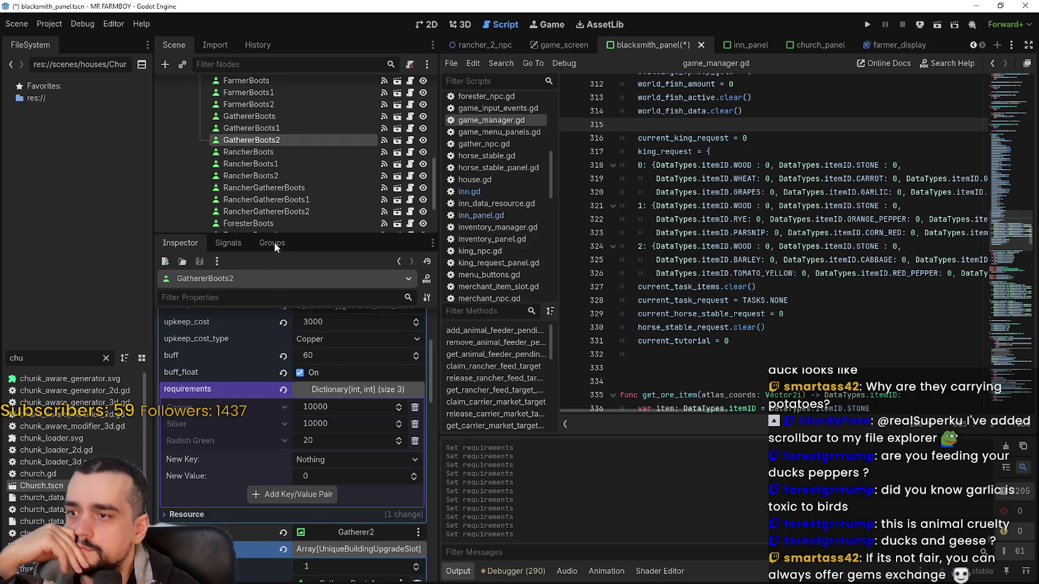
scroll(281, 203, "down", 3)
left_click(291, 176)
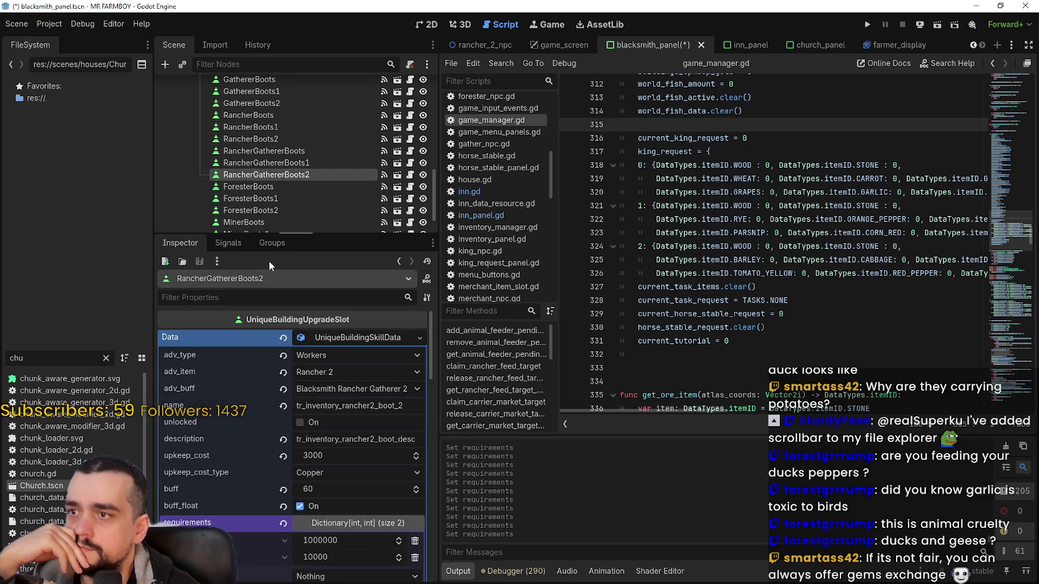
scroll(239, 427, "down", 2)
right_click(243, 422)
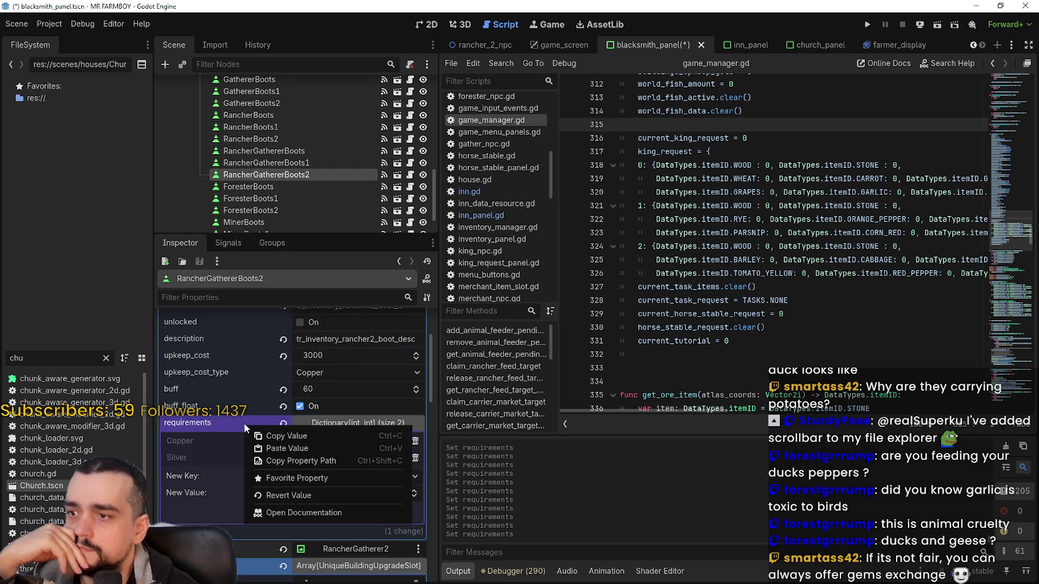
left_click(283, 448)
Paste Copper 10000, Silver 10000, Radish Green 20 into ForesterBoots2 and MinerBoots2, then save the scene
scroll(269, 176, "down", 1)
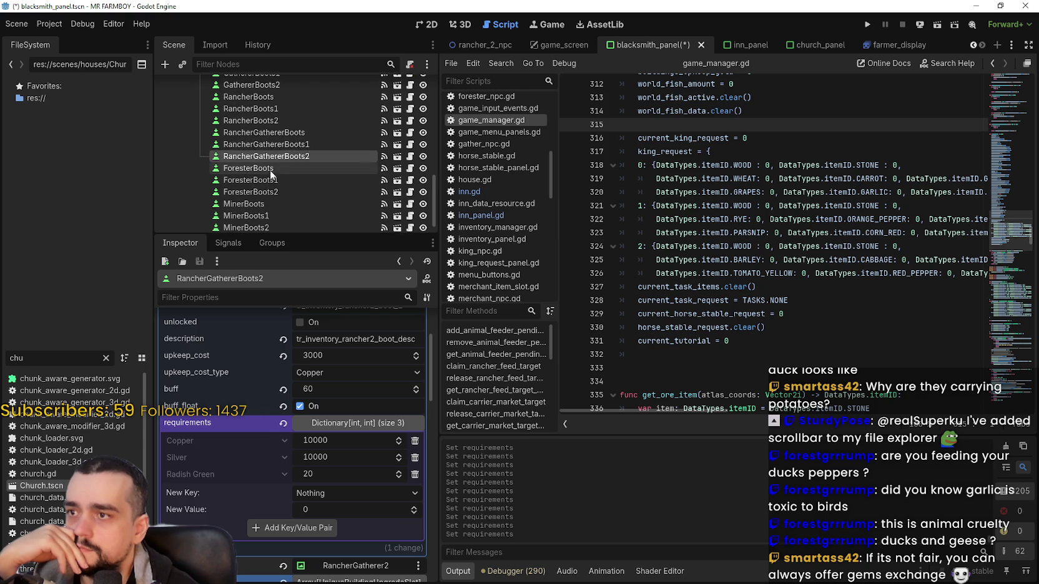
scroll(269, 176, "down", 1)
left_click(264, 176)
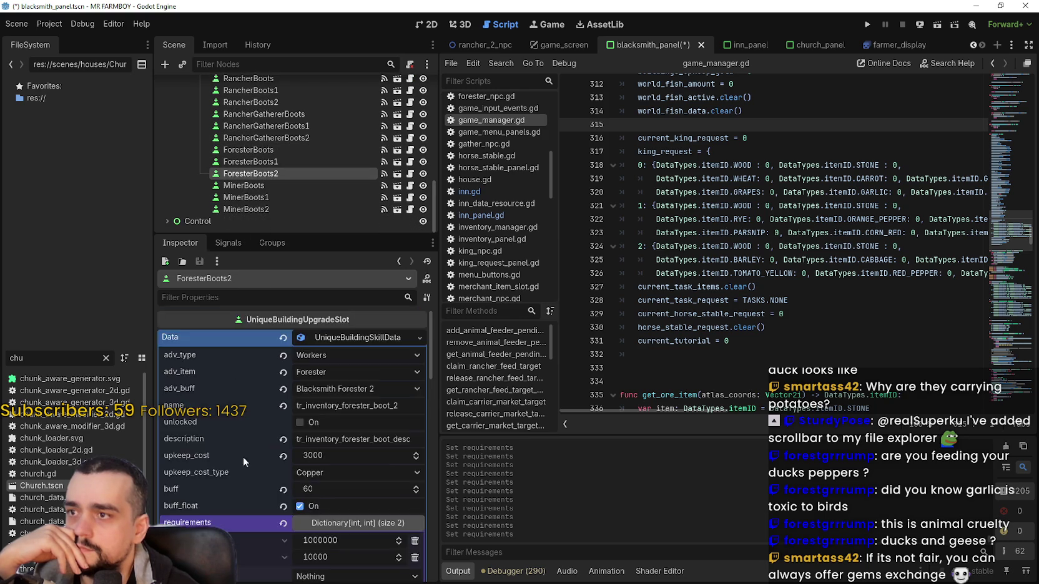
scroll(239, 429, "down", 3)
right_click(251, 357)
left_click(299, 383)
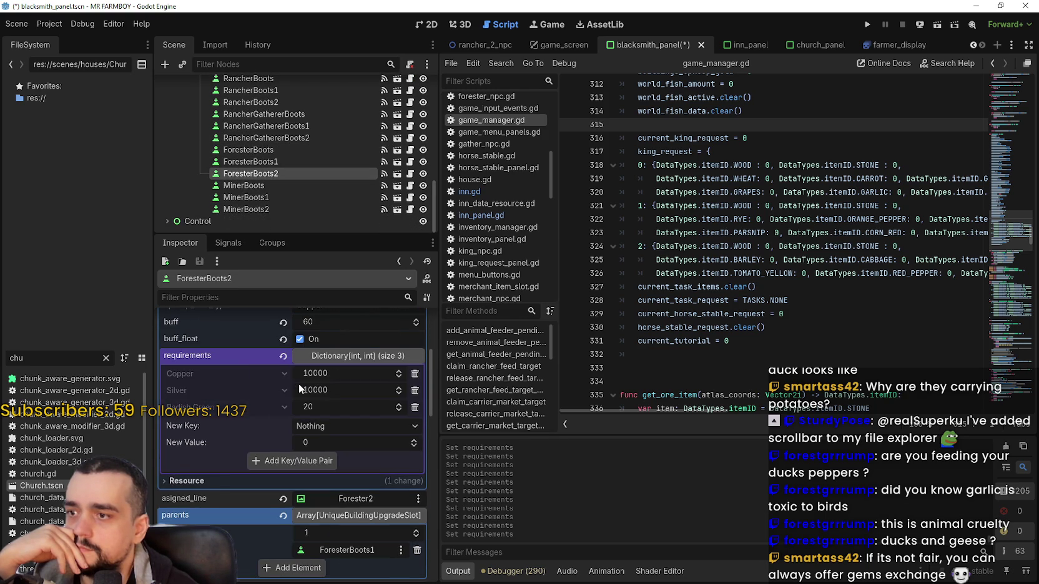
left_click(267, 209)
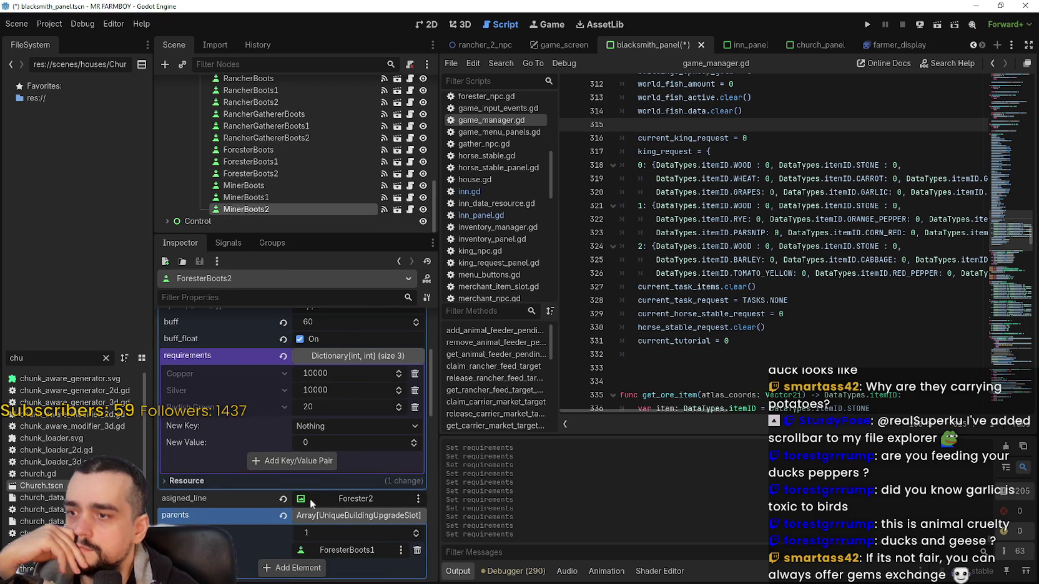
right_click(257, 361)
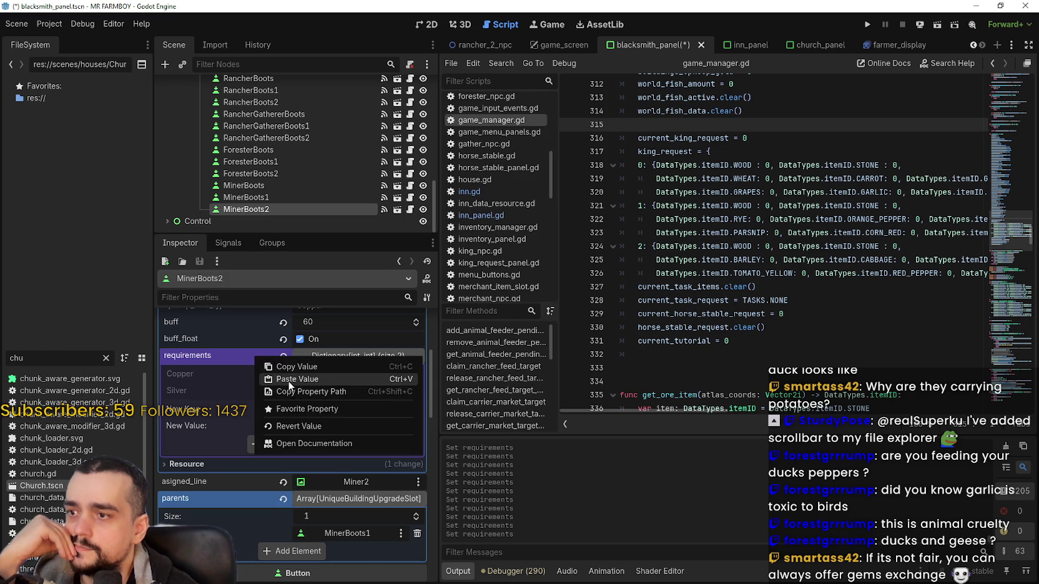
left_click(289, 379)
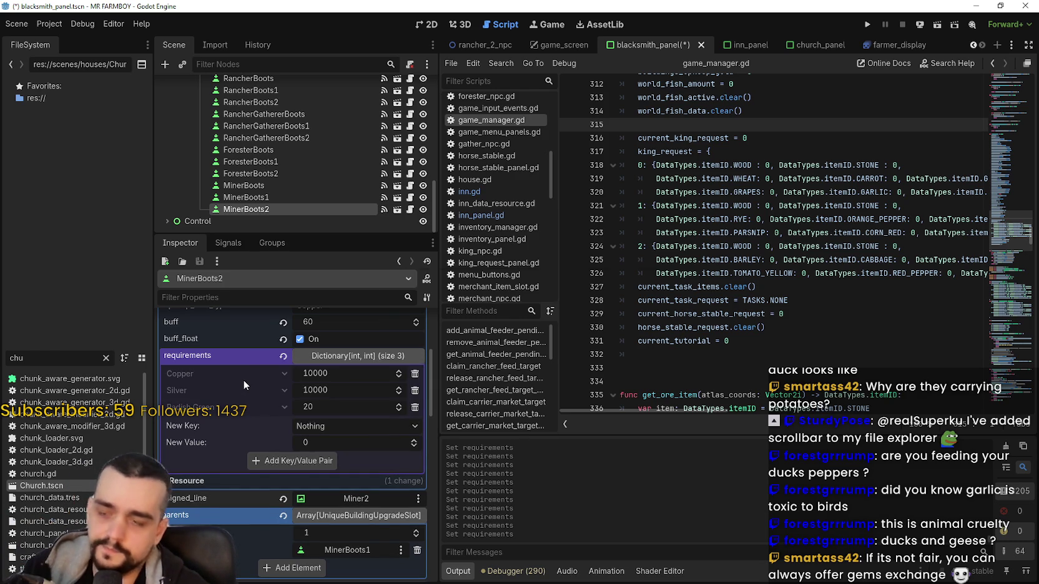
key("ctrl+s")
Inspect the WOOD and WHEAT entries on lines 316–319 of game_manager.gd, then bring up the crop screenshot
left_click(766, 139)
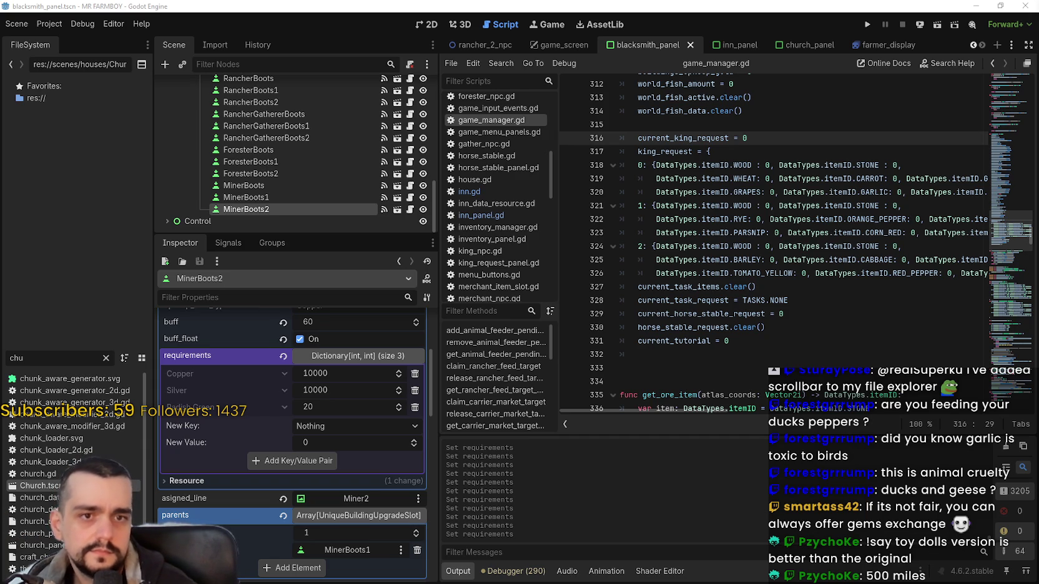
left_click(733, 178)
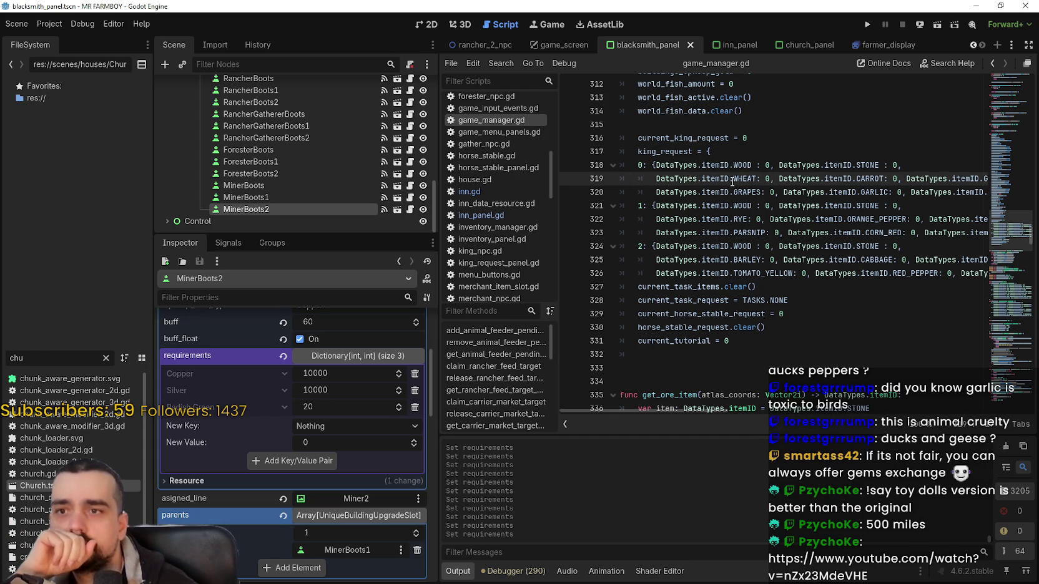
mouse_move(734, 181)
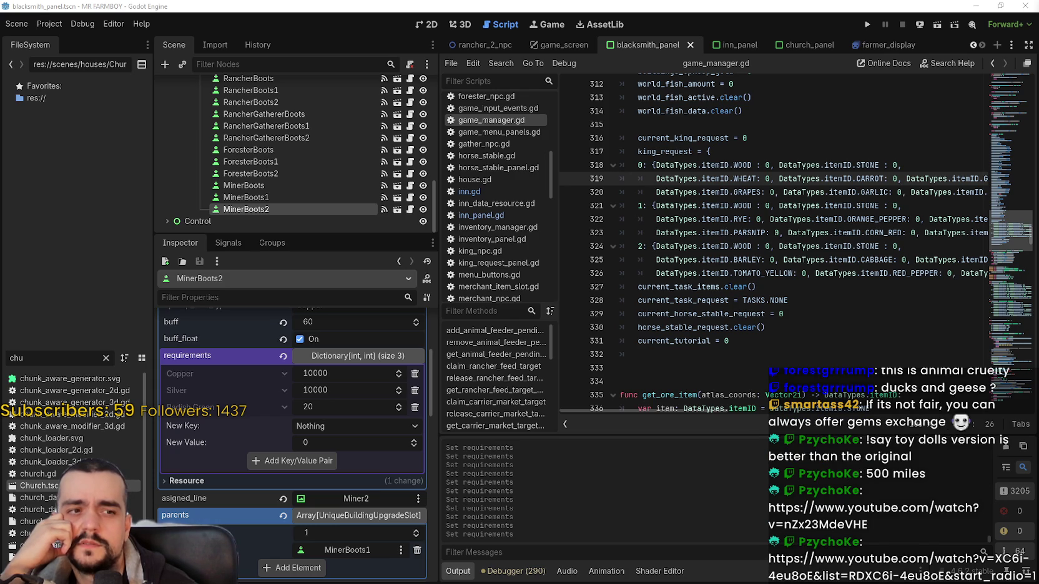
left_click(693, 183)
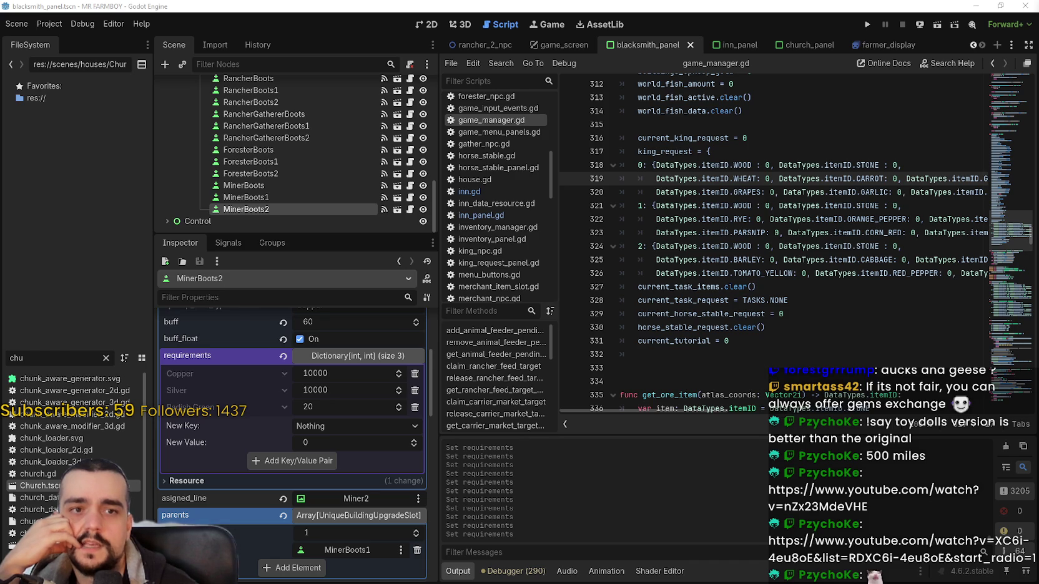
left_click(753, 165)
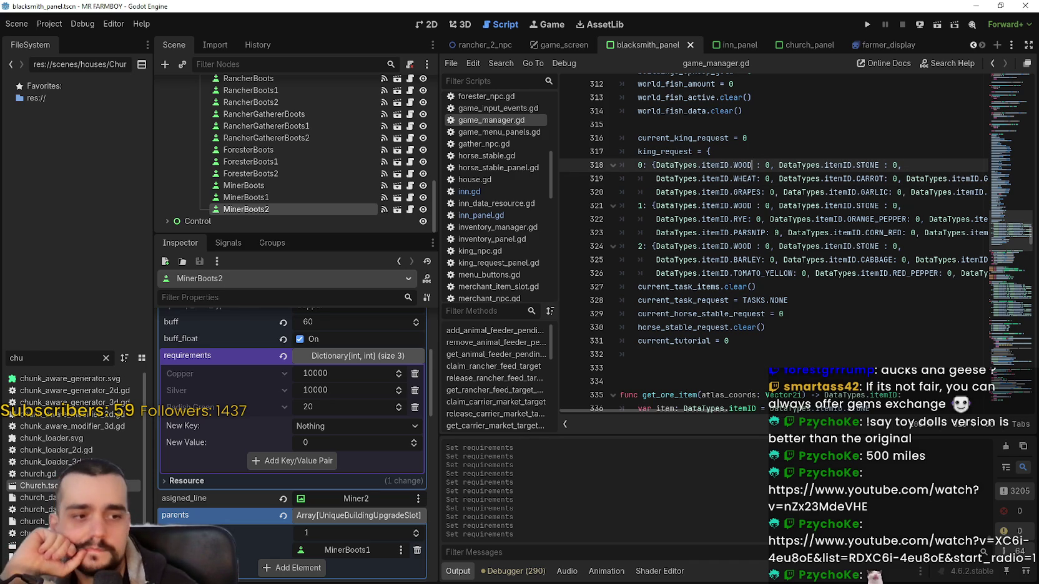
key("alt+Tab")
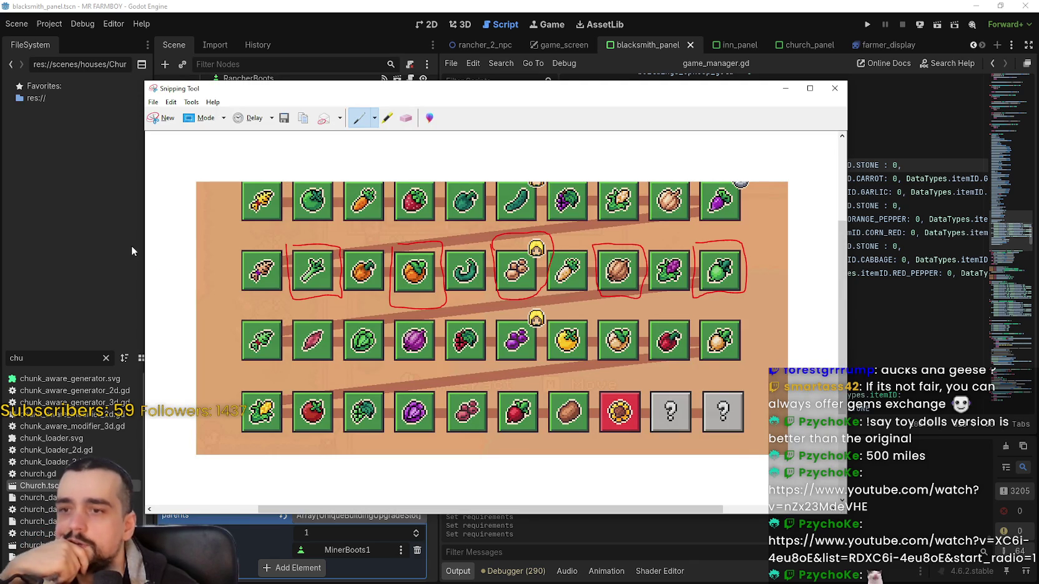
Circle the second crop, eggplant, grapes, onion and turnip in row 3, then move the window right
mouse_move(289, 319)
left_mouse_down()
mouse_move(292, 362)
mouse_move(342, 355)
mouse_move(331, 323)
mouse_move(294, 317)
left_mouse_up()
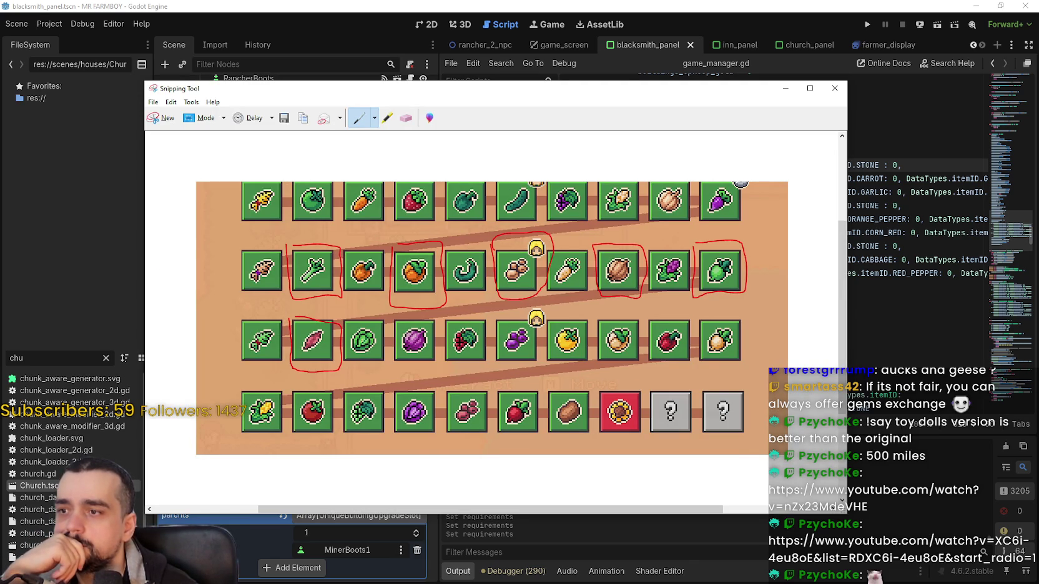
mouse_move(391, 314)
left_mouse_down()
mouse_move(391, 365)
mouse_move(436, 361)
mouse_move(425, 311)
mouse_move(389, 321)
left_mouse_up()
mouse_move(490, 312)
left_mouse_down()
mouse_move(493, 359)
mouse_move(536, 369)
mouse_move(542, 317)
mouse_move(489, 312)
left_mouse_up()
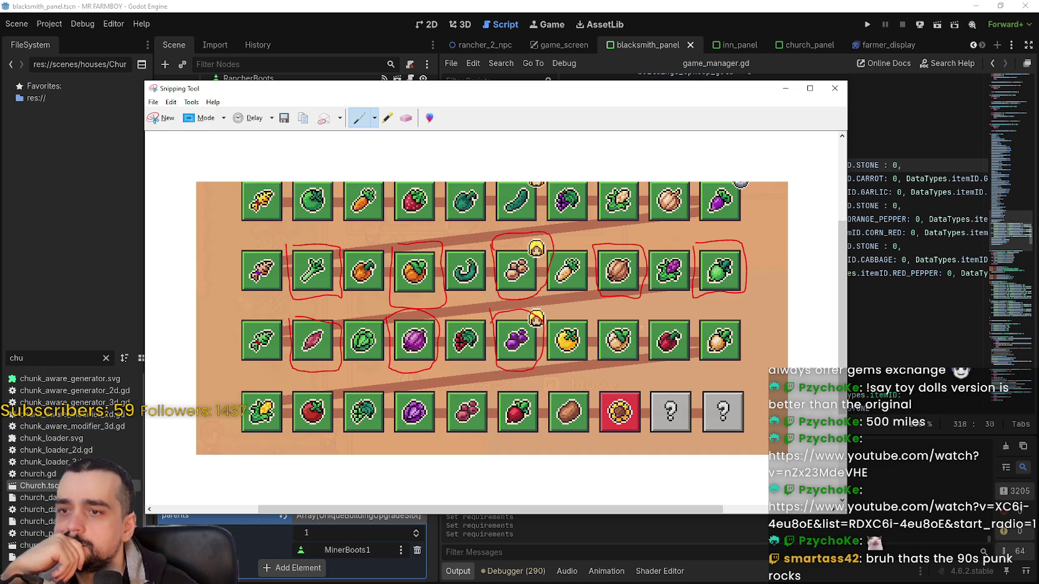
mouse_move(595, 313)
left_mouse_down()
mouse_move(597, 371)
mouse_move(638, 366)
mouse_move(642, 316)
mouse_move(592, 321)
left_mouse_up()
mouse_move(698, 317)
left_mouse_down()
mouse_move(699, 362)
mouse_move(750, 351)
mouse_move(718, 308)
left_mouse_up()
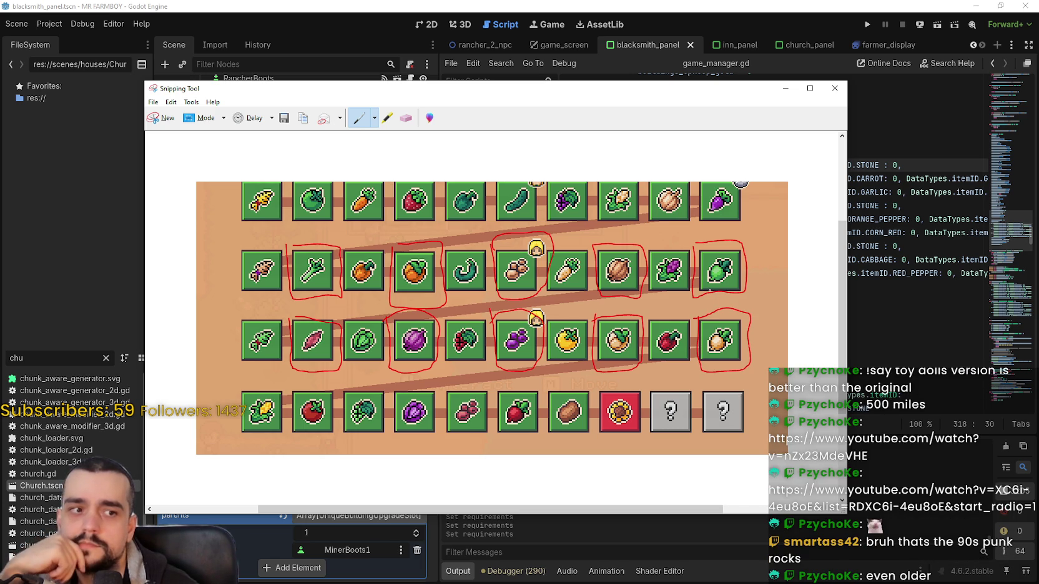
mouse_move(343, 93)
left_mouse_down()
mouse_move(396, 116)
mouse_move(550, 66)
mouse_move(589, 74)
mouse_move(441, 85)
left_mouse_up()
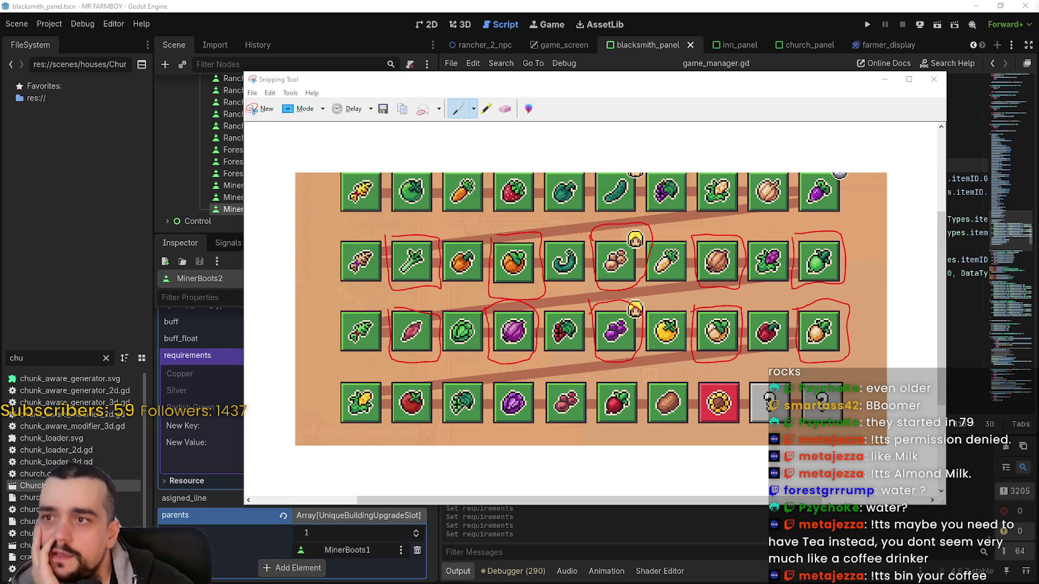
Shrink and reposition the screenshot window, then return to game_manager.gd at line 324
mouse_move(302, 85)
left_mouse_down()
mouse_move(313, 69)
mouse_move(304, 74)
left_mouse_up()
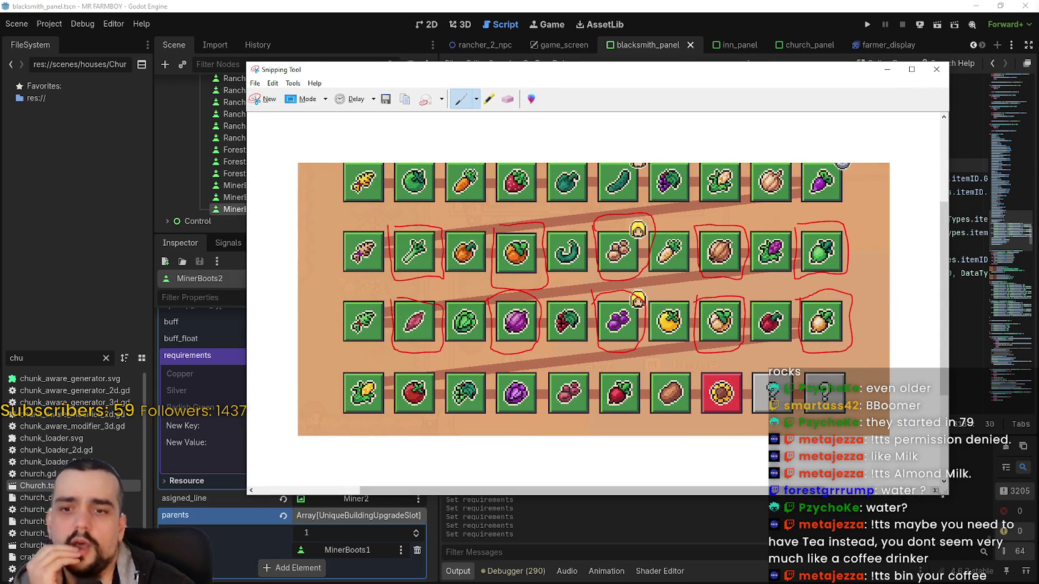
left_click_drag(943, 494, 886, 464)
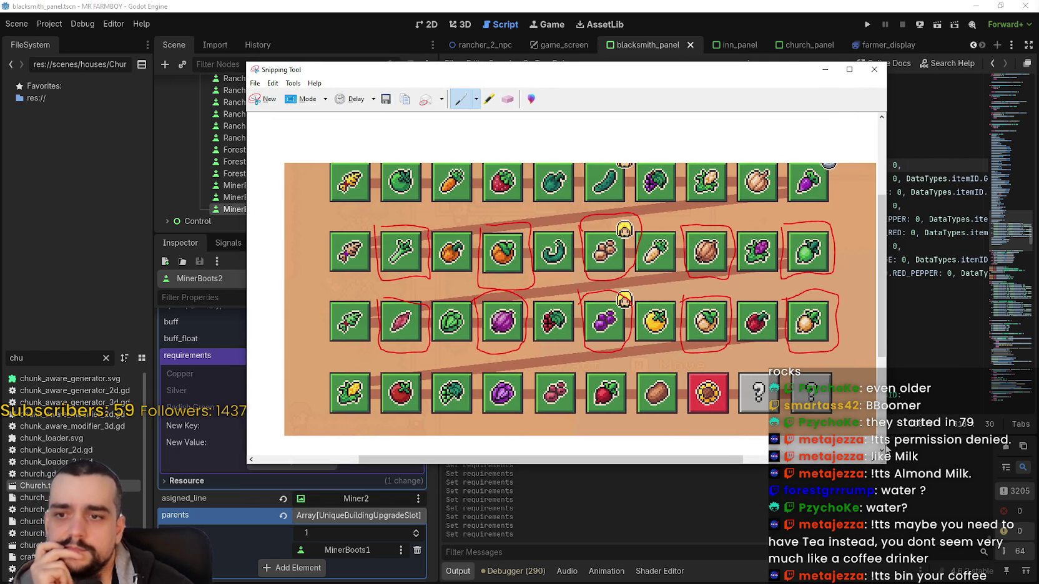
left_click_drag(728, 64, 787, 73)
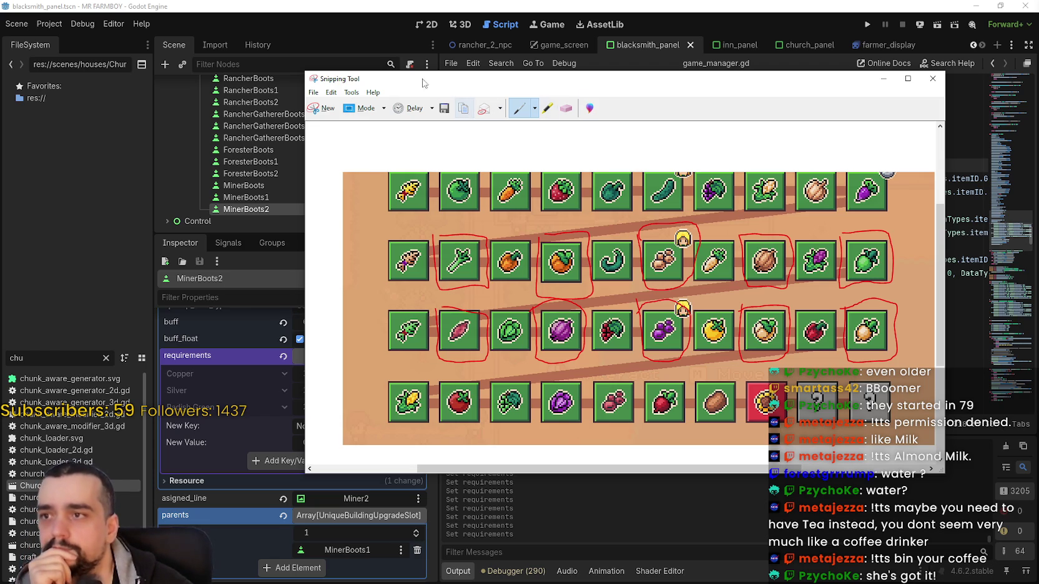
left_click(883, 78)
left_click(679, 245)
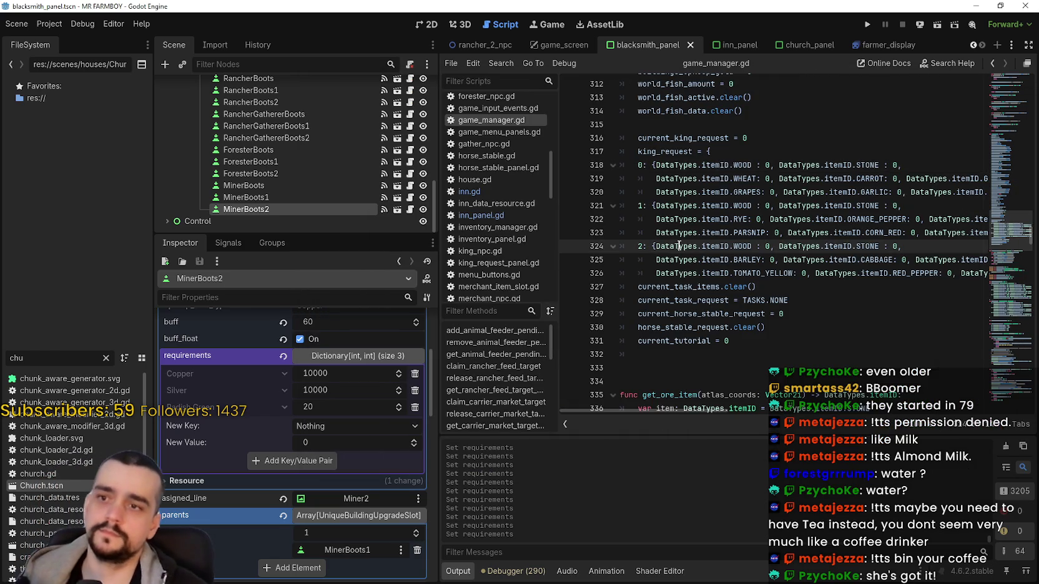
Save the blacksmith_panel scene and check the MinerBoots and MinerBoots1 requirement values
key("ctrl+s")
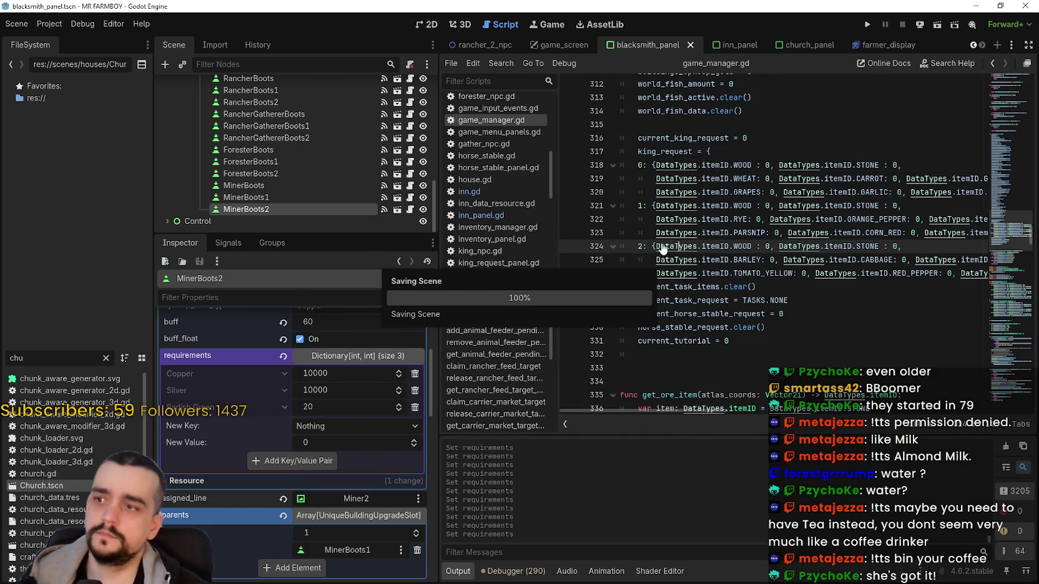
left_click(318, 199)
left_click(316, 198)
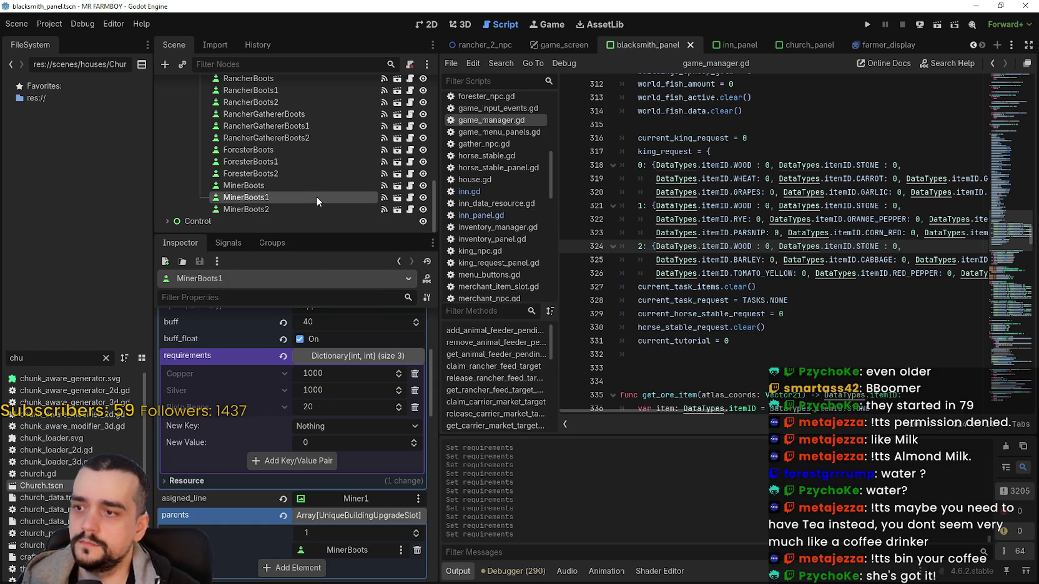
left_click(311, 183)
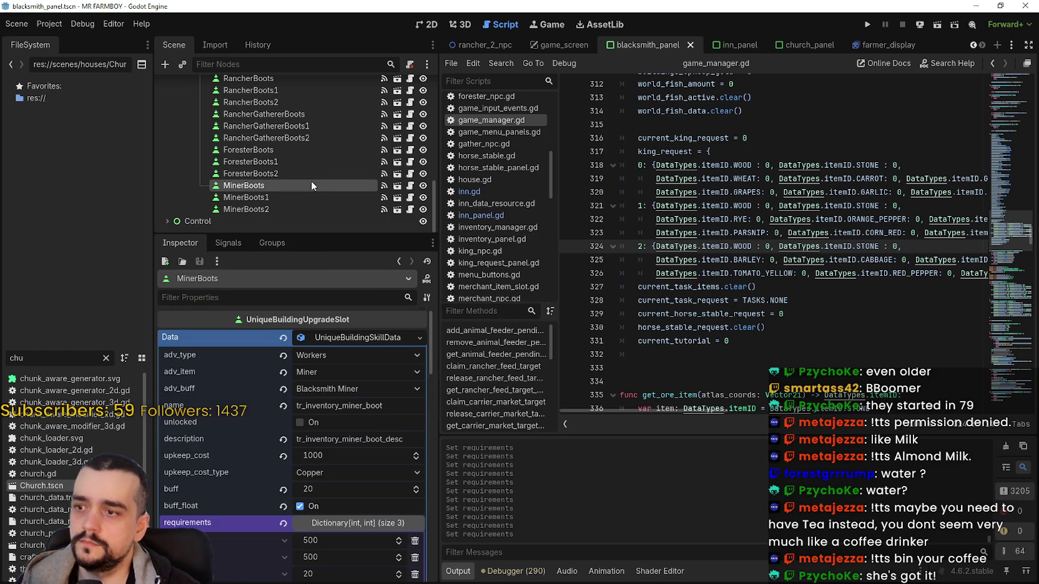
left_click(309, 196)
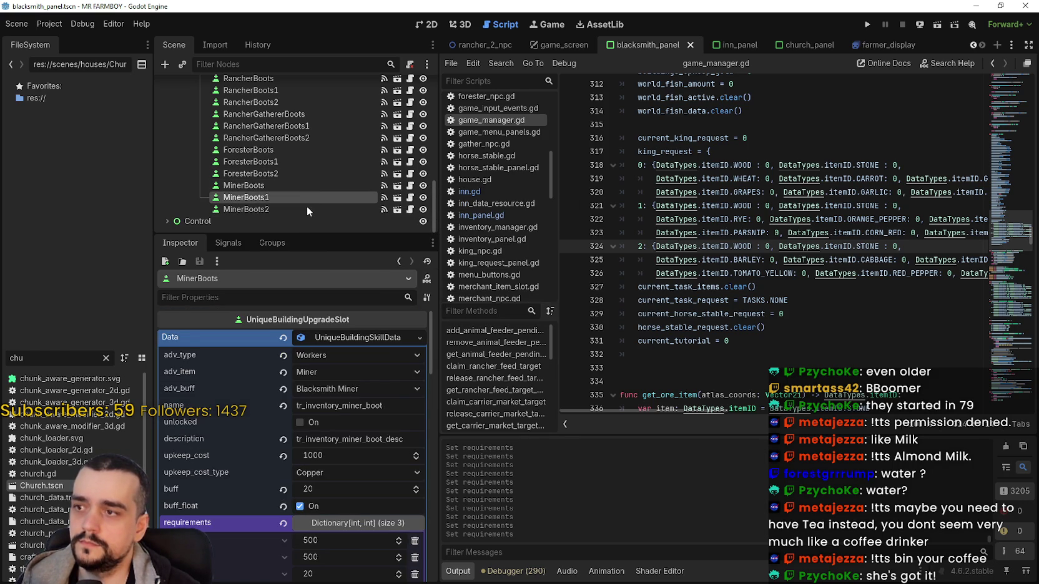
left_click(731, 38)
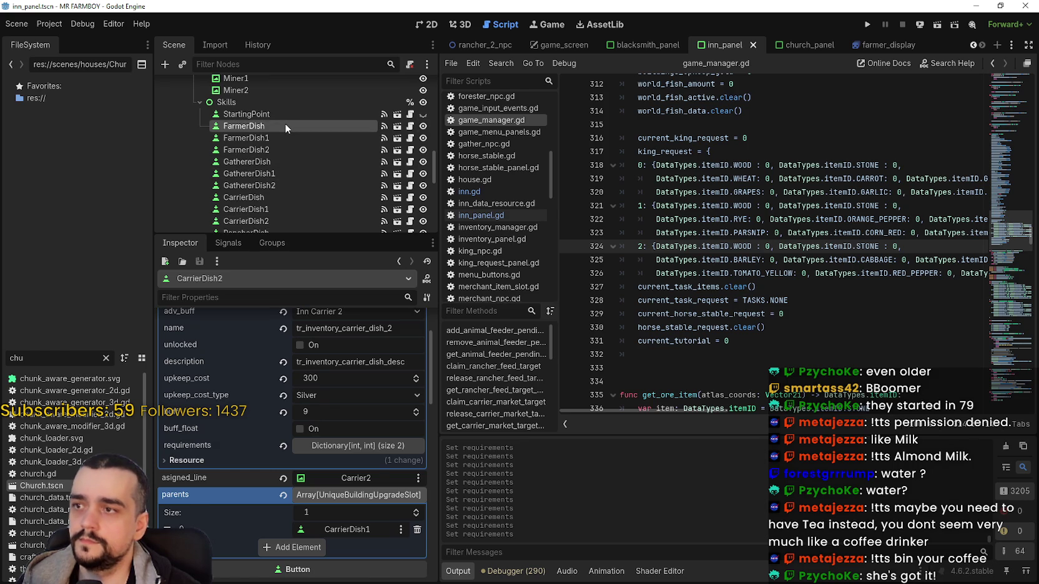
Add a Sweet Potato requirement of 20 to FarmerDish's requirements dictionary
left_click(285, 125)
left_click(358, 483)
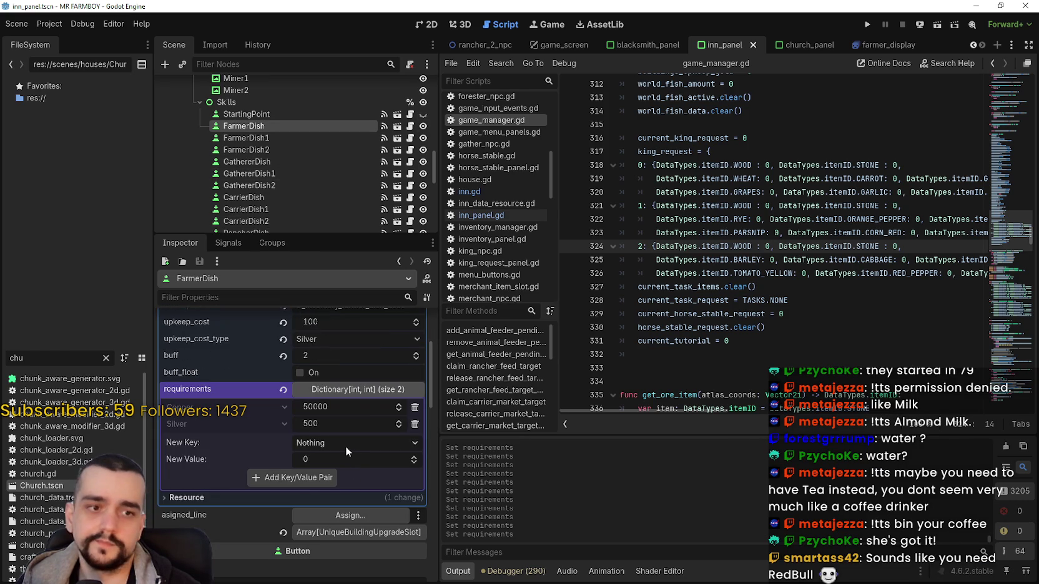
left_click(345, 446)
scroll(349, 395, "down", 10)
mouse_move(436, 153)
left_mouse_down()
mouse_move(413, 285)
mouse_move(425, 494)
mouse_move(430, 510)
mouse_move(439, 489)
mouse_move(440, 523)
left_mouse_up()
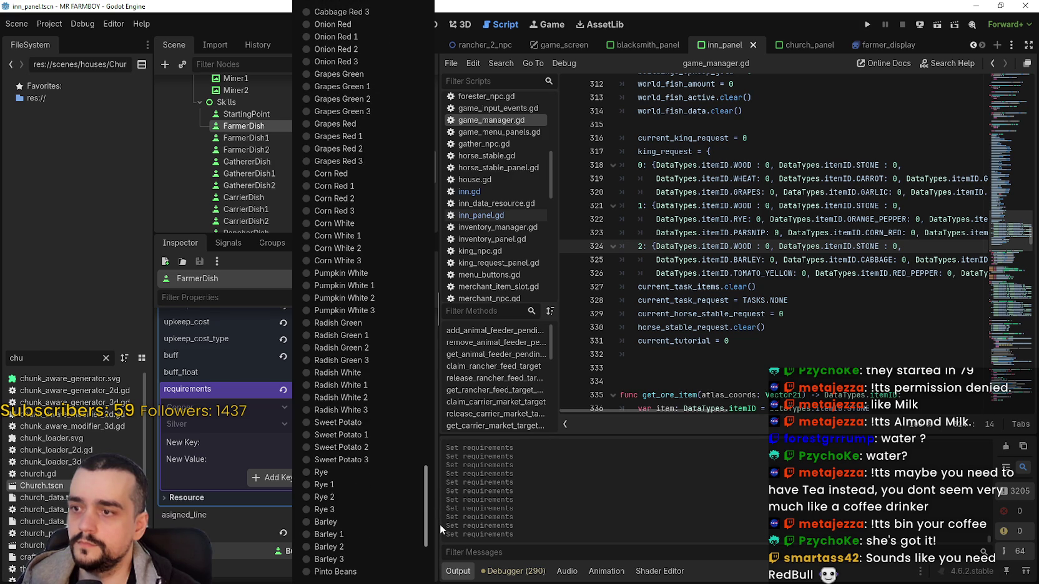
left_click(378, 423)
left_click(349, 459)
type("20")
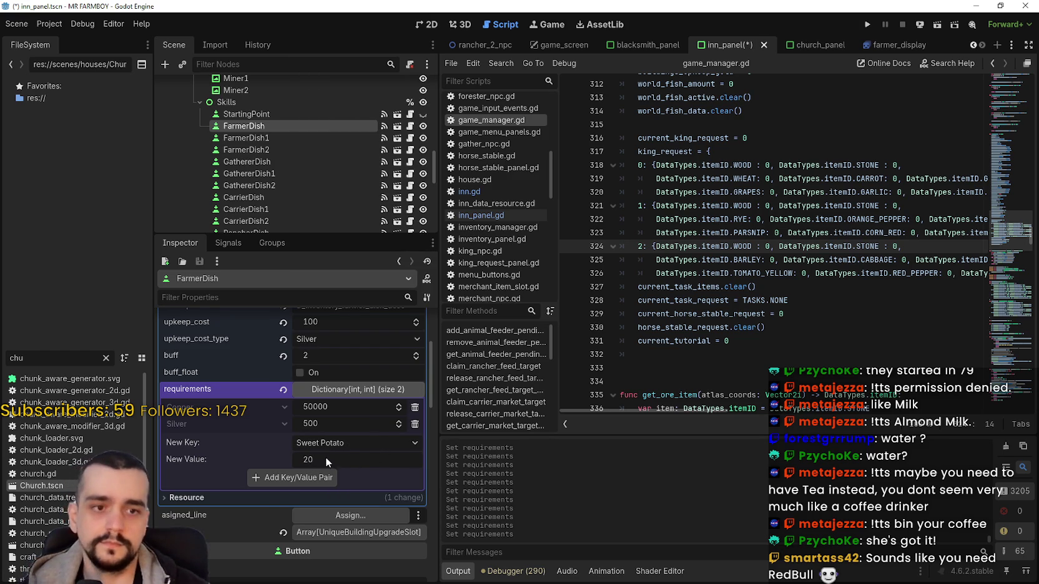
left_click(309, 478)
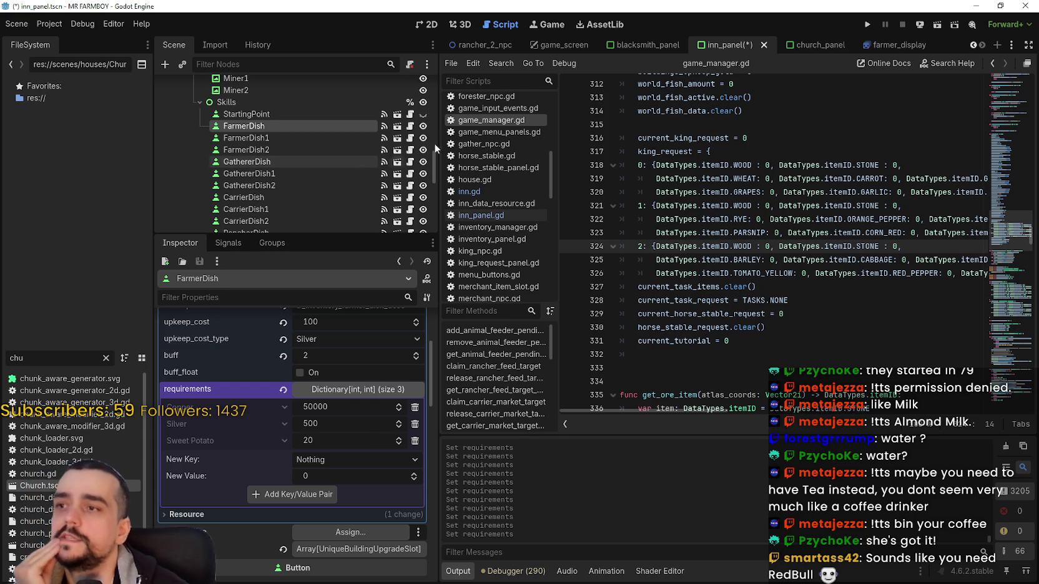
left_click(643, 44)
scroll(282, 179, "down", 3)
left_click(276, 211)
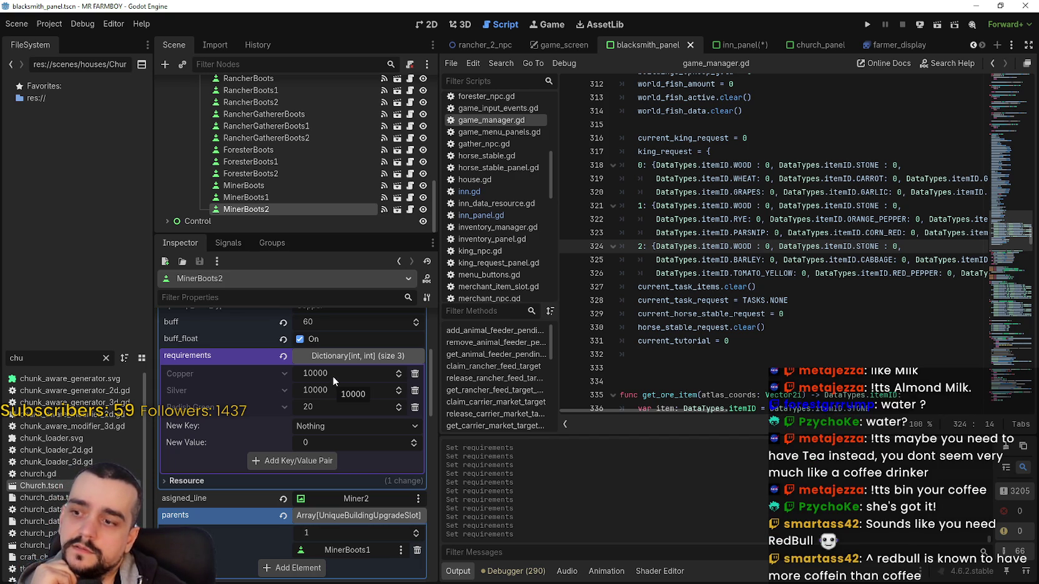
scroll(343, 406, "up", 5)
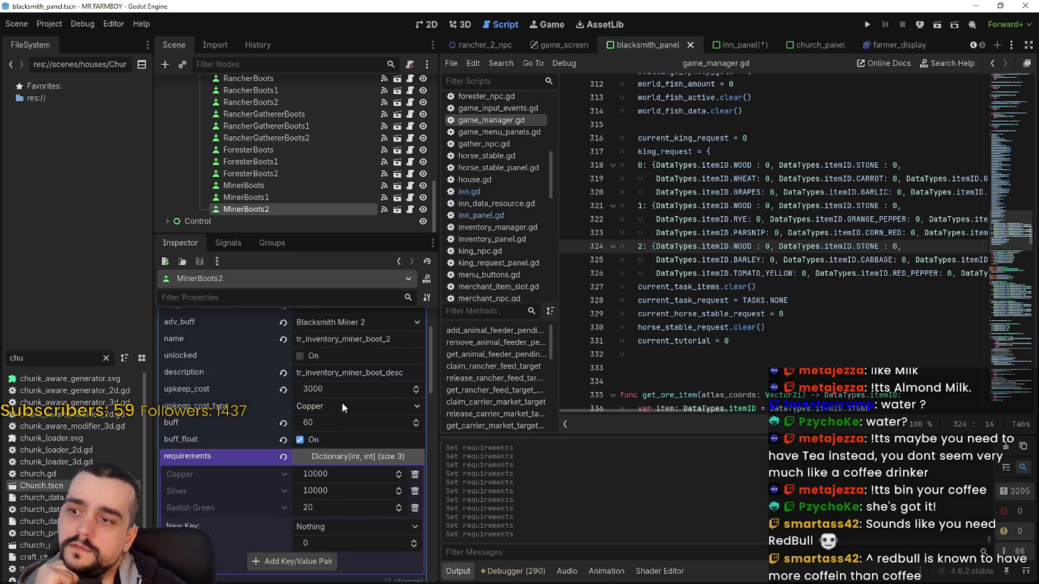
scroll(345, 400, "down", 4)
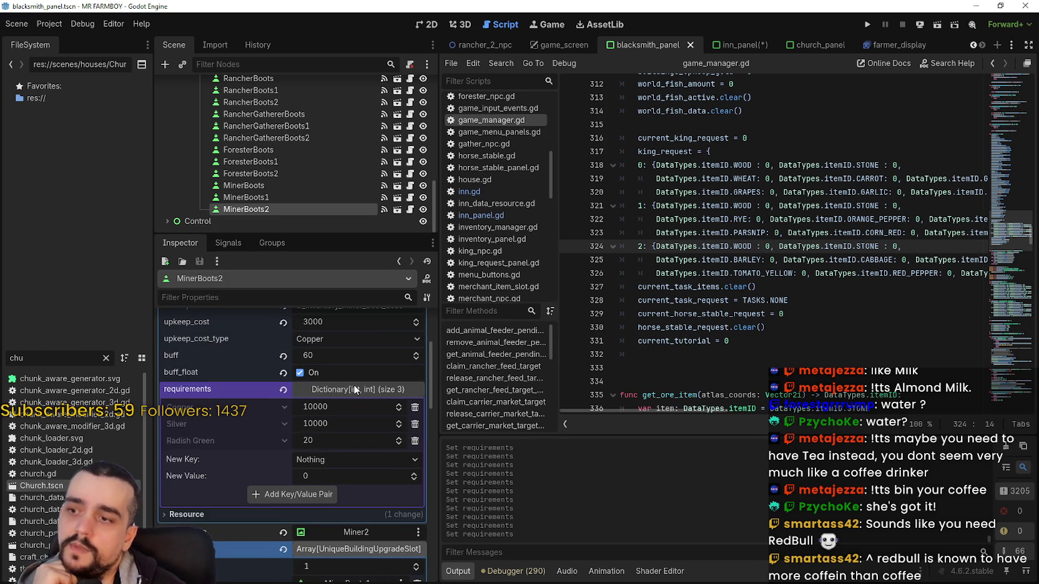
left_click(346, 393)
left_click(295, 194)
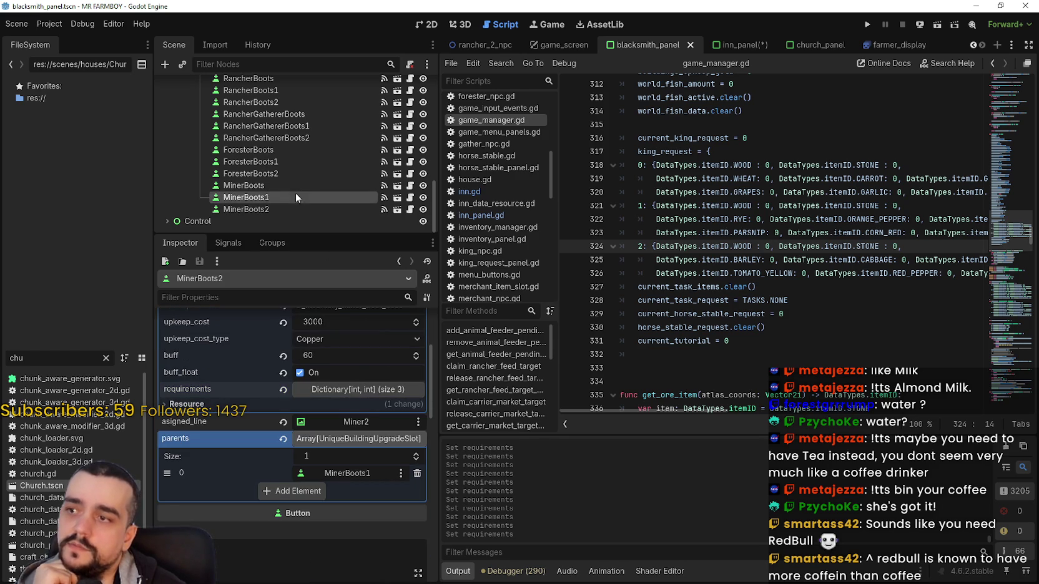
left_click(391, 382)
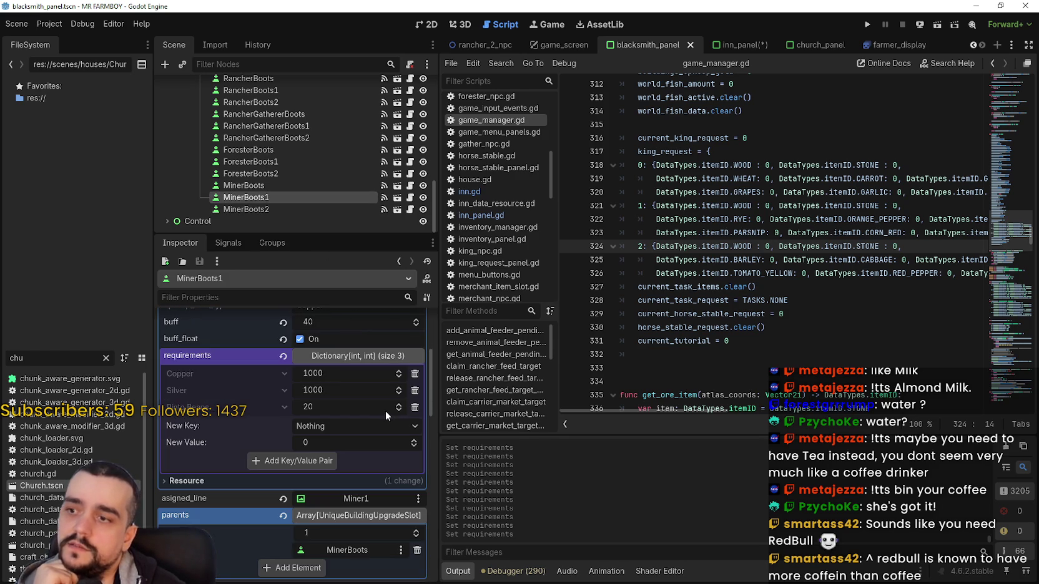
left_click(737, 42)
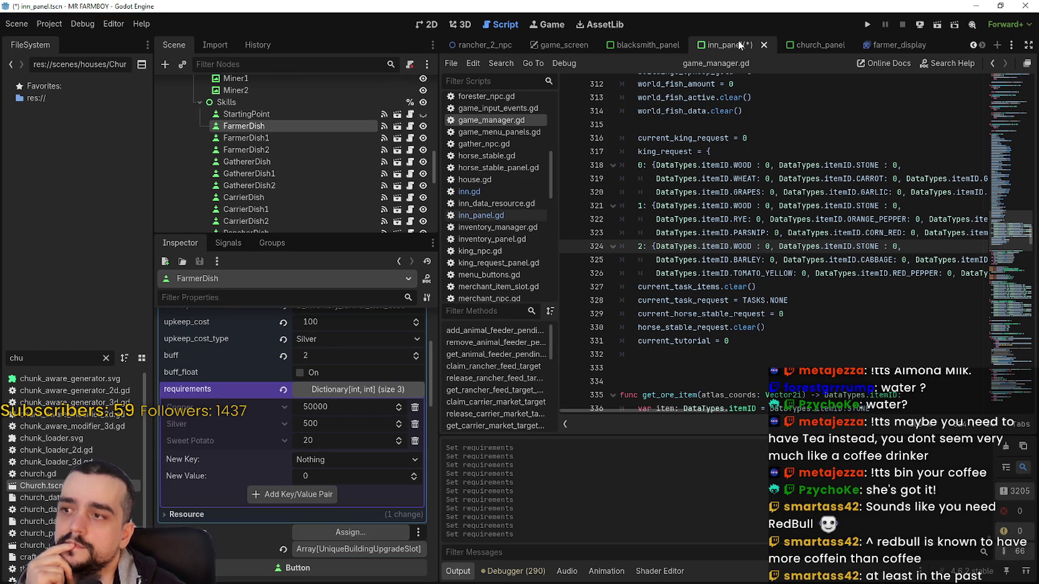
Set FarmerDish's Silver requirement to 1000 and Copper to 10000, then save inn_panel
left_click(344, 420)
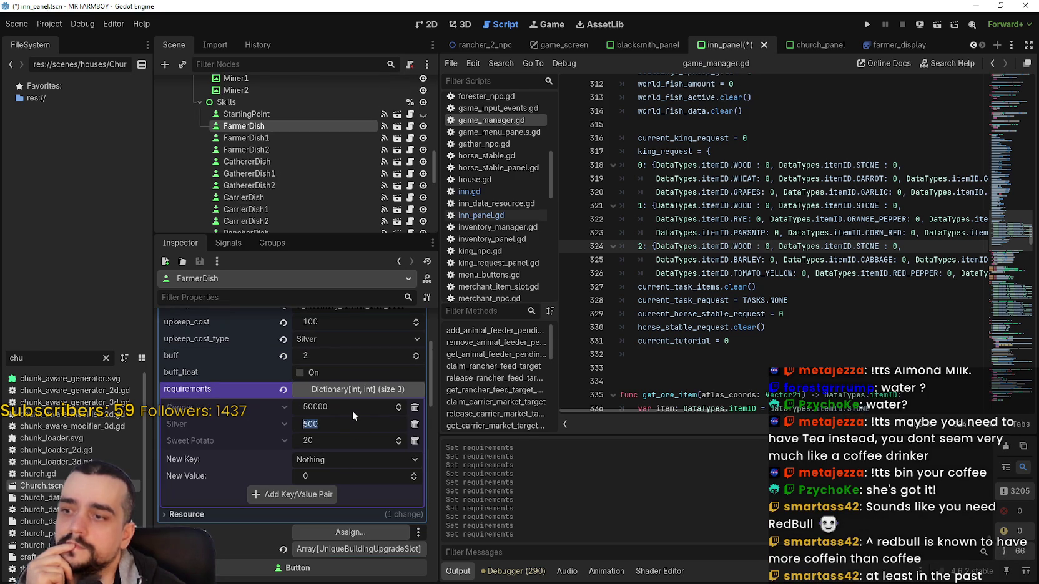
type("1000")
key("Return")
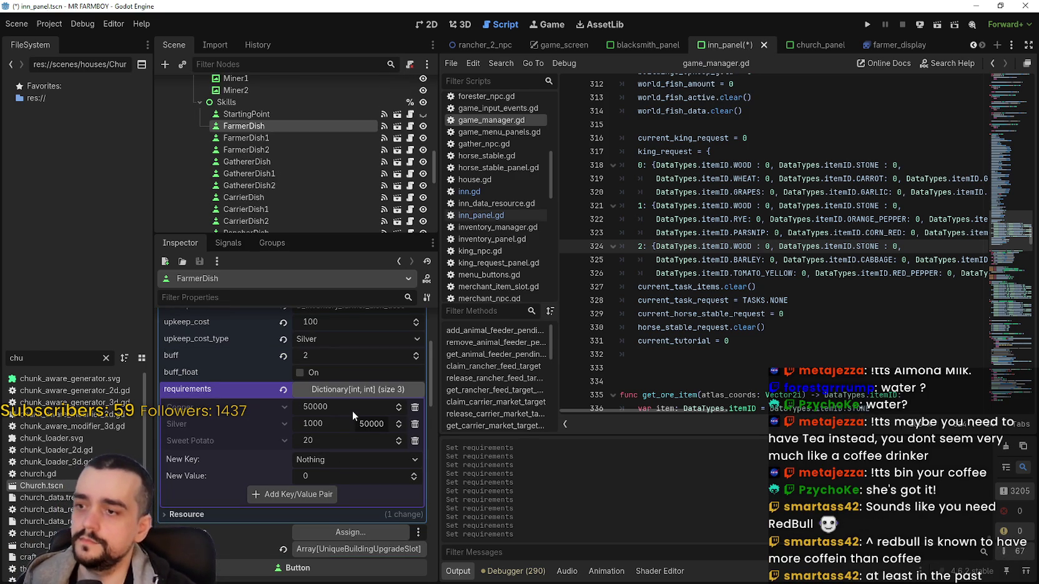
left_click(350, 407)
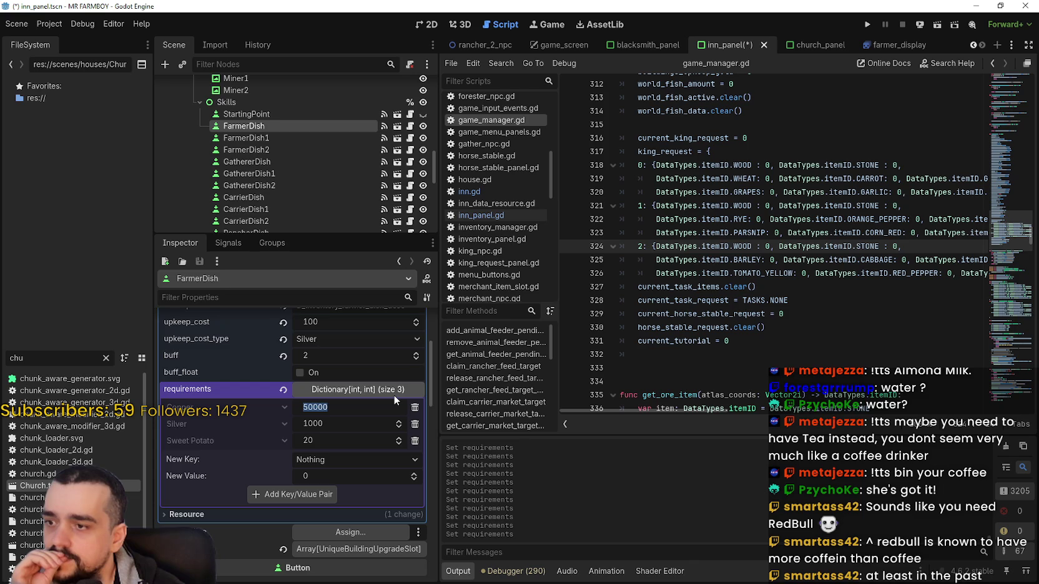
key("End")
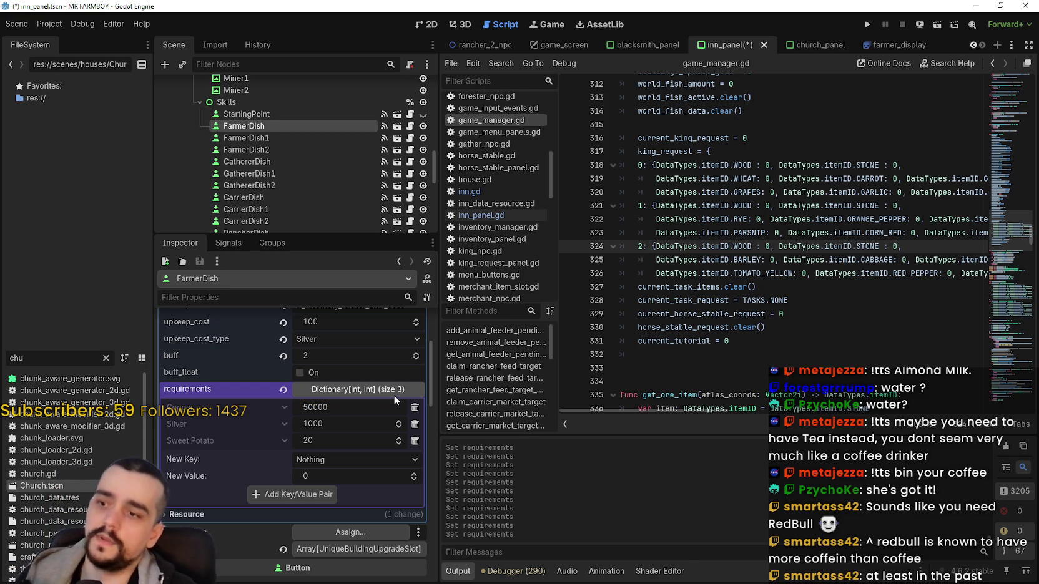
key("Home")
key("Delete")
type("1")
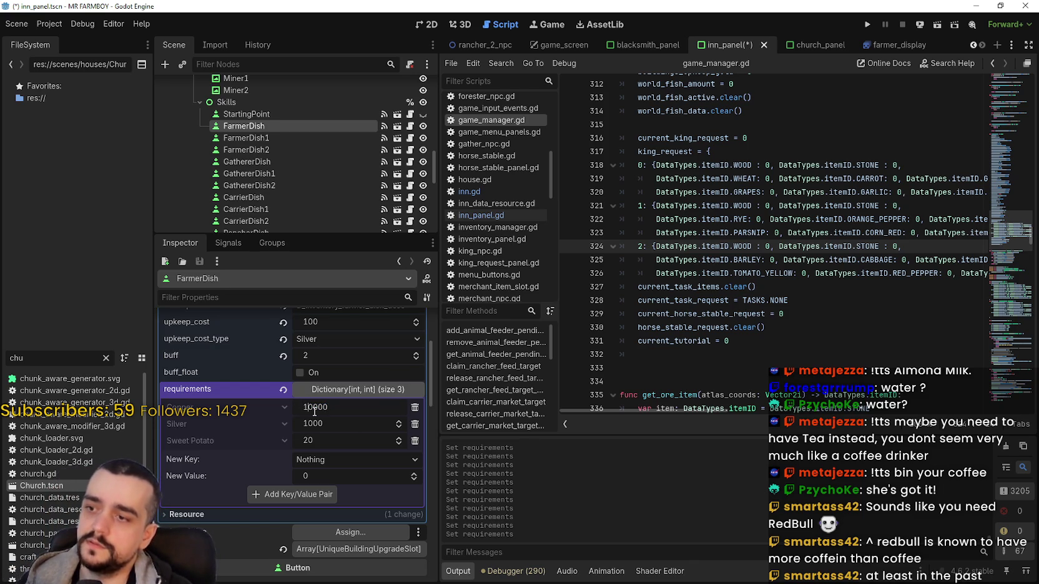
key("Return")
key("ctrl+s")
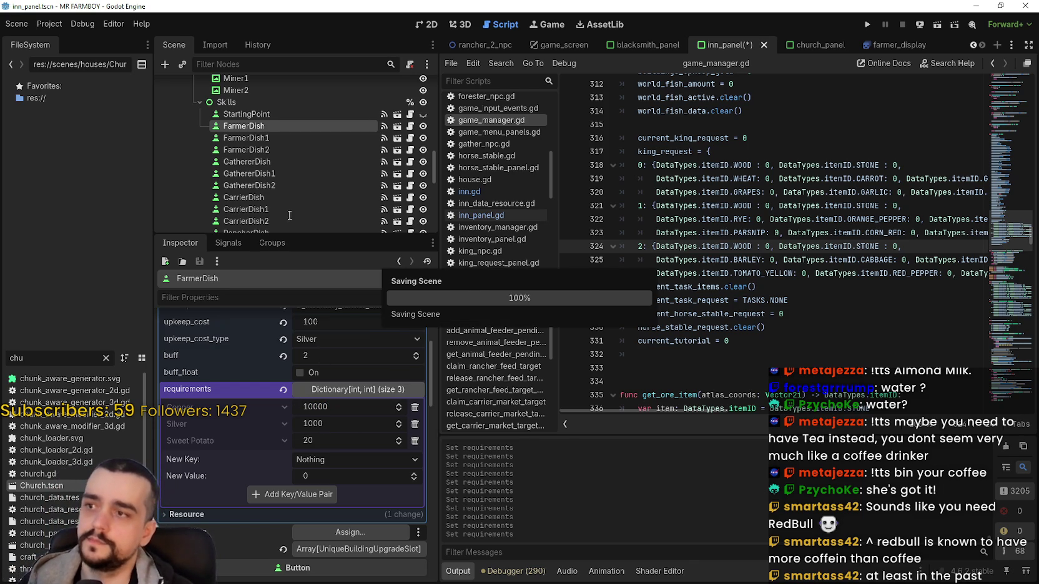
Add a Black Beans requirement of 20 to FarmerDish1's requirements
left_click(287, 139)
left_click(324, 484)
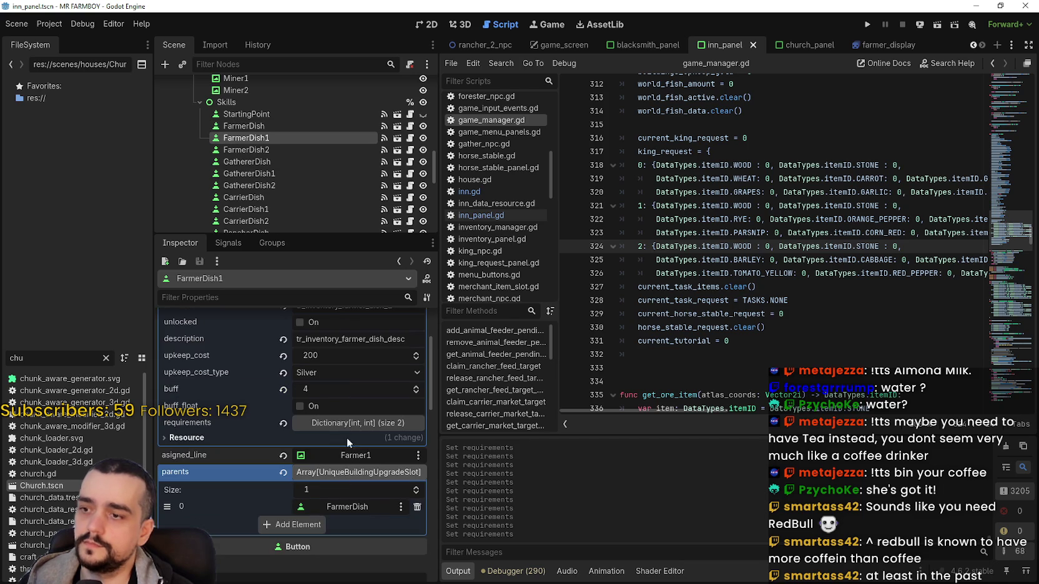
left_click(350, 427)
scroll(346, 448, "down", 2)
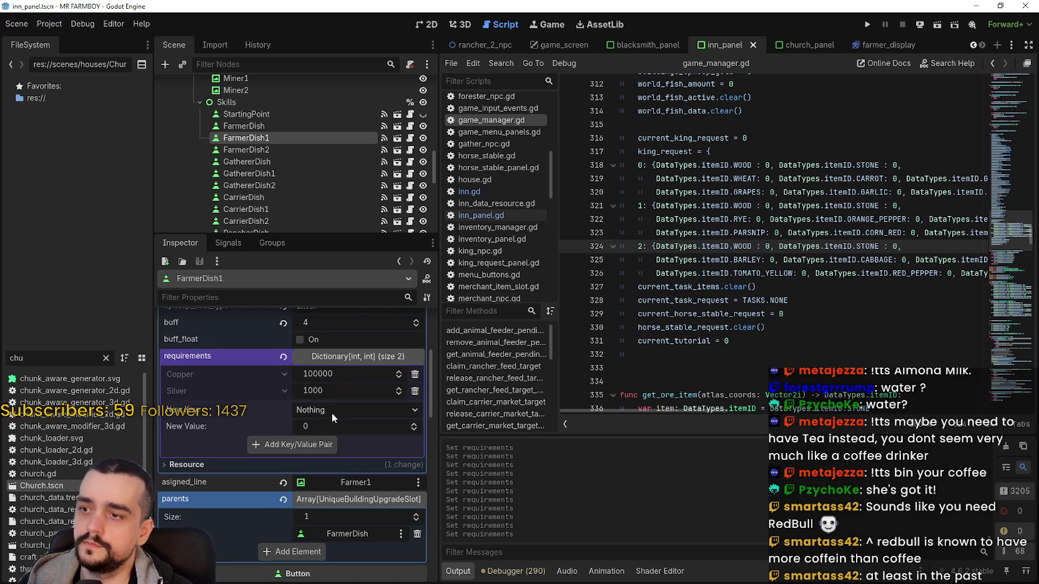
left_click(331, 411)
scroll(340, 400, "down", 5)
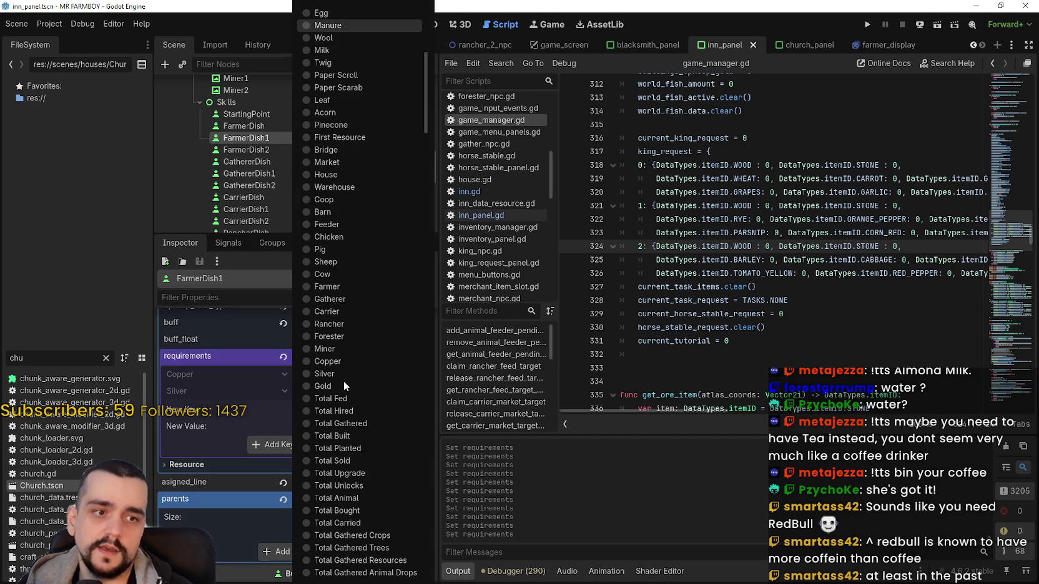
scroll(343, 381, "down", 4)
left_click_drag(423, 146, 425, 556)
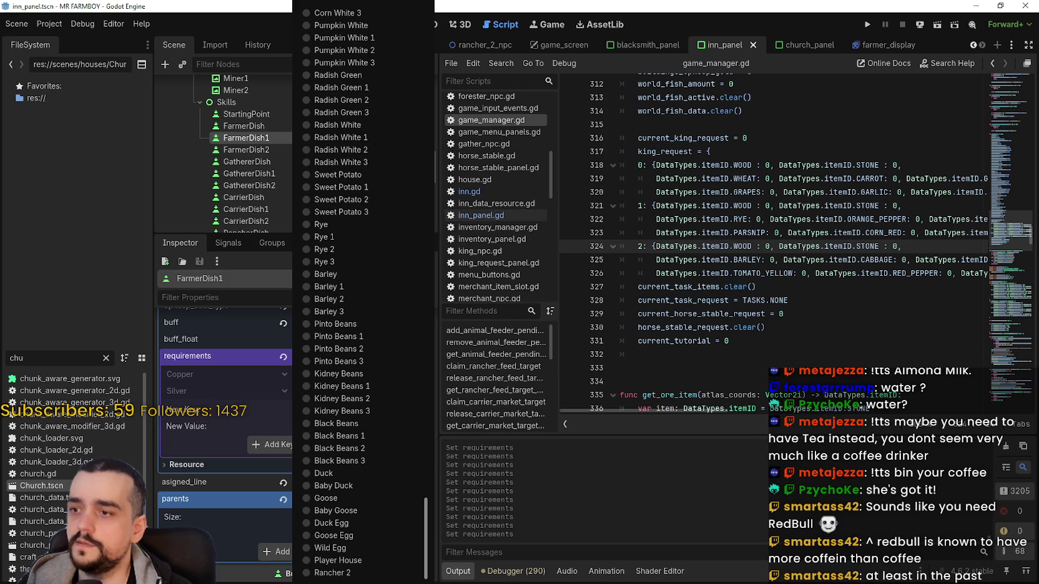
left_click(370, 426)
left_click(346, 428)
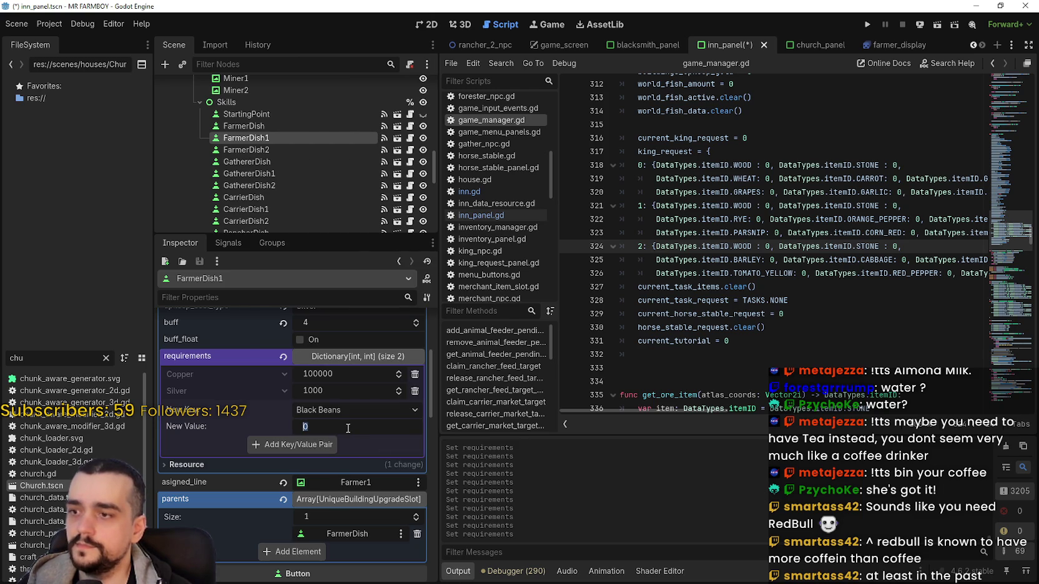
type("20")
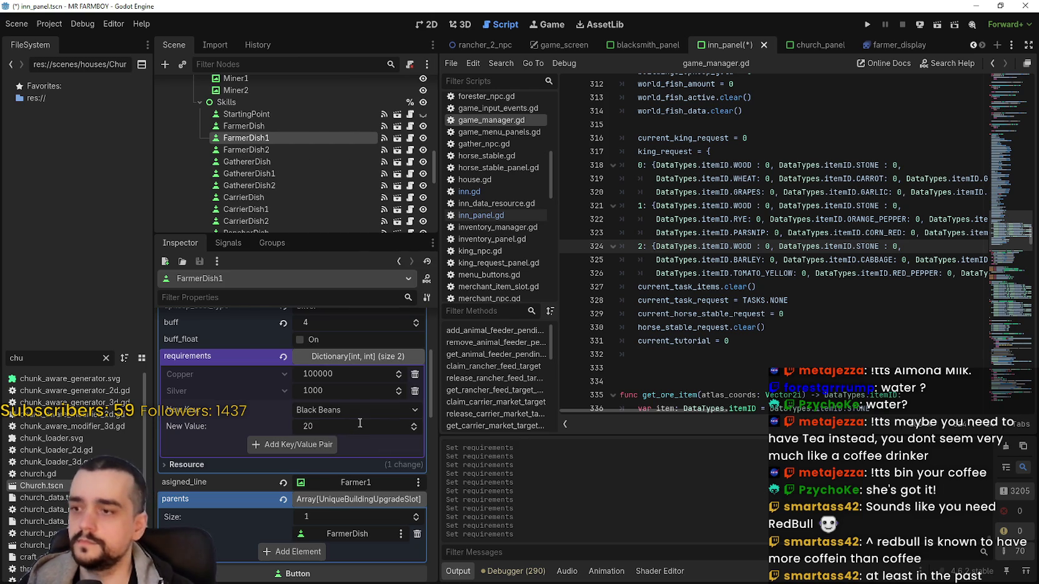
left_click(316, 440)
Set FarmerDish1's Silver and Copper requirements to 10000 each and save the scene
left_click(346, 393)
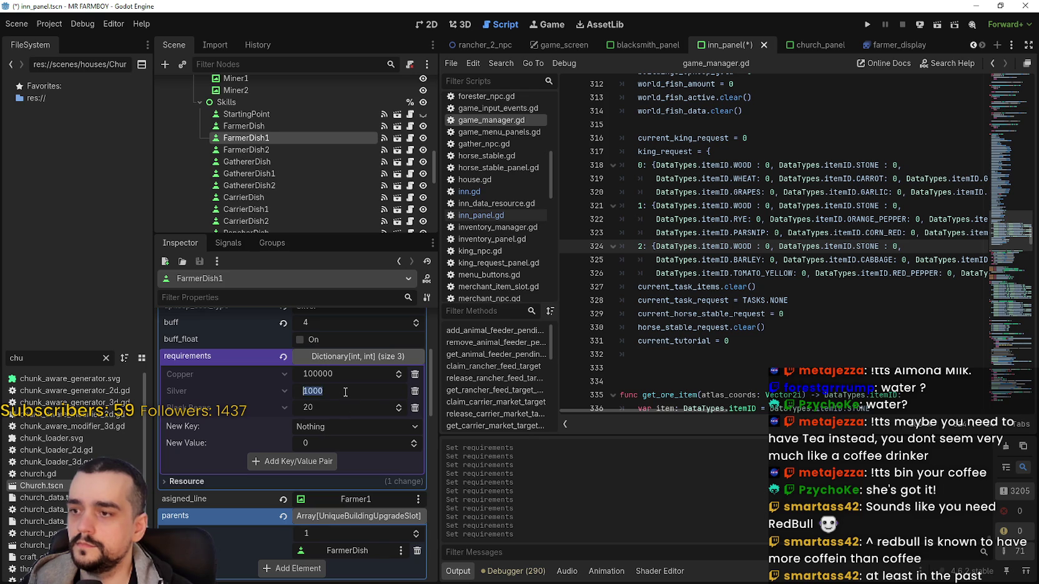
key("Left")
key("Left")
type("0")
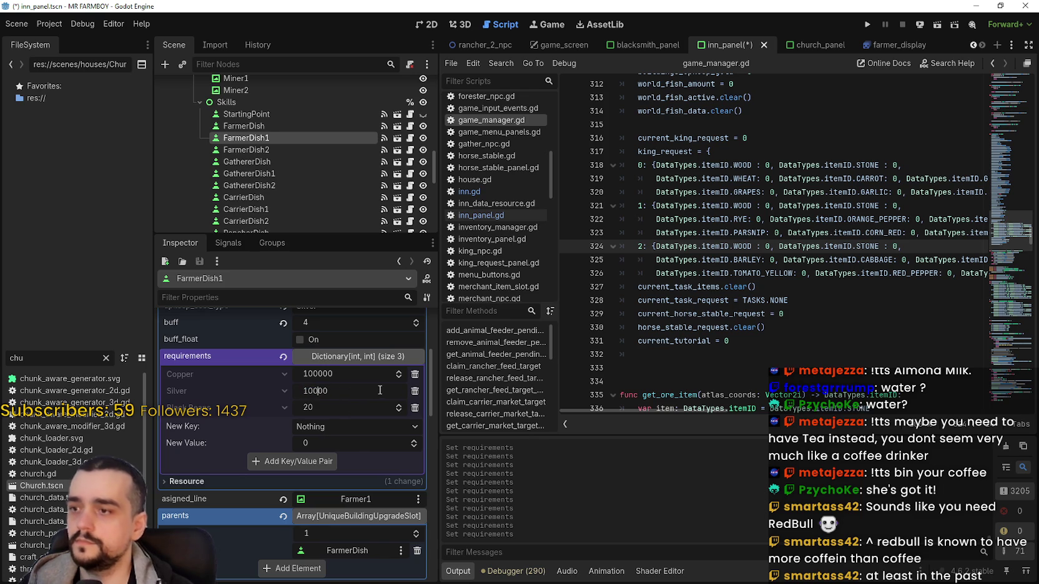
left_click(344, 374)
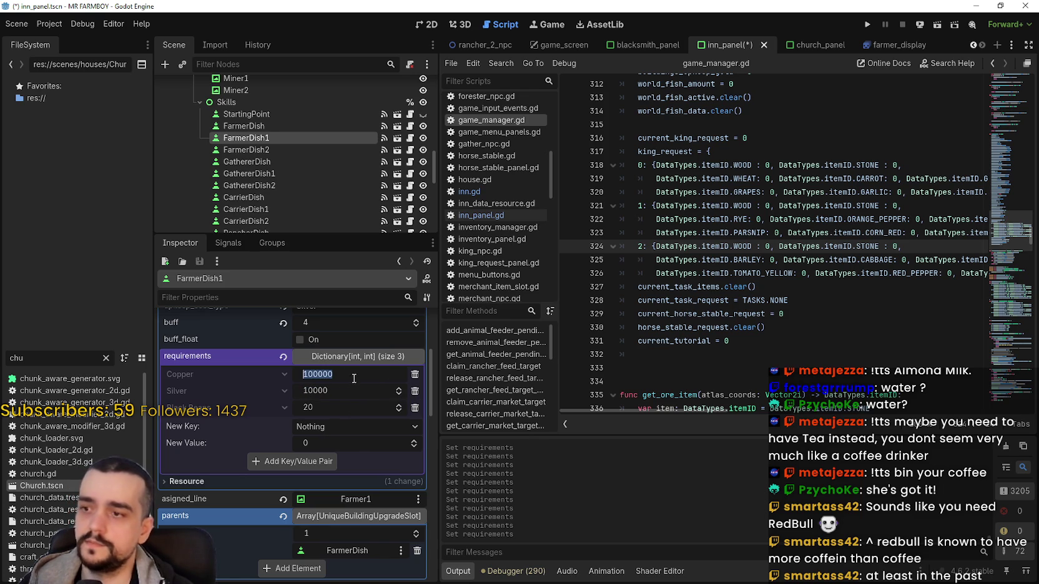
key("End")
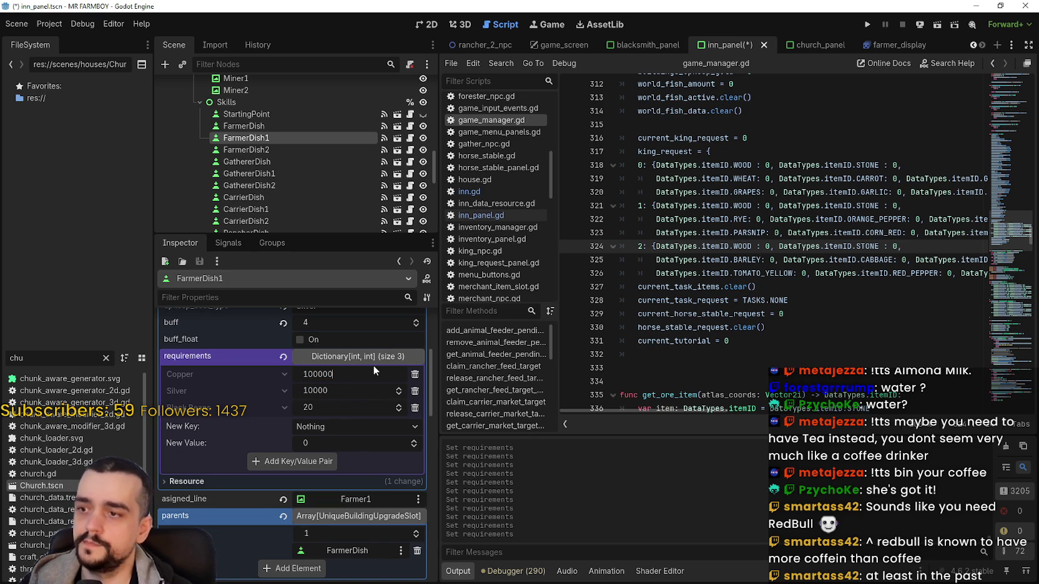
key("BackSpace")
key("Return")
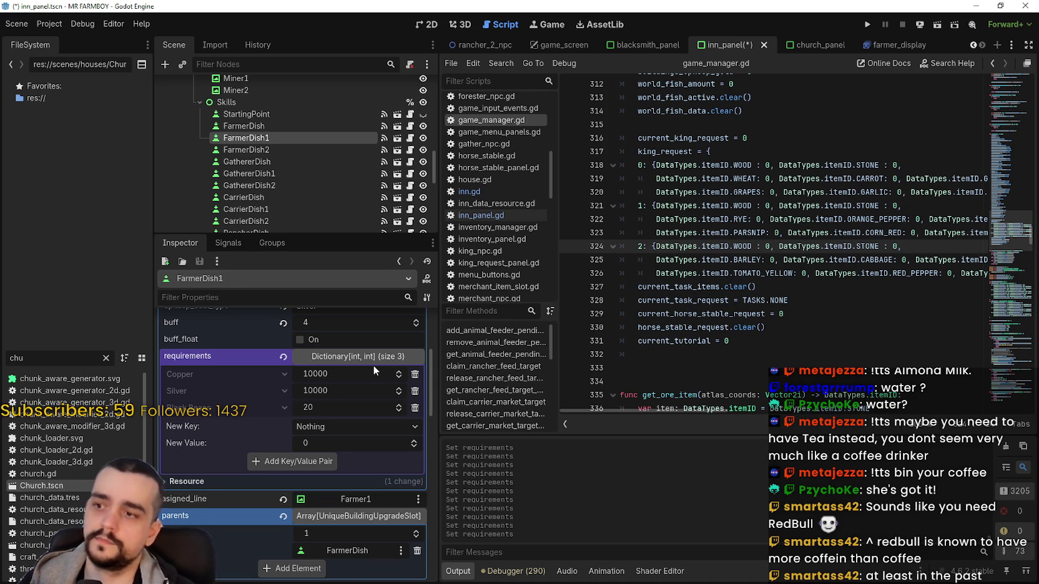
key("ctrl+s")
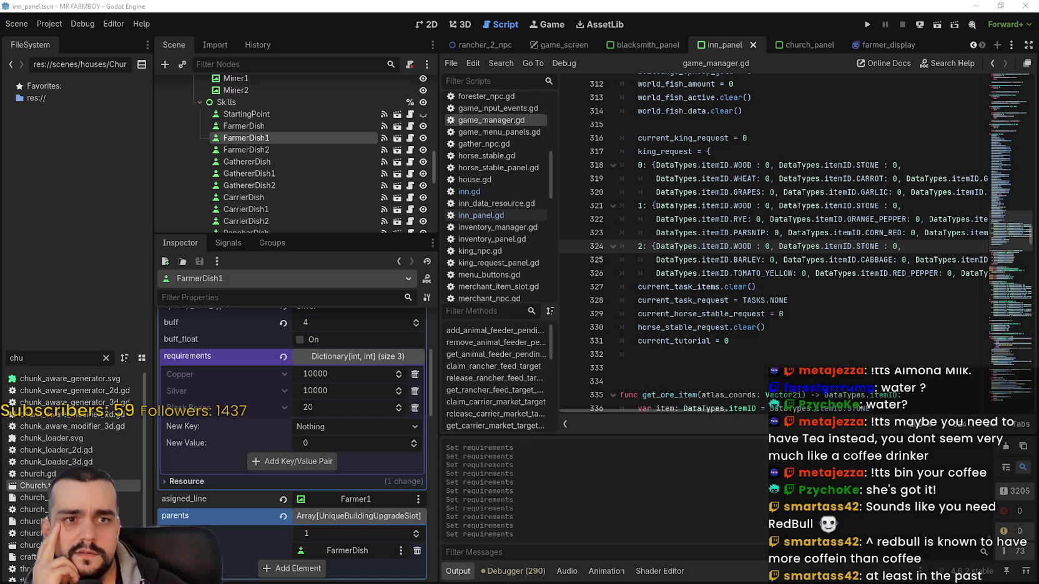
Switch to the browser showing the Gamer Supps EU store page
key("alt+Tab")
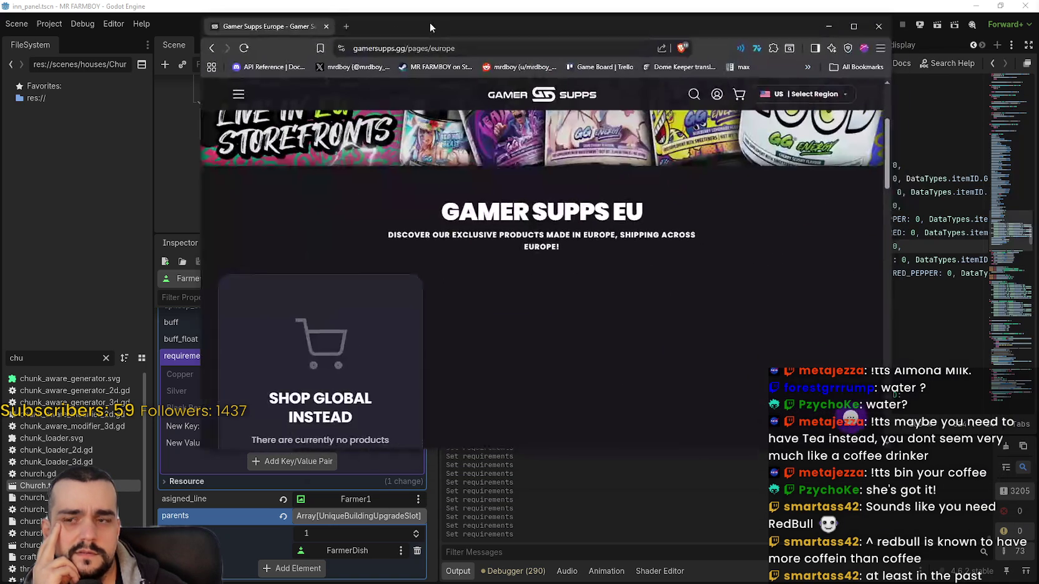
Scroll through the Gamer Supps EU store page, then return to the Godot editor
scroll(510, 324, "up", 3)
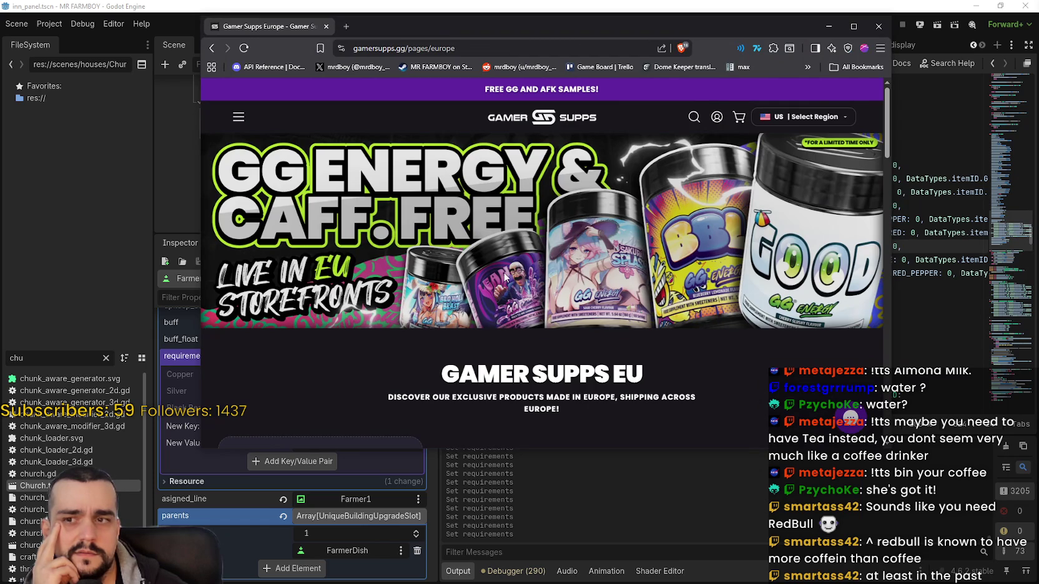
scroll(505, 262, "down", 10)
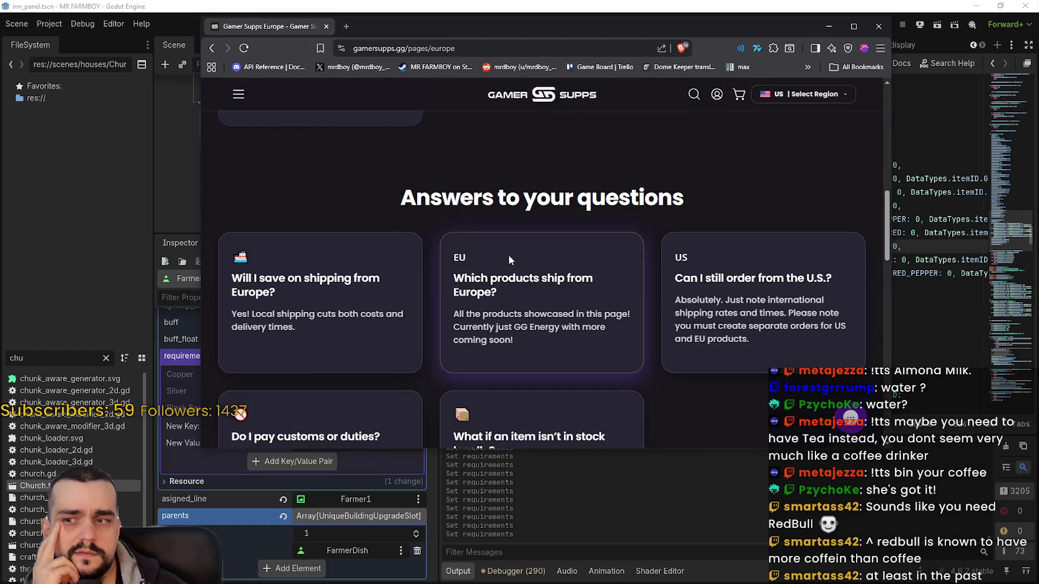
scroll(511, 251, "down", 3)
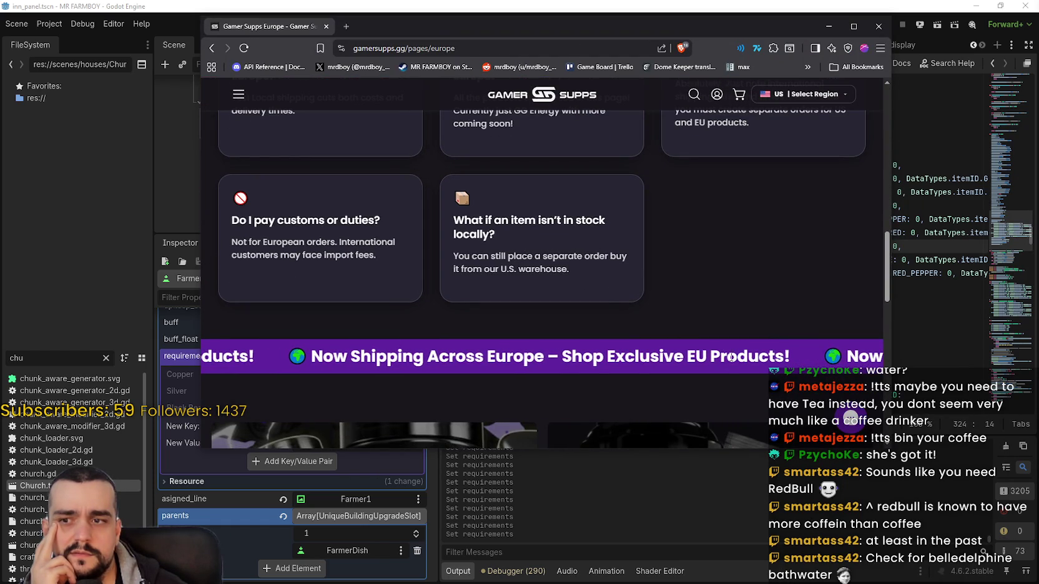
scroll(594, 397, "down", 2)
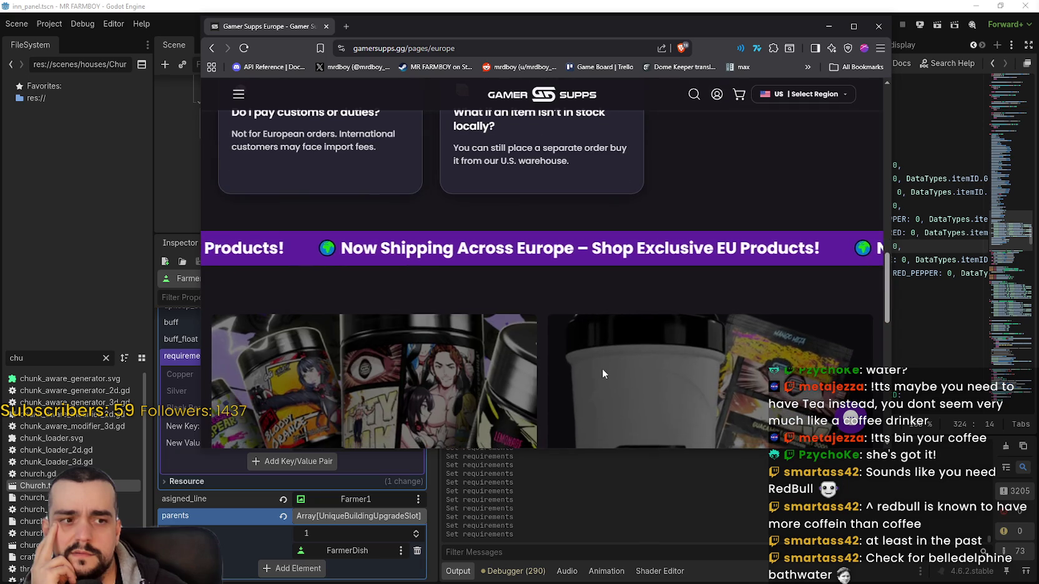
scroll(603, 368, "down", 1)
scroll(625, 318, "down", 1)
scroll(642, 303, "down", 2)
scroll(724, 344, "down", 2)
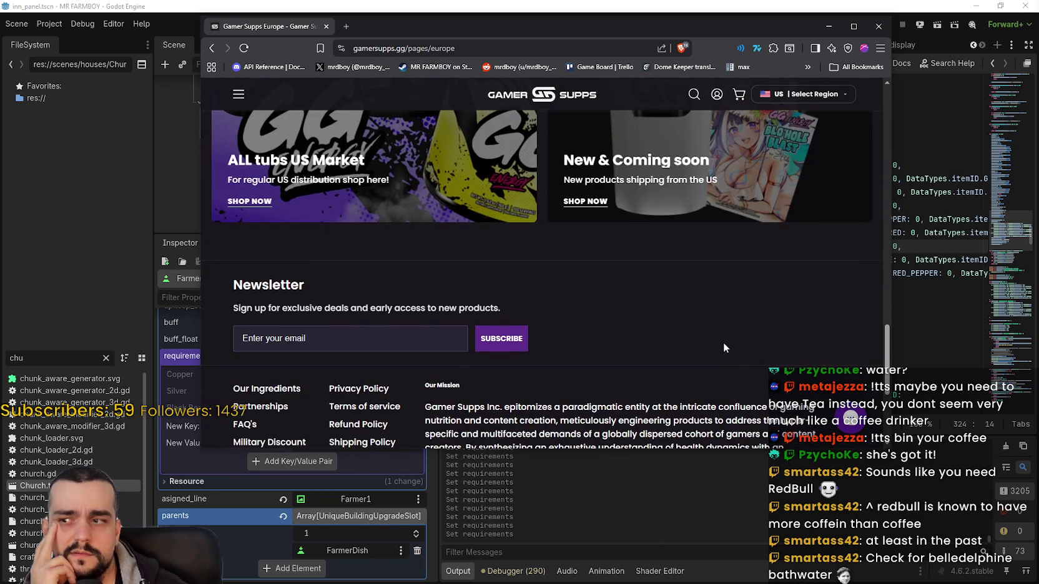
scroll(723, 344, "up", 2)
scroll(574, 296, "up", 5)
scroll(572, 291, "down", 5)
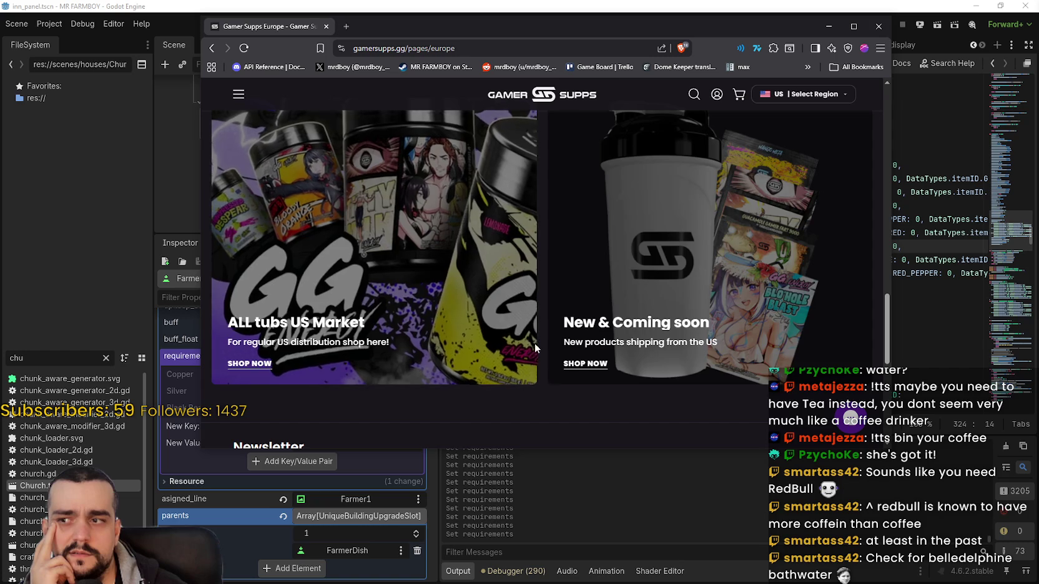
scroll(538, 342, "up", 5)
scroll(468, 287, "down", 1)
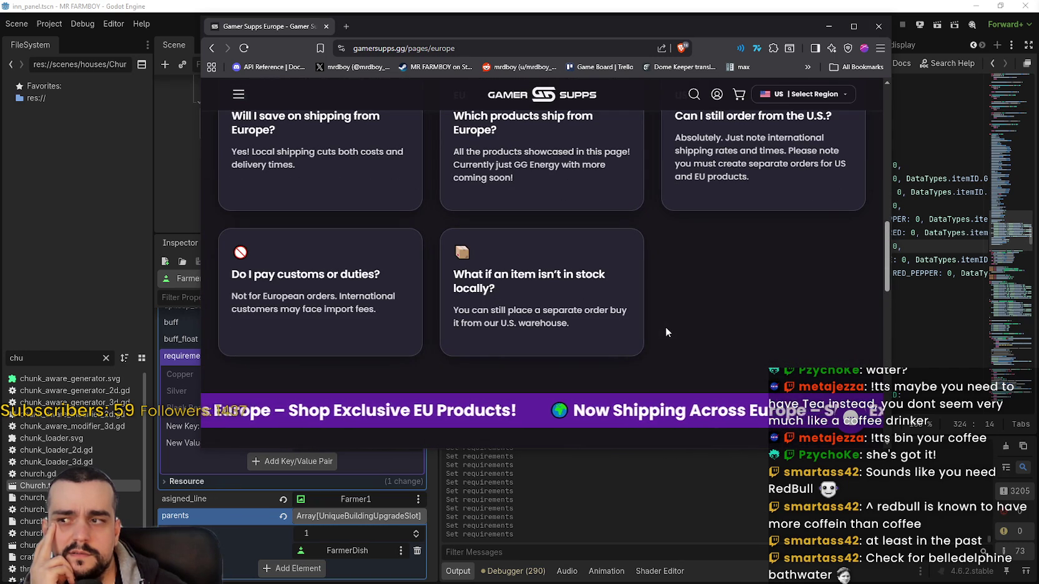
scroll(666, 328, "up", 5)
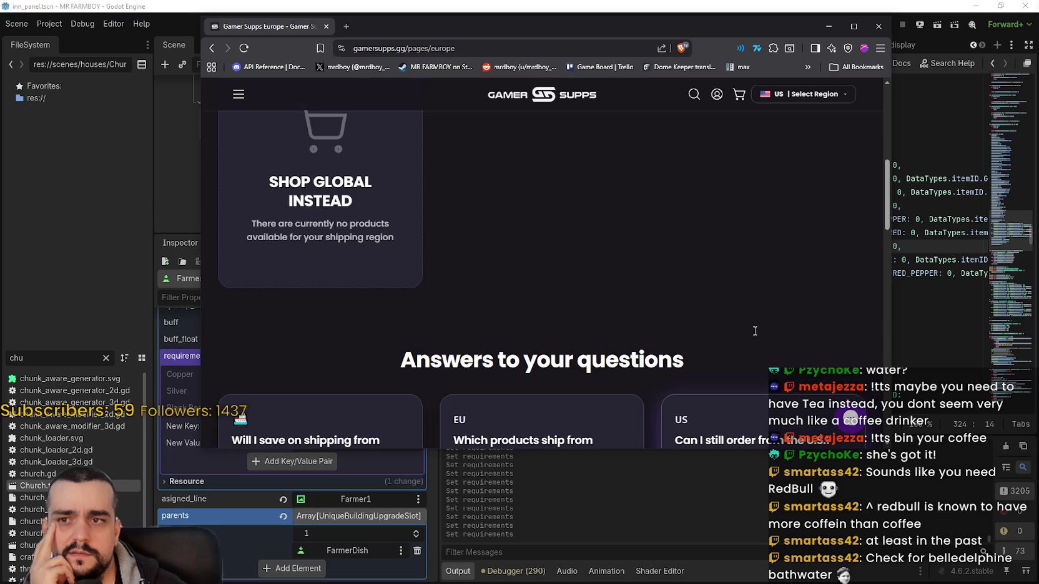
key("alt+Tab")
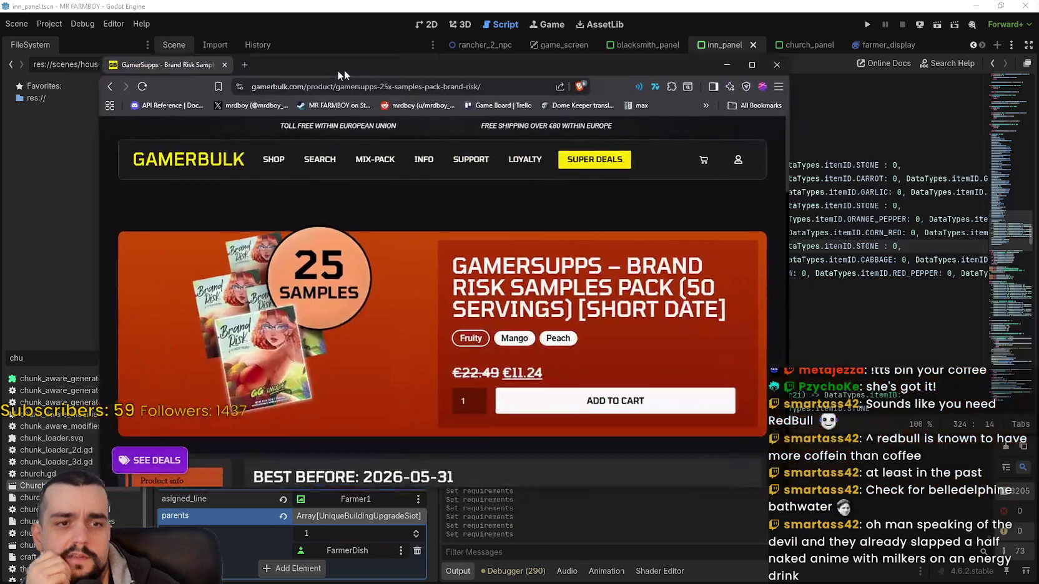
Drag the GamerBulk Brand Risk Samples Pack page window over the Godot editor
mouse_move(344, 68)
left_mouse_down()
mouse_move(483, 46)
mouse_move(486, 31)
mouse_move(516, 14)
left_mouse_up()
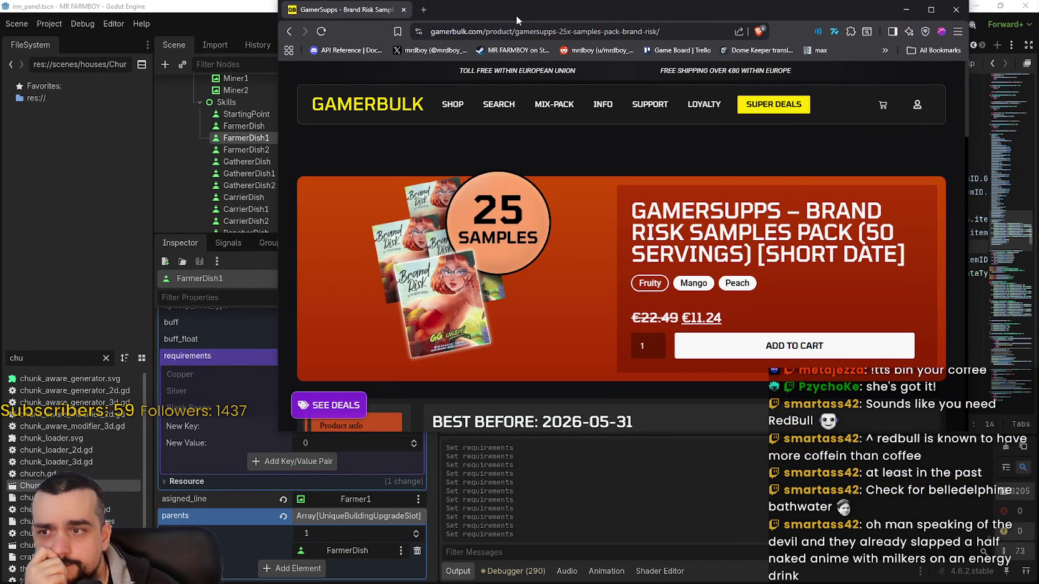
Drag the GamerBulk page window off to the right edge, uncovering the Godot editor
left_click_drag(515, 15, 517, 12)
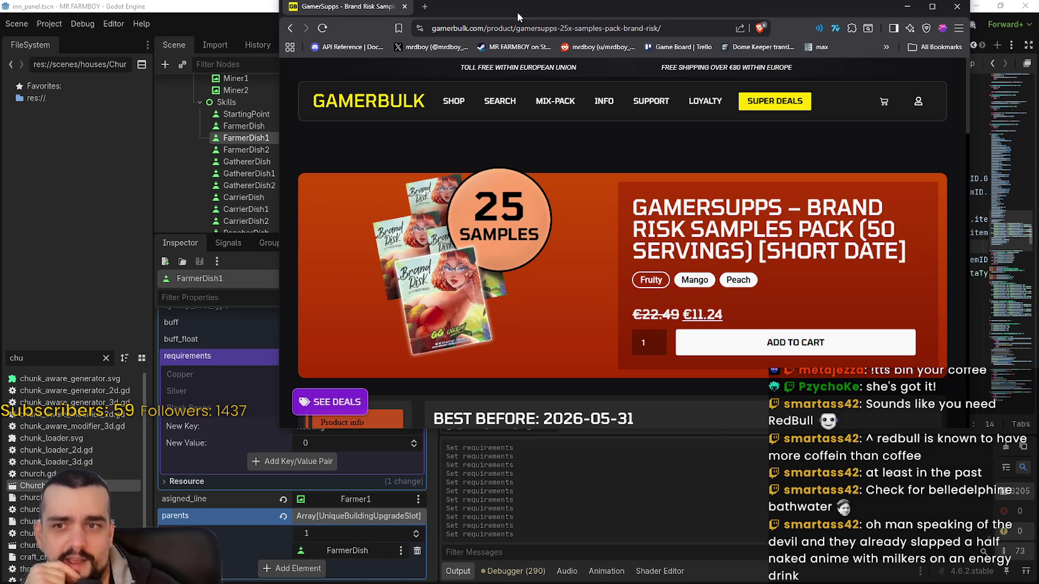
left_click_drag(517, 12, 1038, 8)
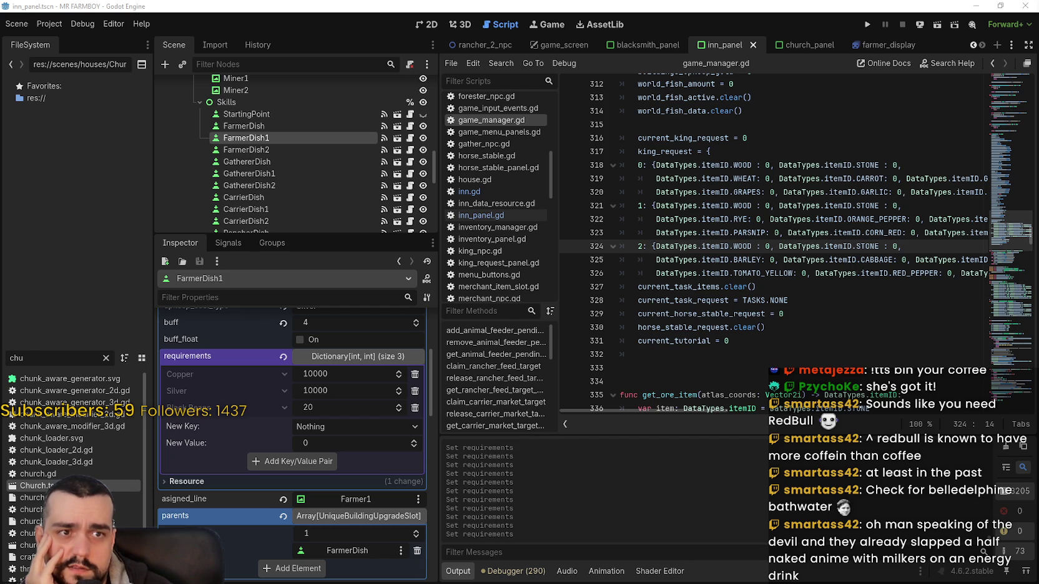
Bring up the Ubuy product page and compute 100/60 in the calculator
left_click_drag(1038, 62, 579, 69)
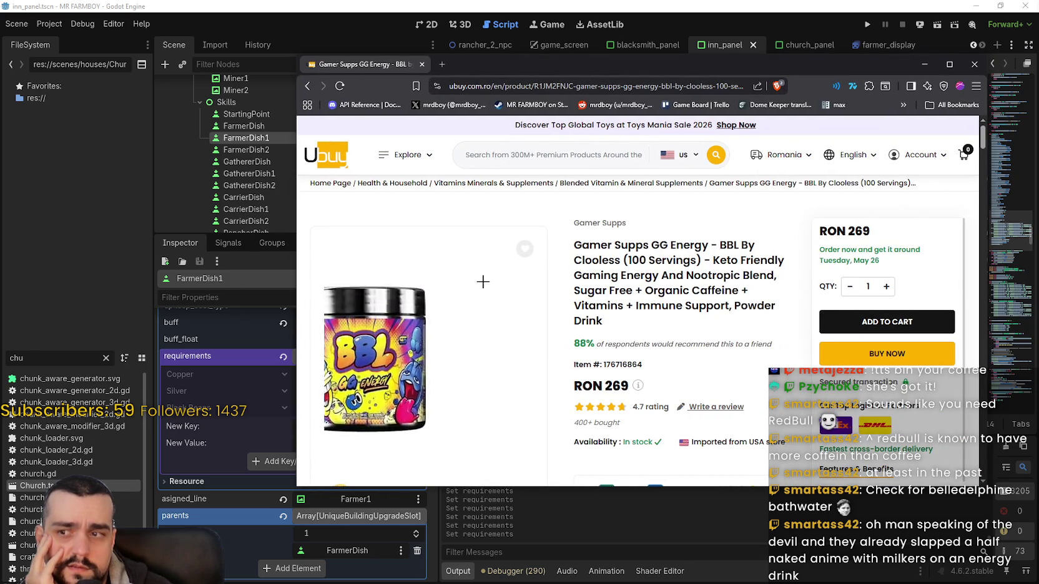
left_click_drag(627, 259, 696, 260)
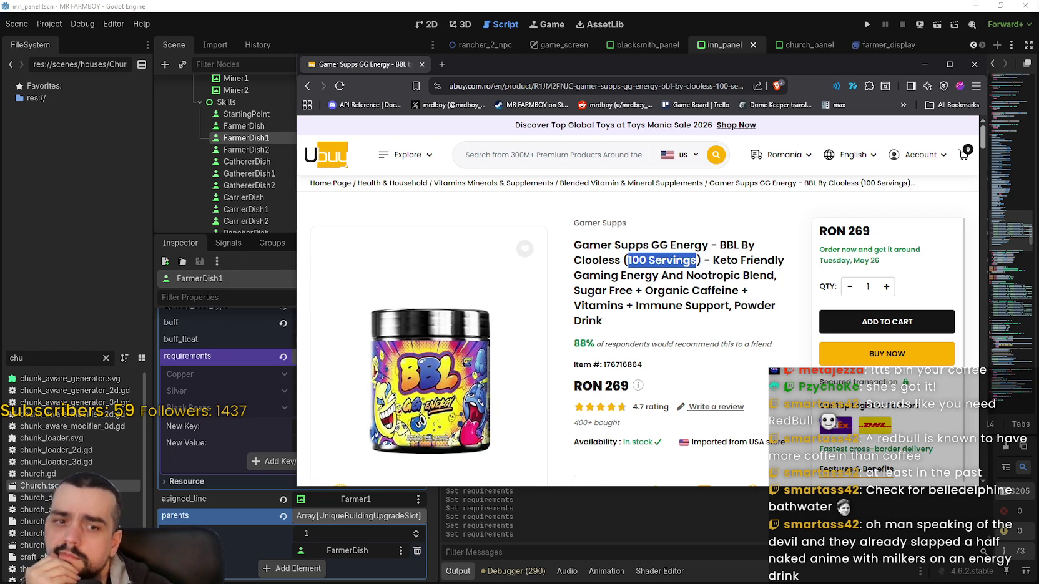
key("alt+Tab")
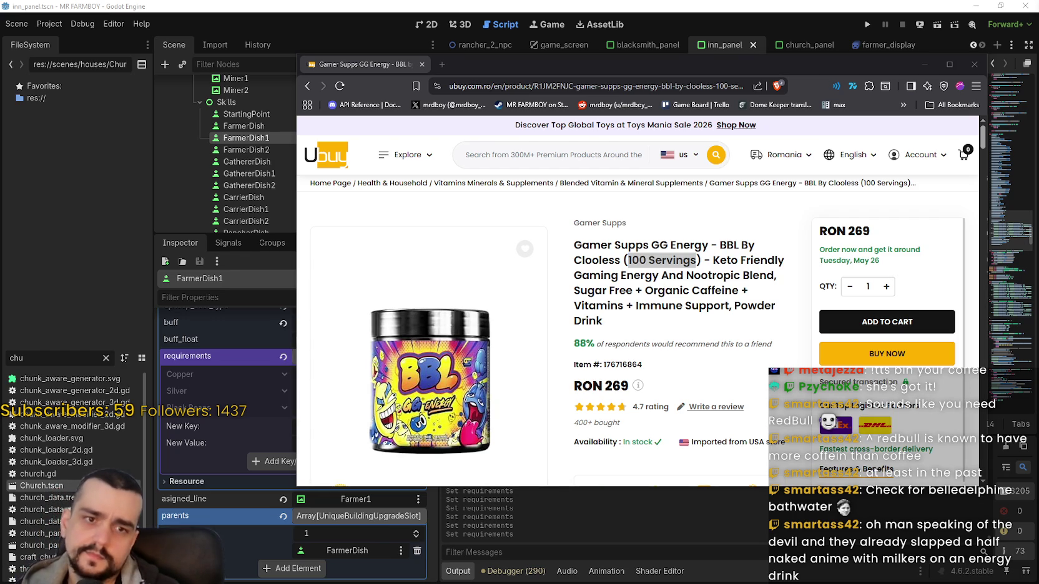
type("100")
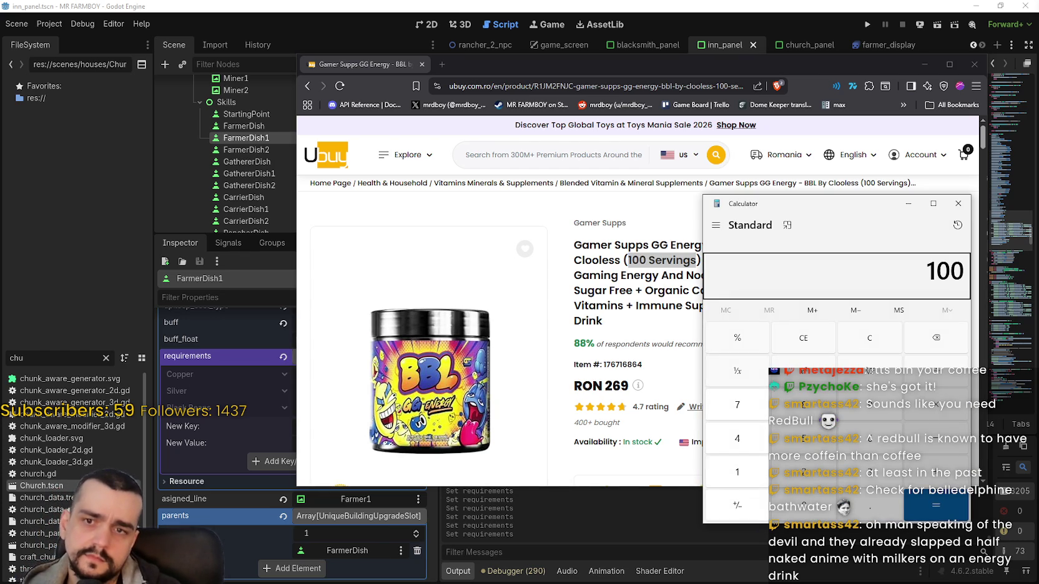
type("/60")
key("Return")
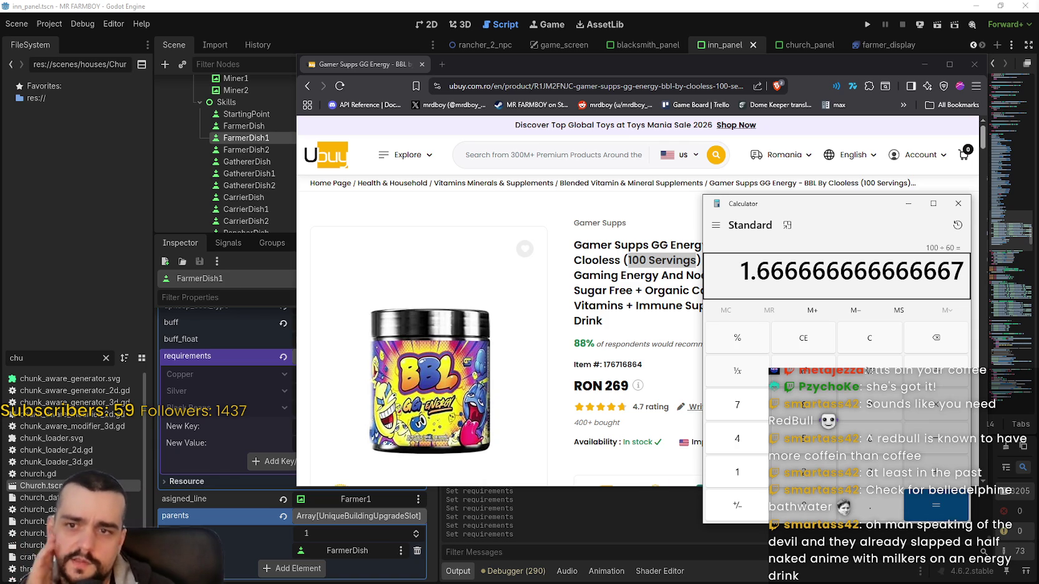
Bring the product page forward, shift it slightly right, then return to Godot
left_click(958, 204)
left_click_drag(840, 70, 862, 63)
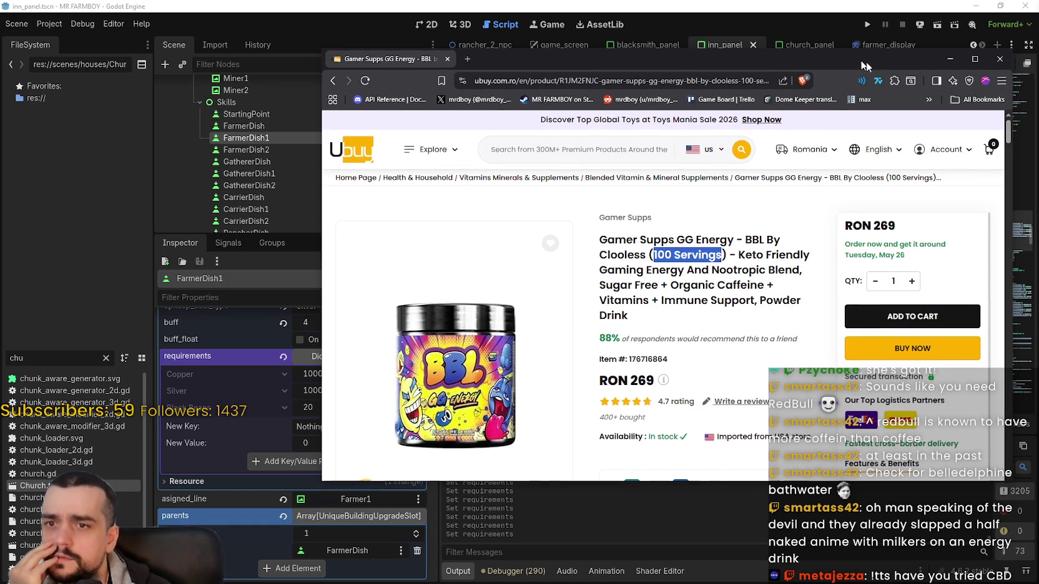
key("alt+Tab")
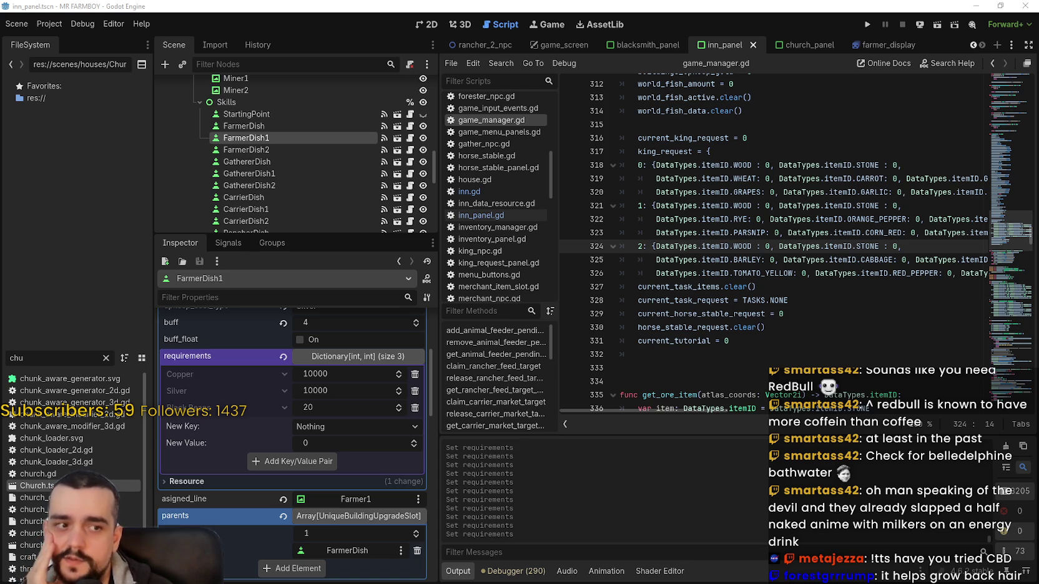
Compare requirements by selecting FarmerDish2, FarmerDish1, then FarmerDish in the Scene tree
left_click(722, 301)
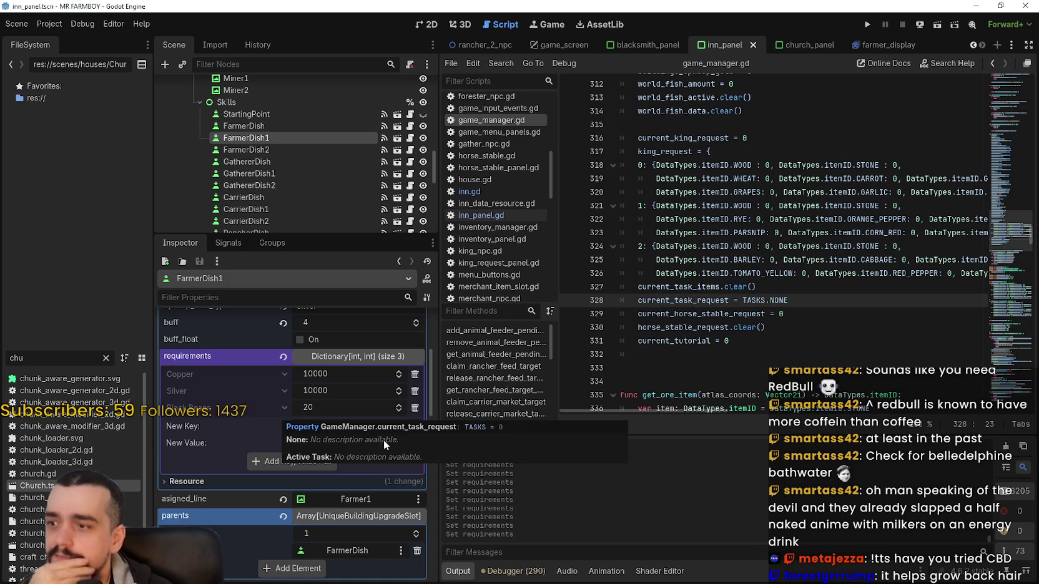
left_click(289, 148)
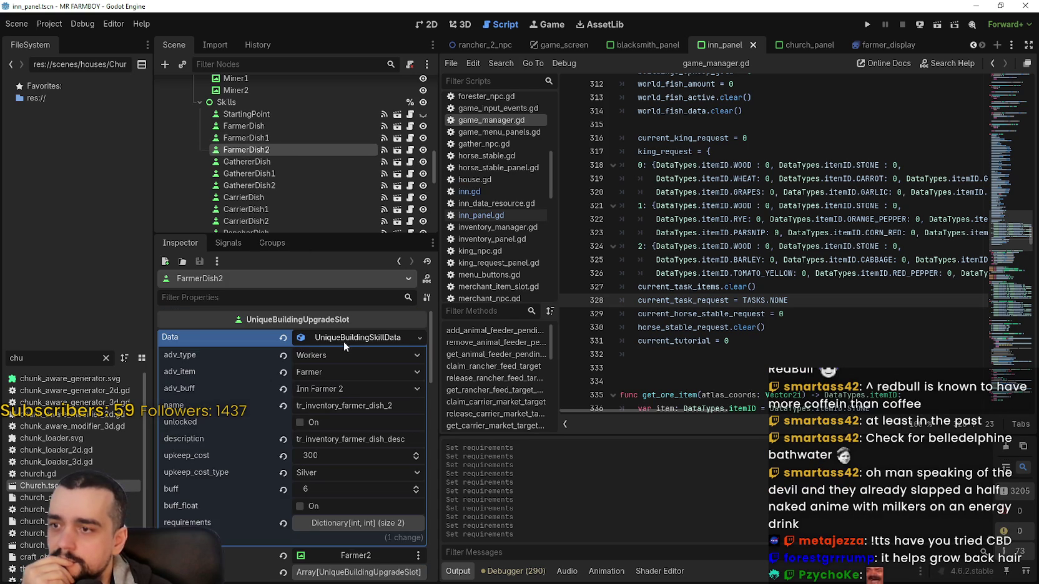
left_click(343, 337)
left_click(258, 138)
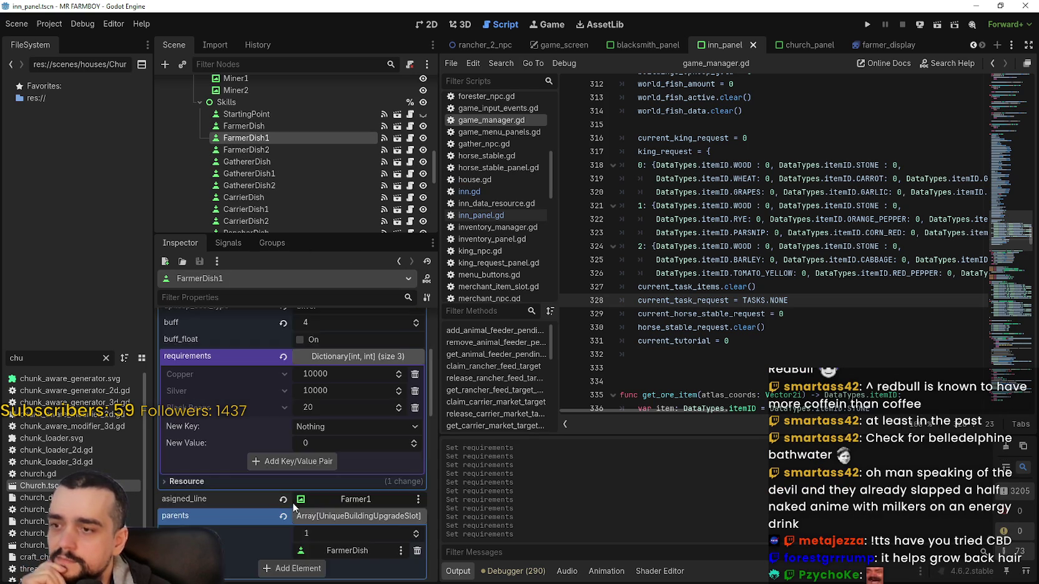
scroll(304, 486, "down", 1)
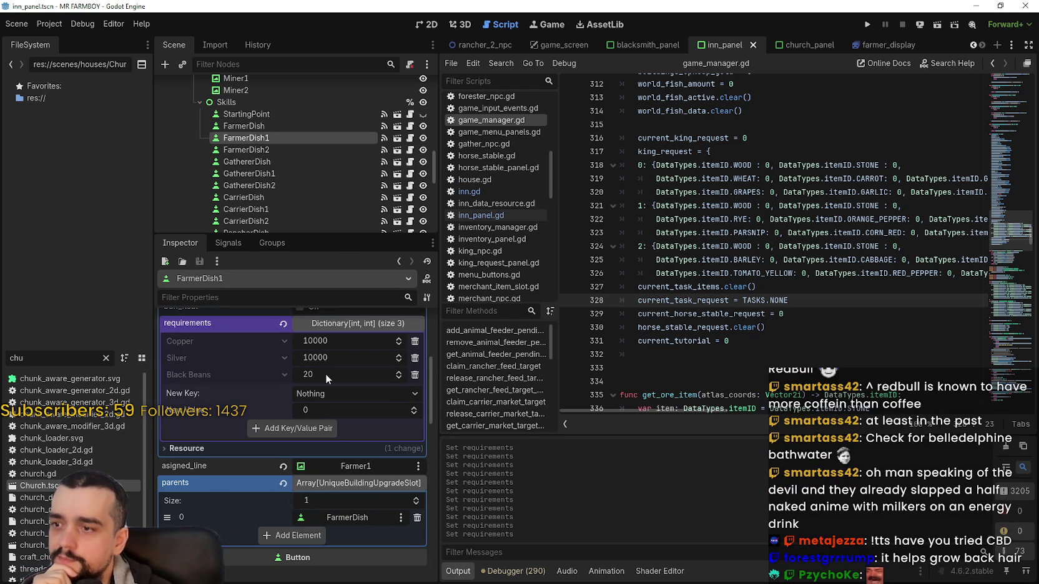
left_click(279, 150)
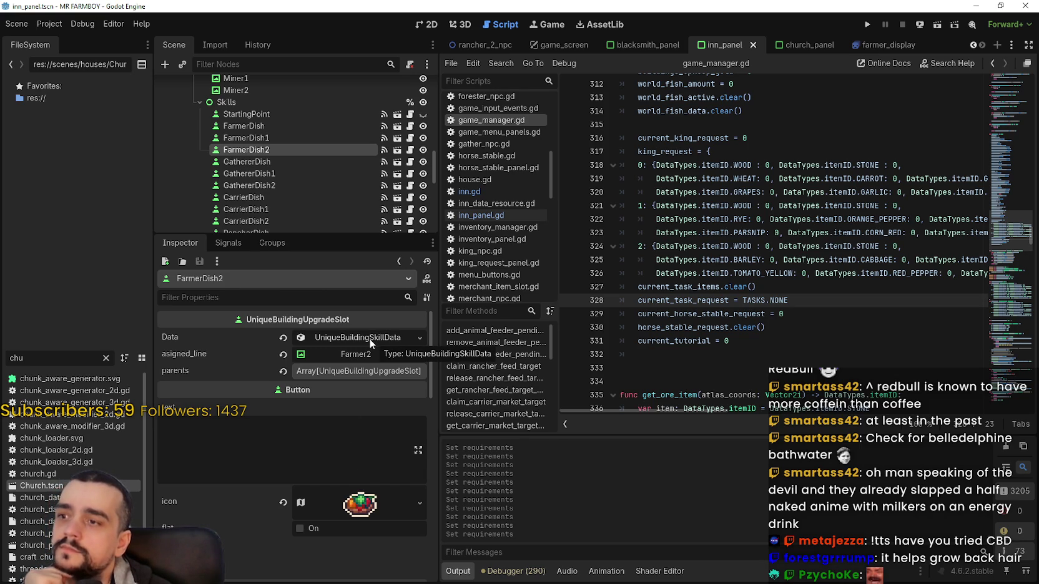
left_click(287, 139)
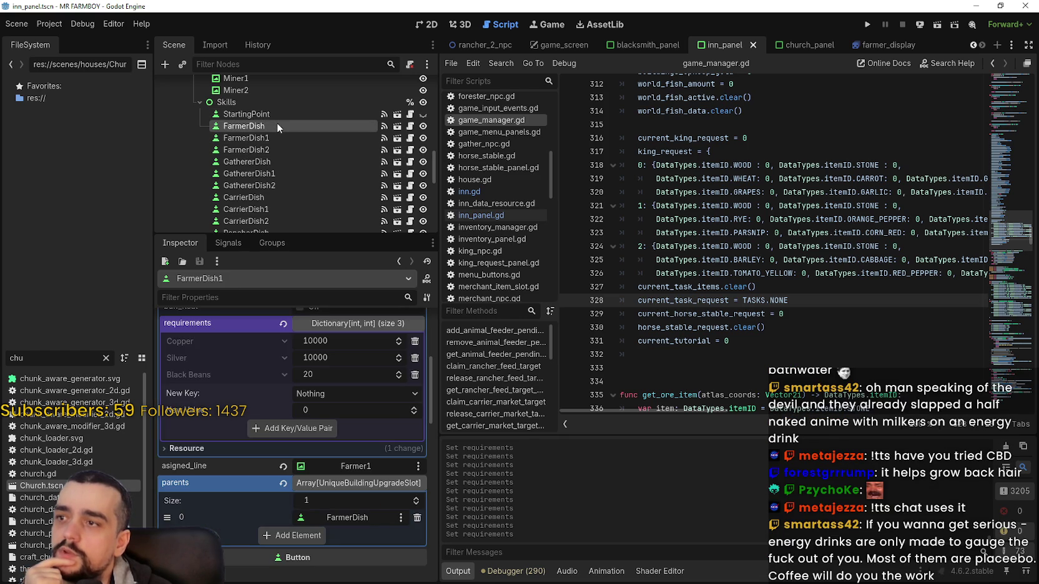
left_click(277, 128)
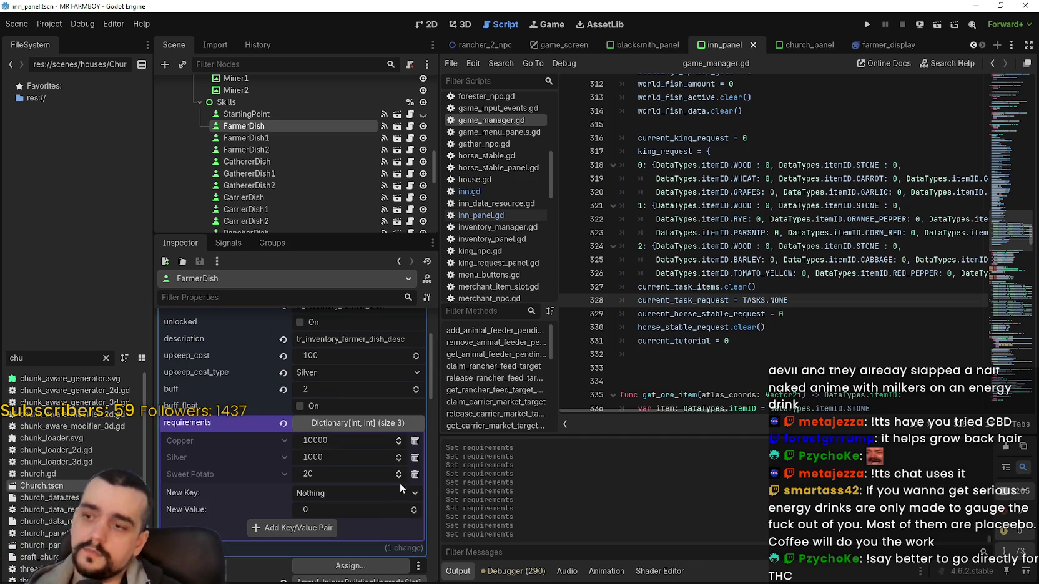
Add Gold 10 to FarmerDish's requirements, remove Copper, and save the scene
left_click(349, 493)
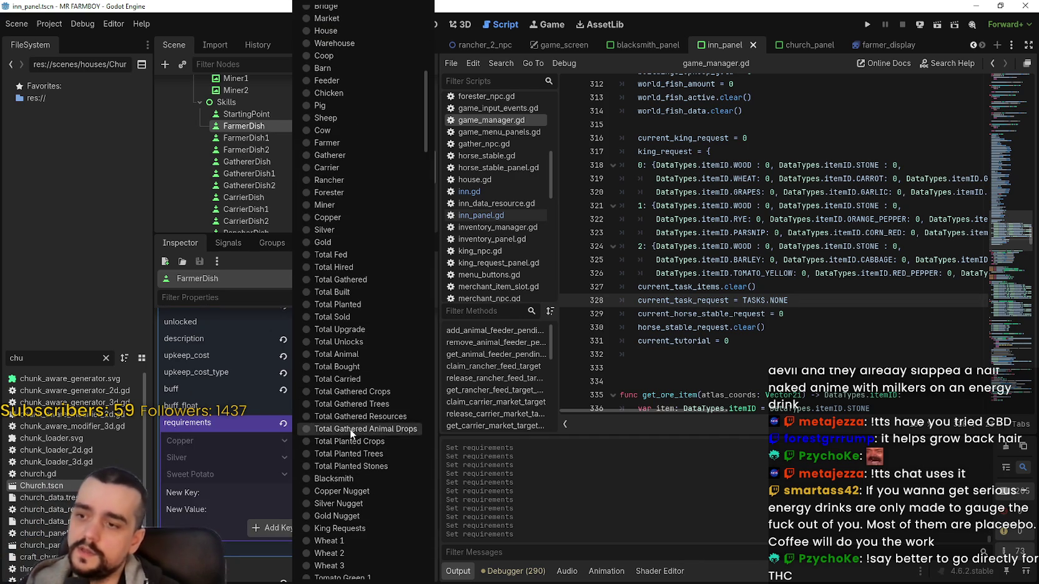
left_click(338, 242)
left_click(350, 509)
type("10")
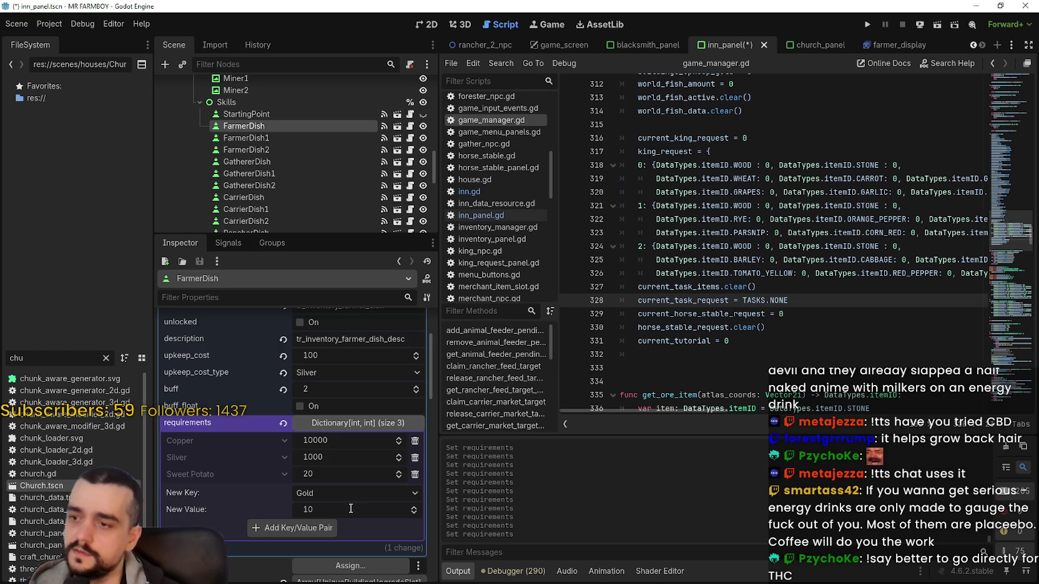
left_click(318, 527)
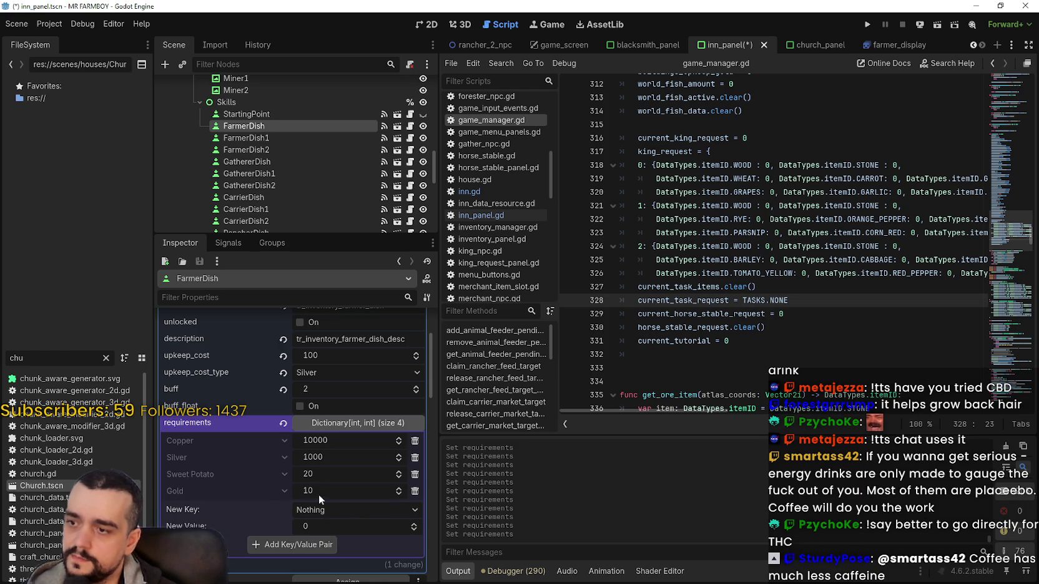
left_click(415, 440)
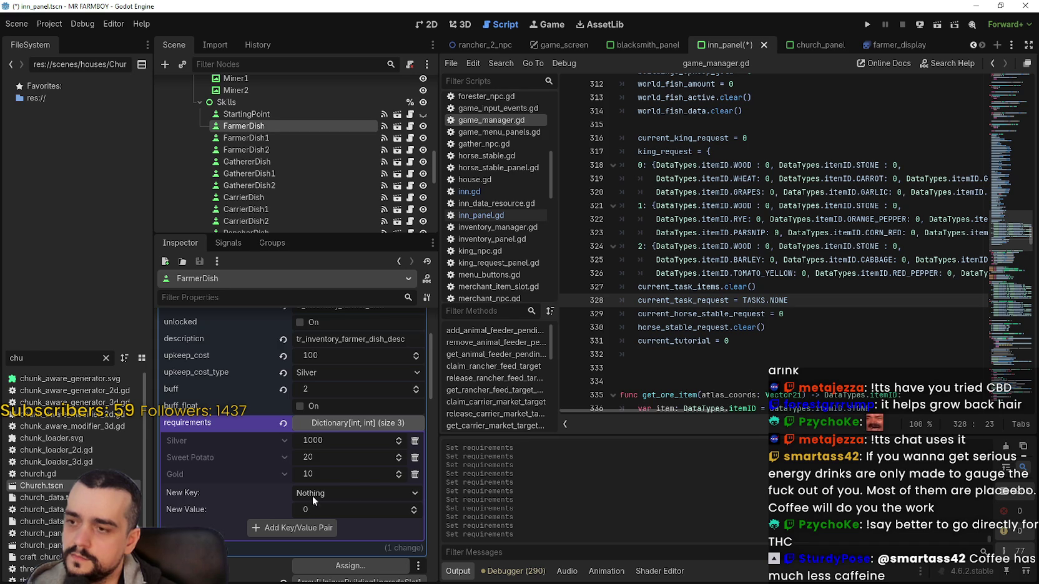
key("ctrl+s")
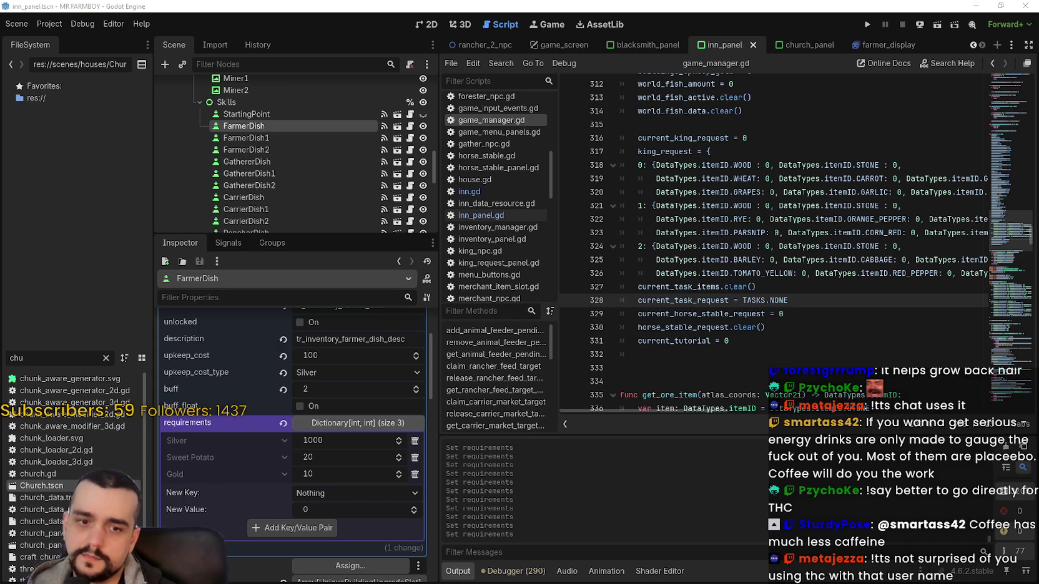
Compute 1000/100 in the calculator, then dismiss it
key("XF86Calculator")
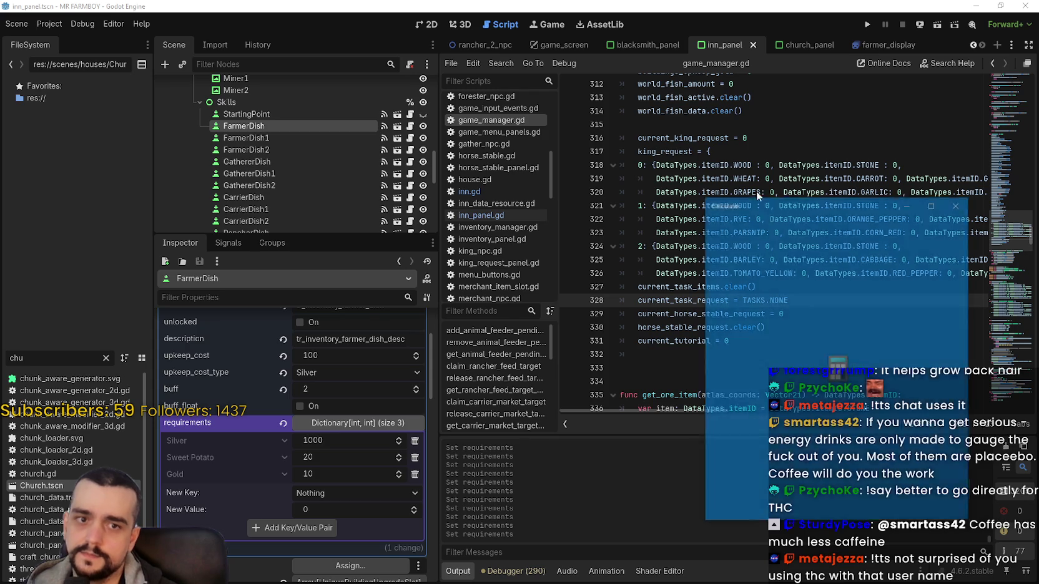
type("1000")
key("slash")
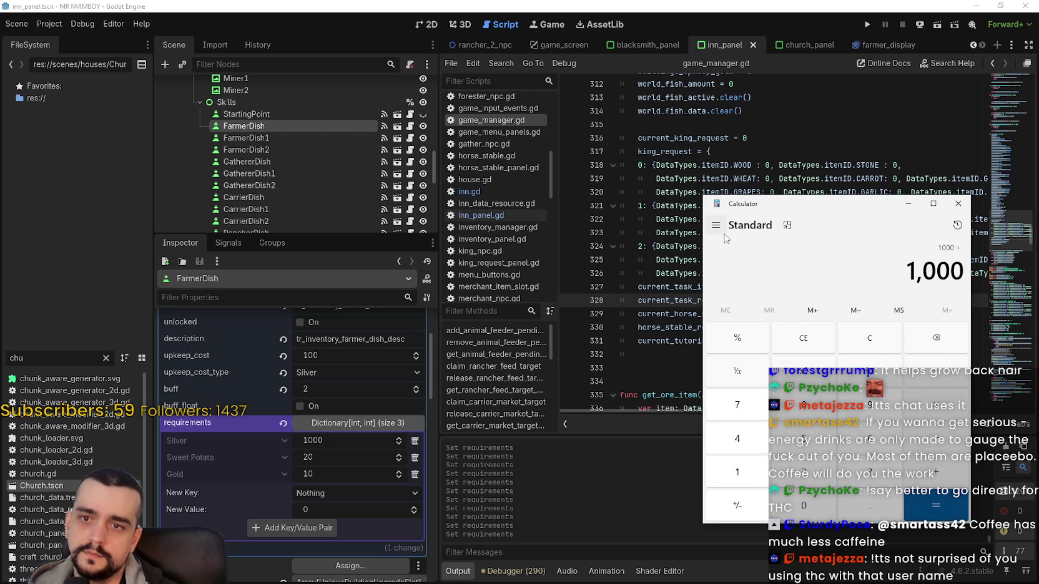
type("100")
key("Return")
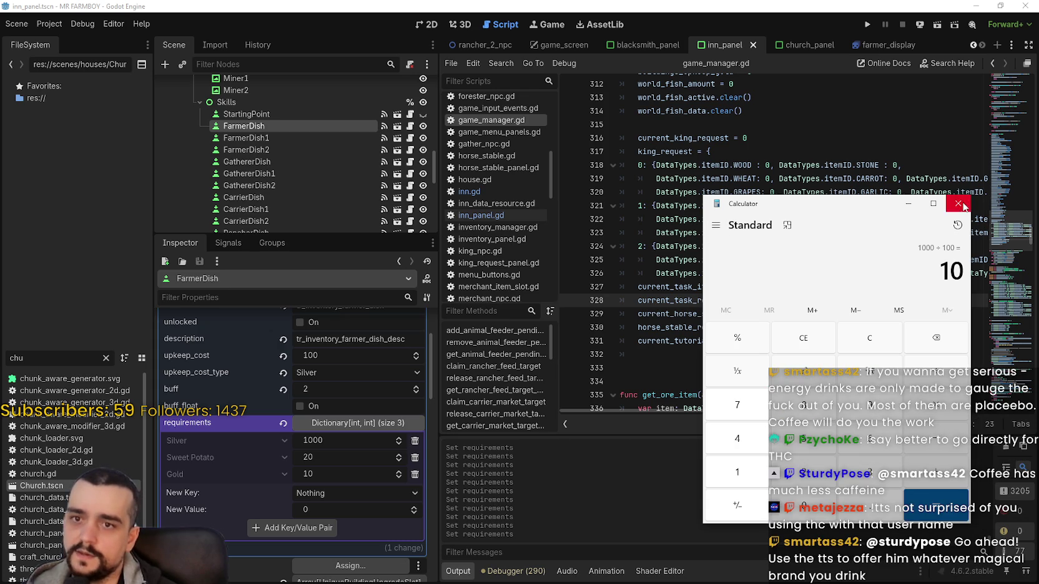
left_click(912, 204)
left_click(867, 194)
mouse_move(867, 193)
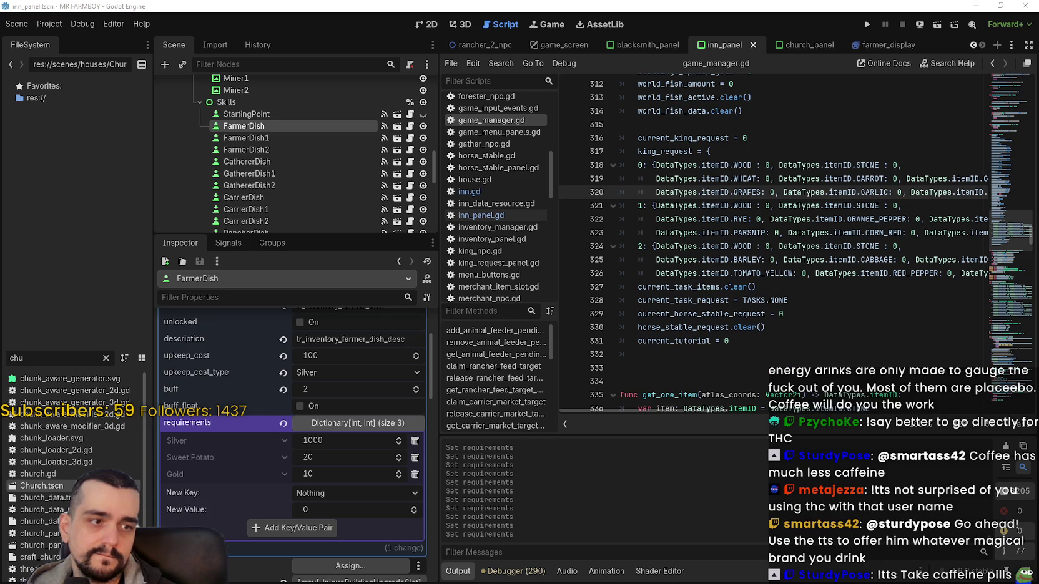
left_click(857, 287)
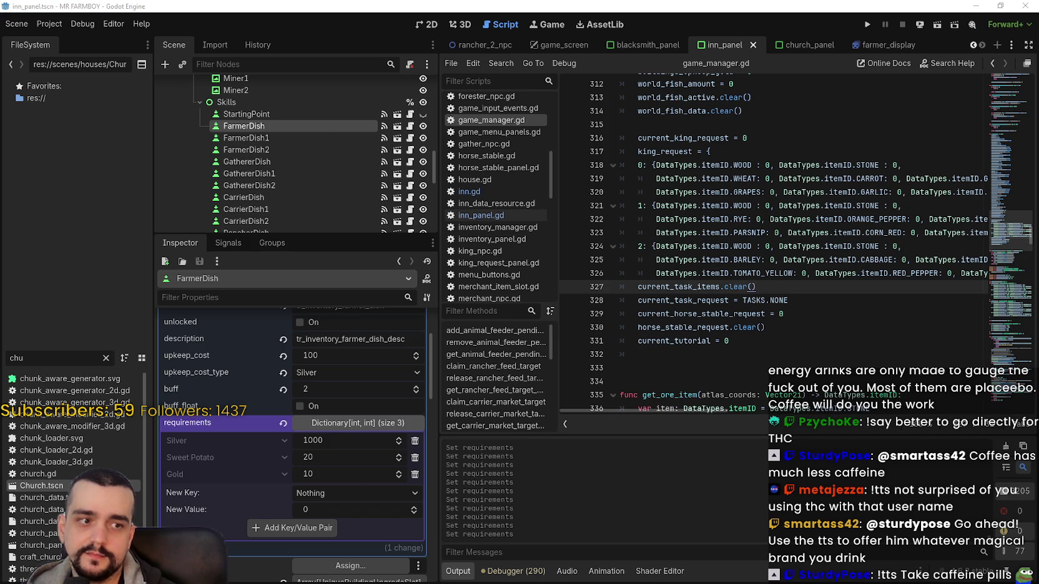
key("Up")
key("Up")
Select FarmerDish1 and compute 10000/100 in the calculator
left_click(732, 343)
left_click(753, 382)
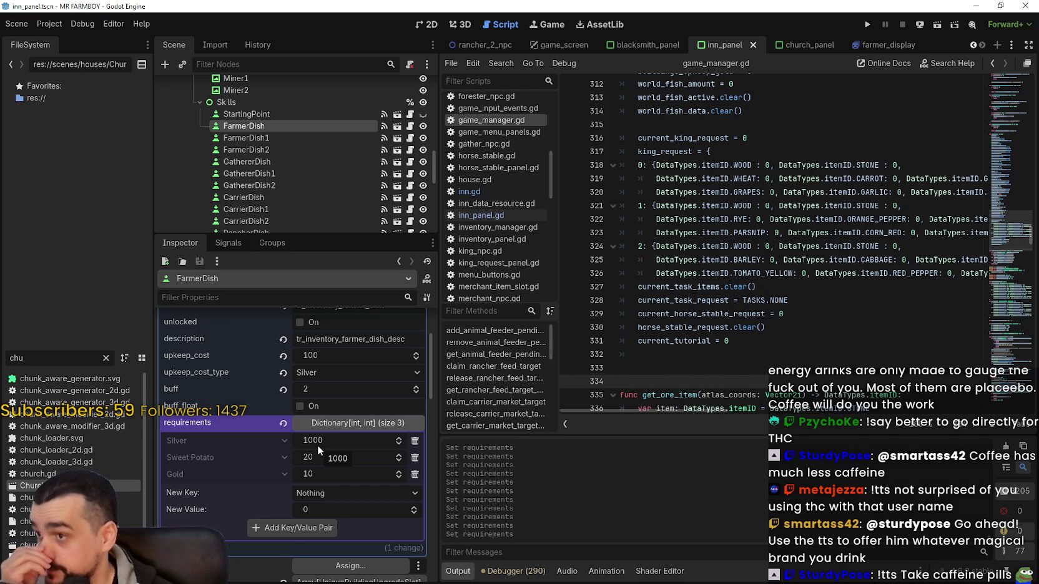
left_click(259, 140)
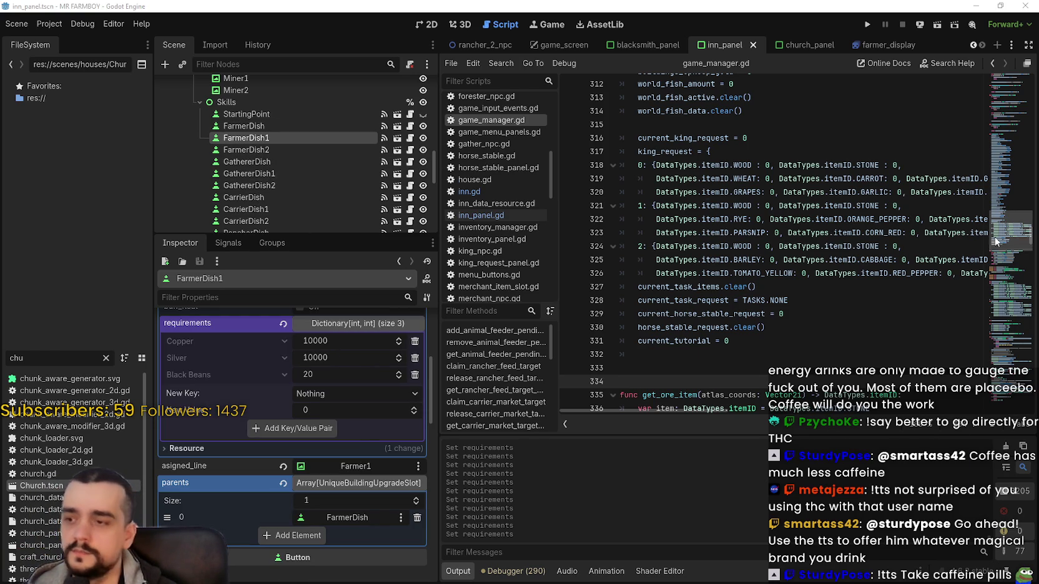
key("XF86Calculator")
type("10000/100")
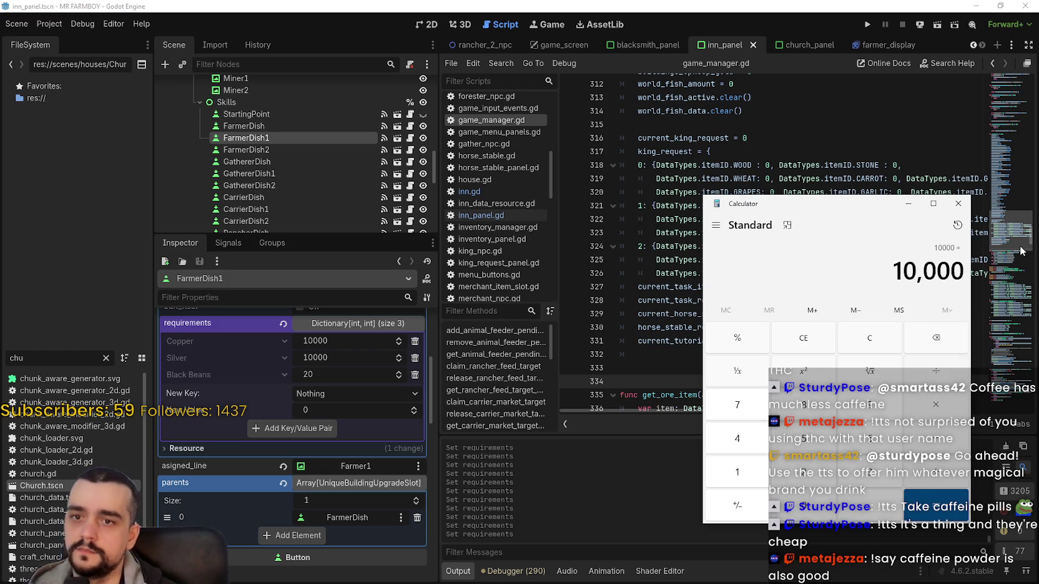
key("Return")
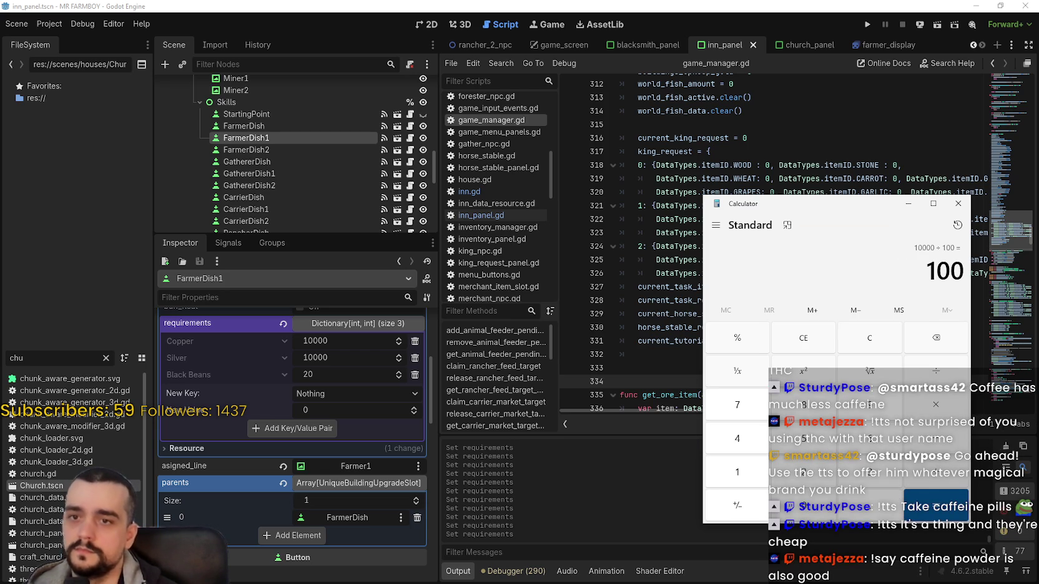
left_click(958, 204)
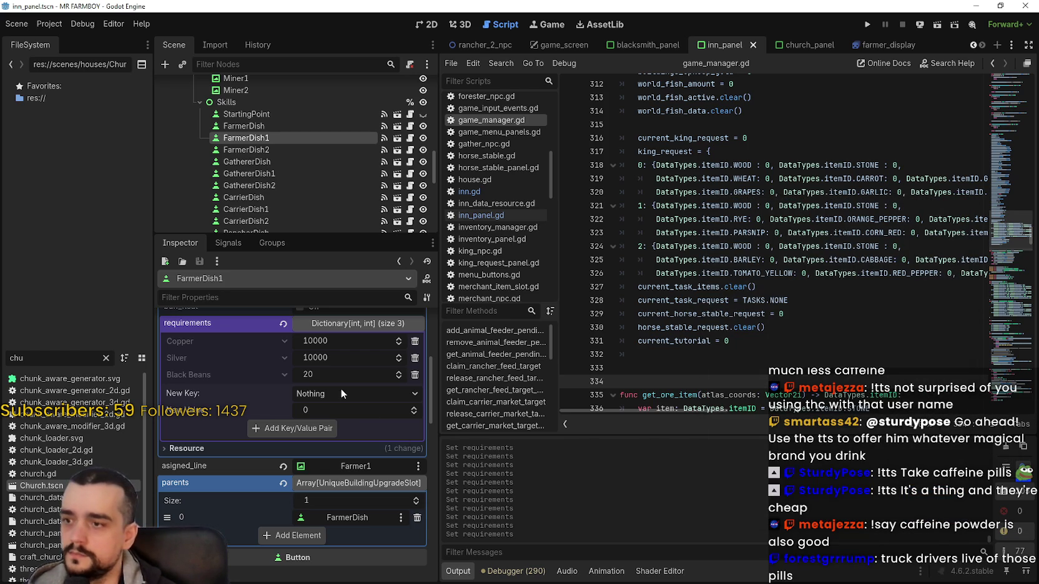
Add Gold 100 to FarmerDish1's requirements, remove Copper, and save the scene
left_click(345, 394)
scroll(361, 427, "down", 3)
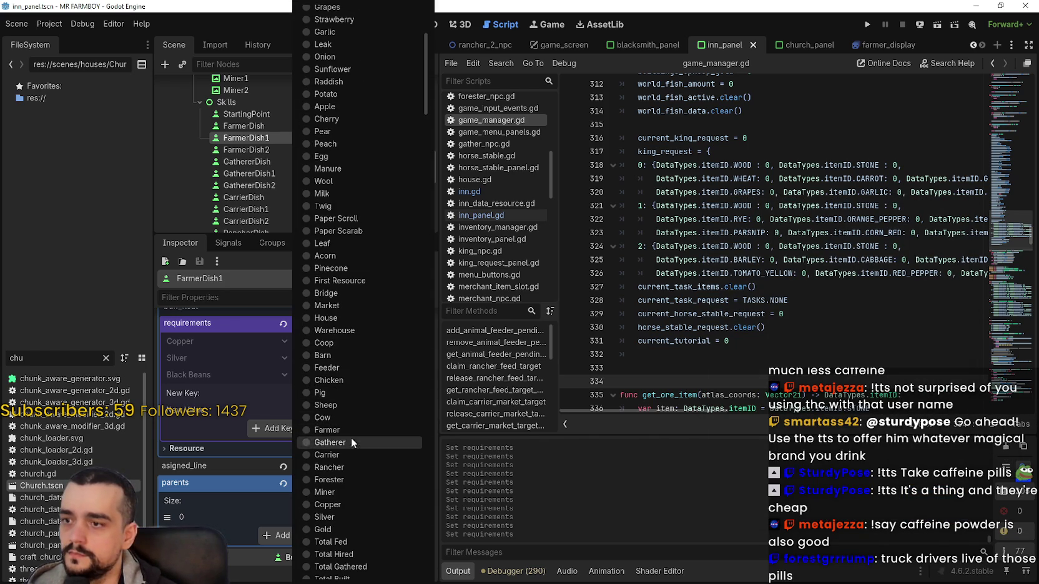
scroll(351, 297, "down", 3)
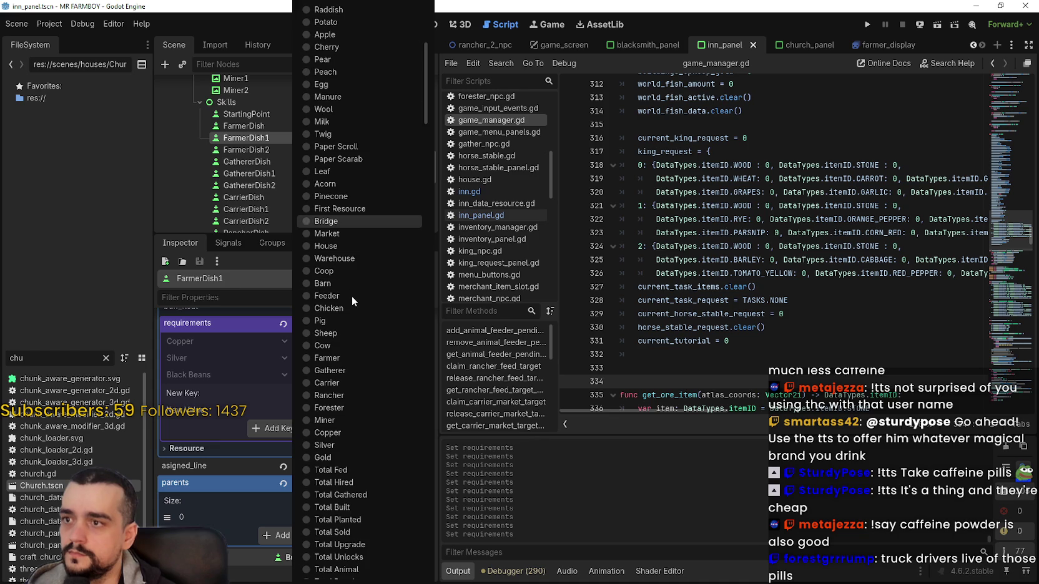
left_click(339, 455)
left_click(335, 413)
type("100")
key("Return")
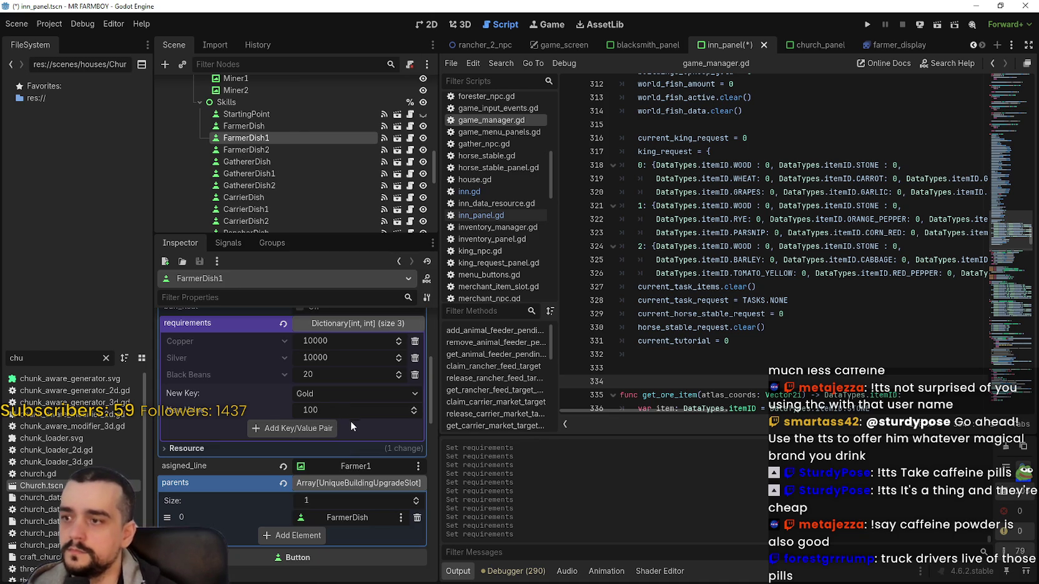
left_click(312, 427)
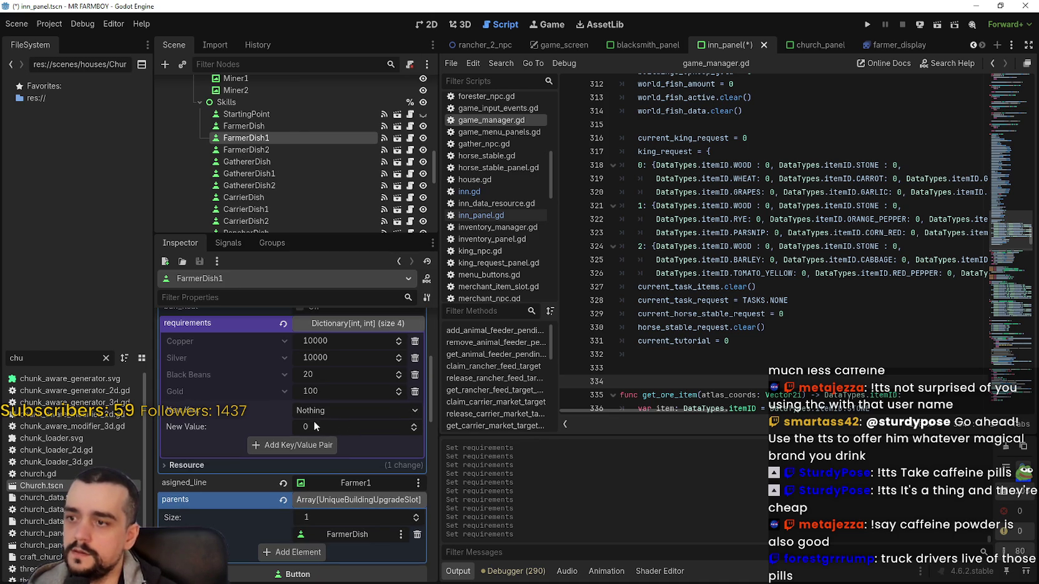
left_click(415, 343)
key("ctrl+s")
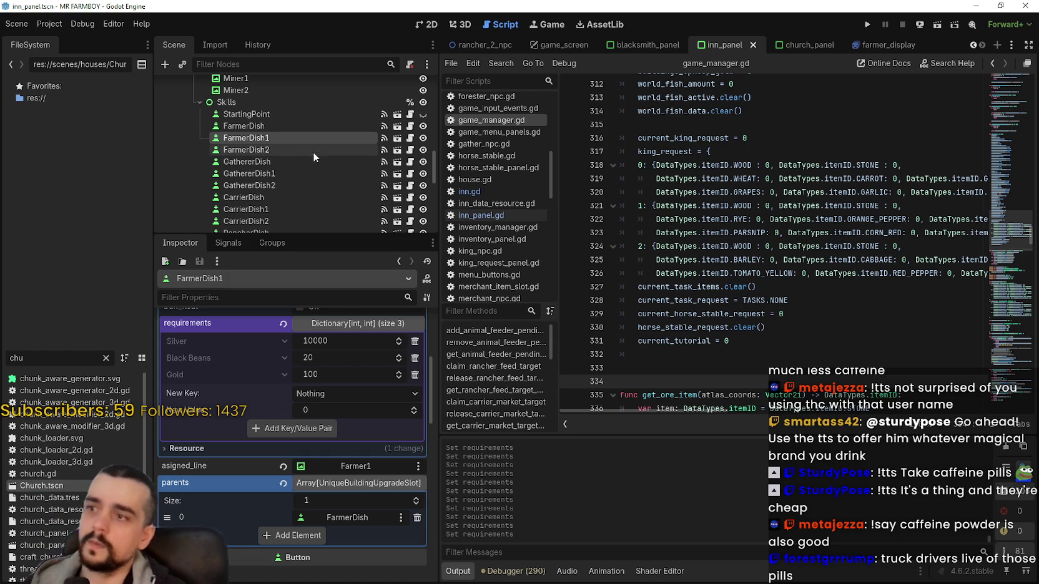
Select FarmerDish, then FarmerDish1 again to recheck its requirements
left_click(265, 128)
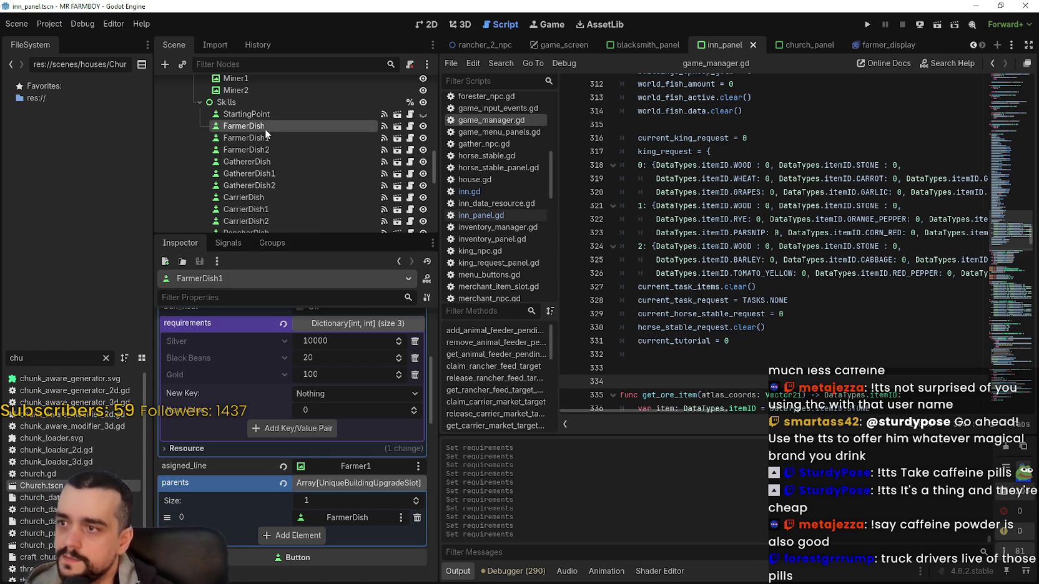
left_click(265, 138)
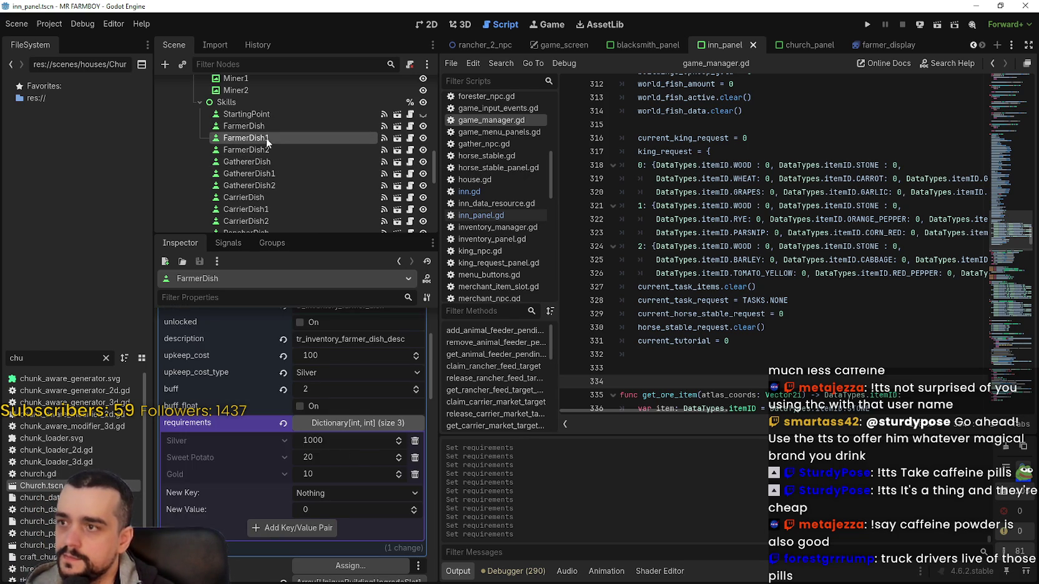
scroll(308, 444, "up", 3)
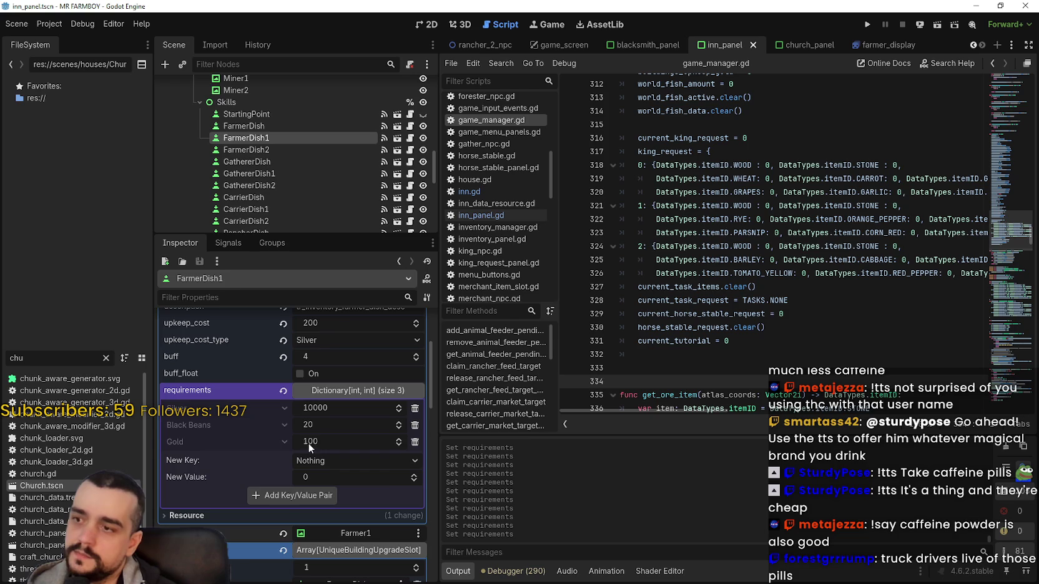
On FarmerDish2, remove the Copper requirement and set Silver to 50000
left_click(266, 150)
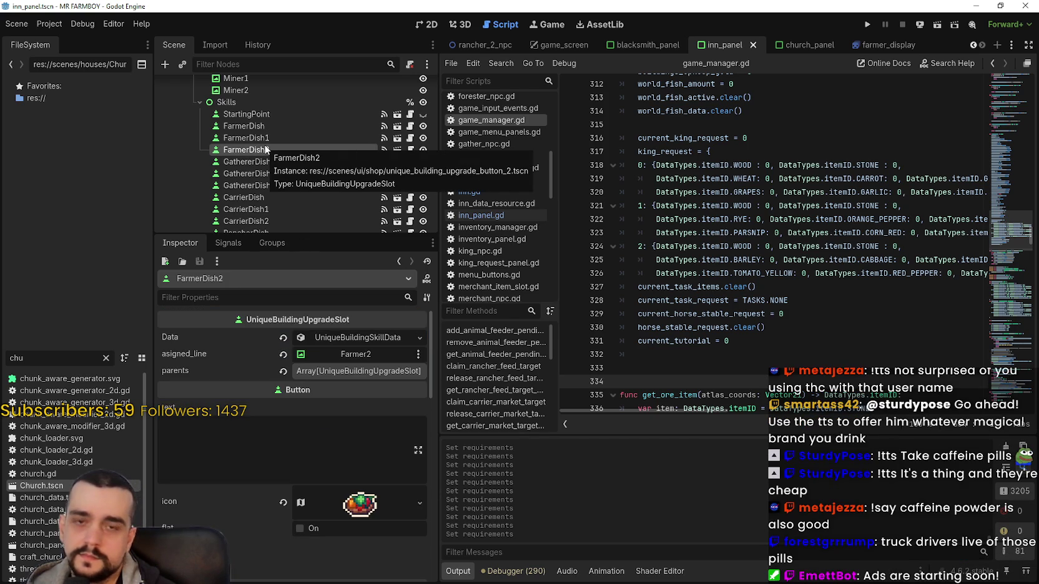
left_click(352, 336)
scroll(358, 517, "down", 3)
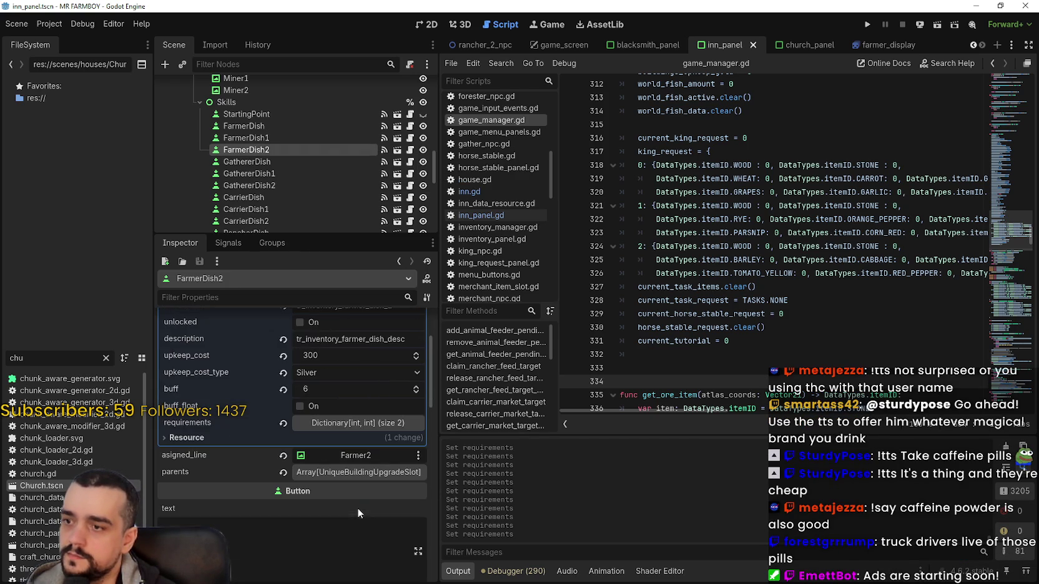
left_click(347, 424)
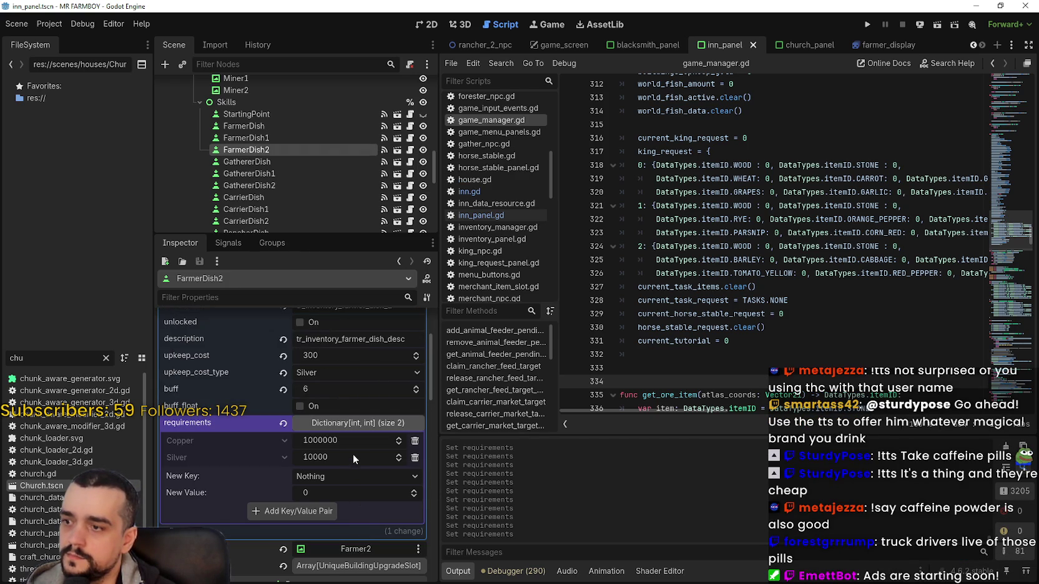
left_click(312, 460)
left_click(272, 137)
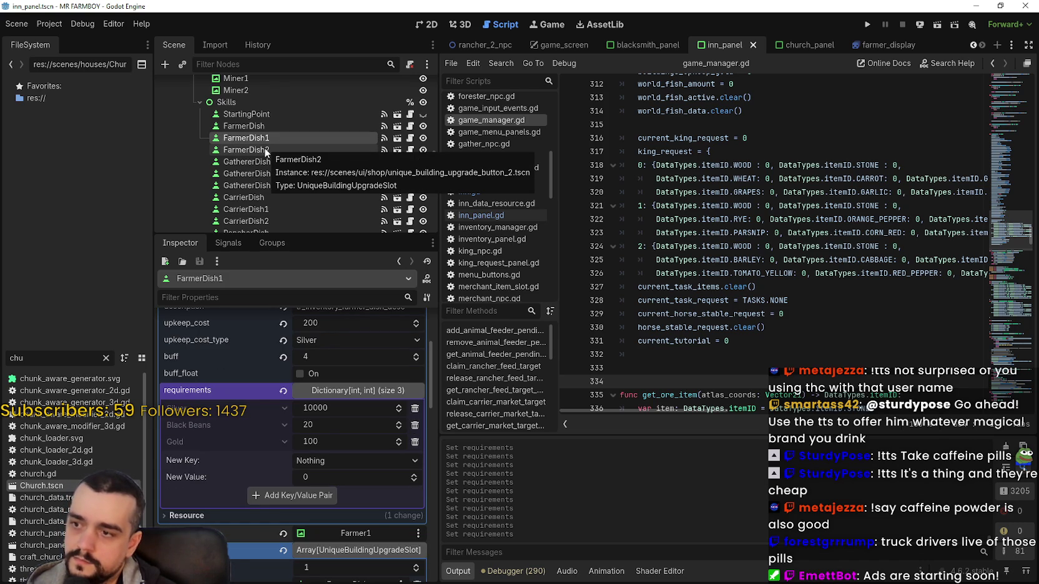
left_click(263, 148)
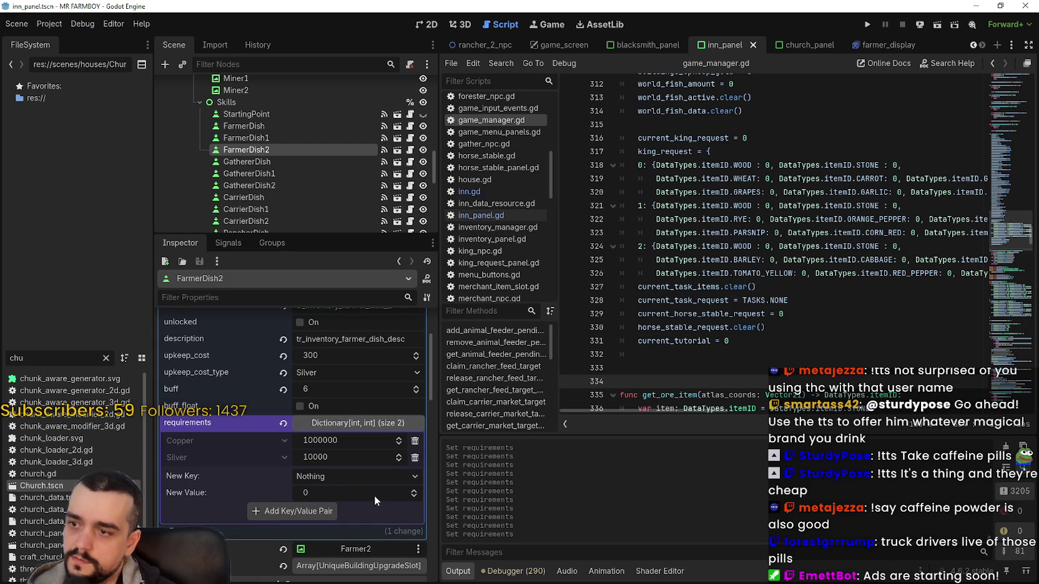
left_click(317, 458)
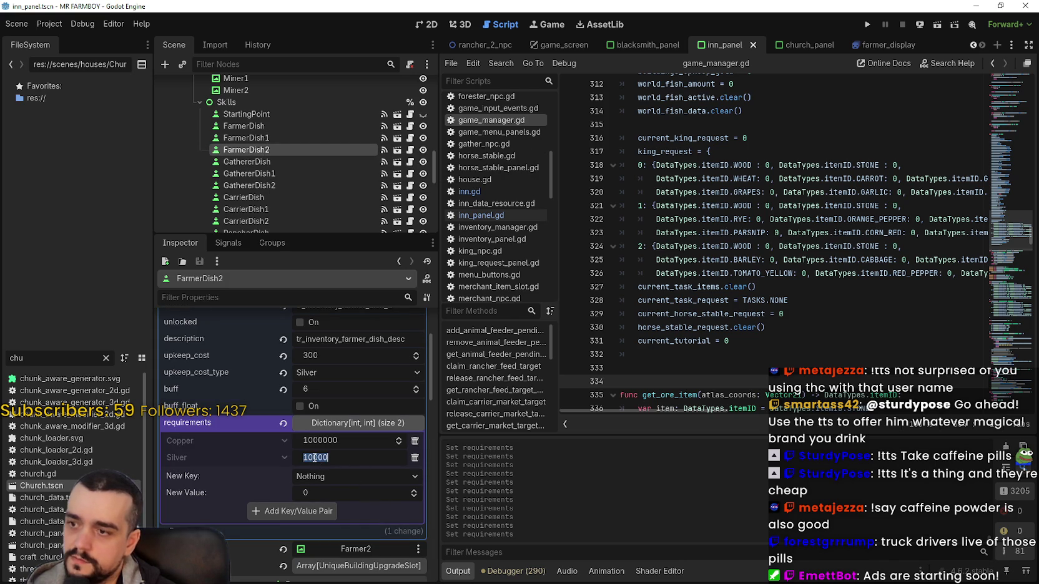
left_click(415, 441)
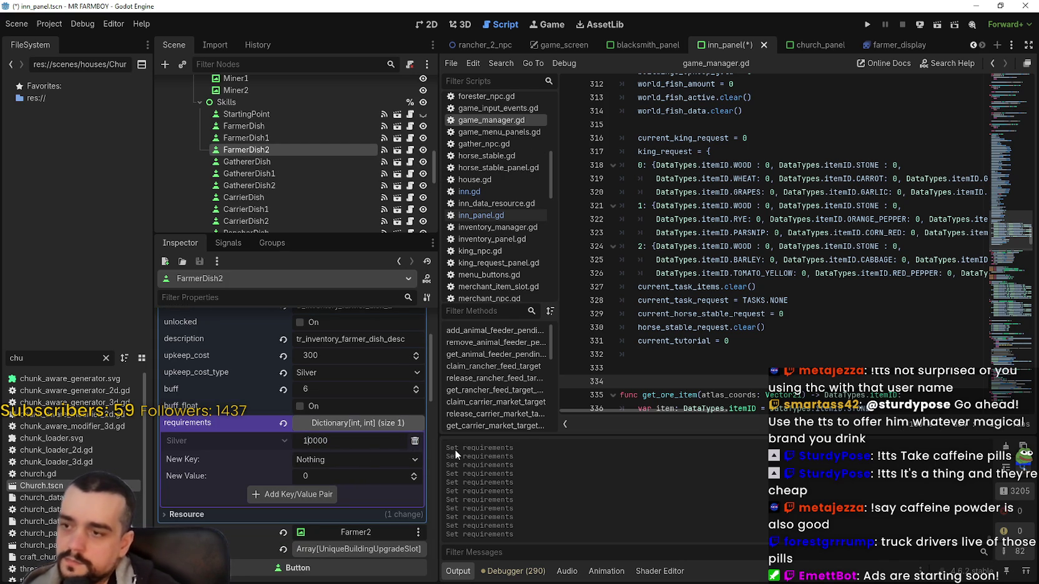
type("50000")
key("Return")
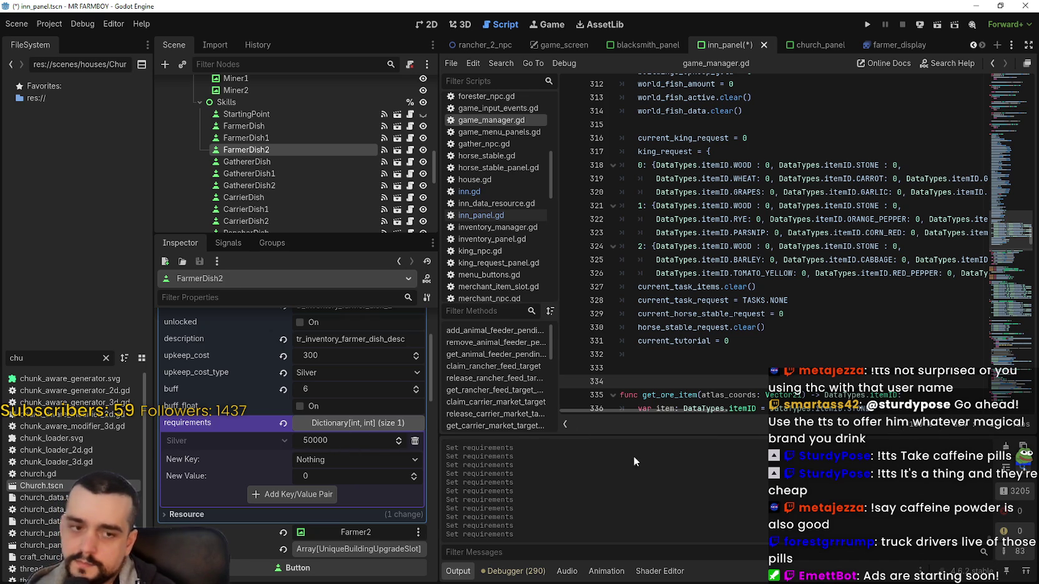
Add a Gold requirement of 500 to FarmerDish2
left_click(327, 462)
scroll(342, 428, "down", 5)
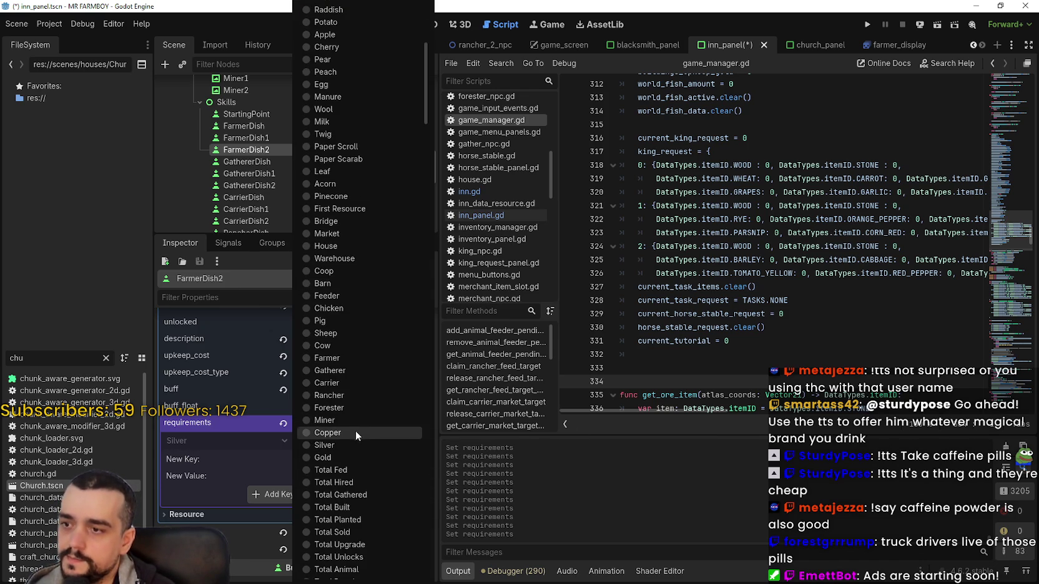
left_click(349, 461)
left_click(337, 474)
type("500")
key("Return")
left_click(320, 493)
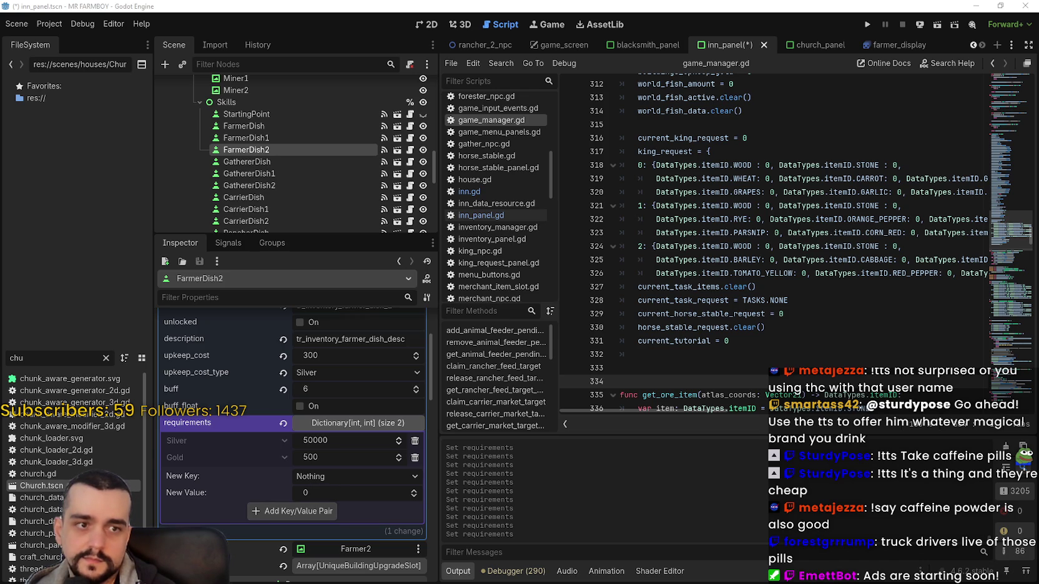
Add Radish White 20 to FarmerDish2, save, and reselect FarmerDish
left_click(342, 473)
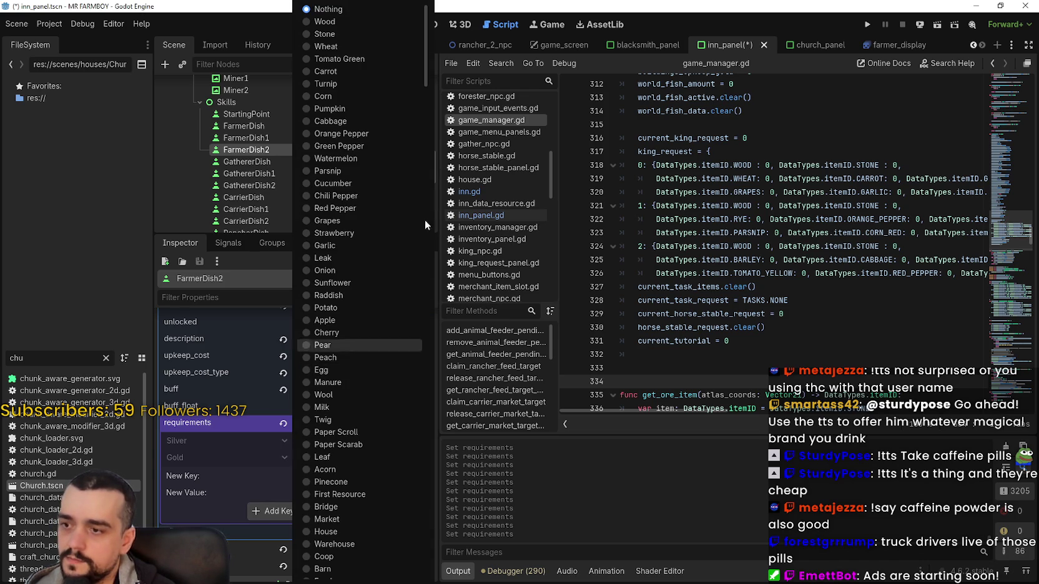
left_click_drag(428, 38, 402, 559)
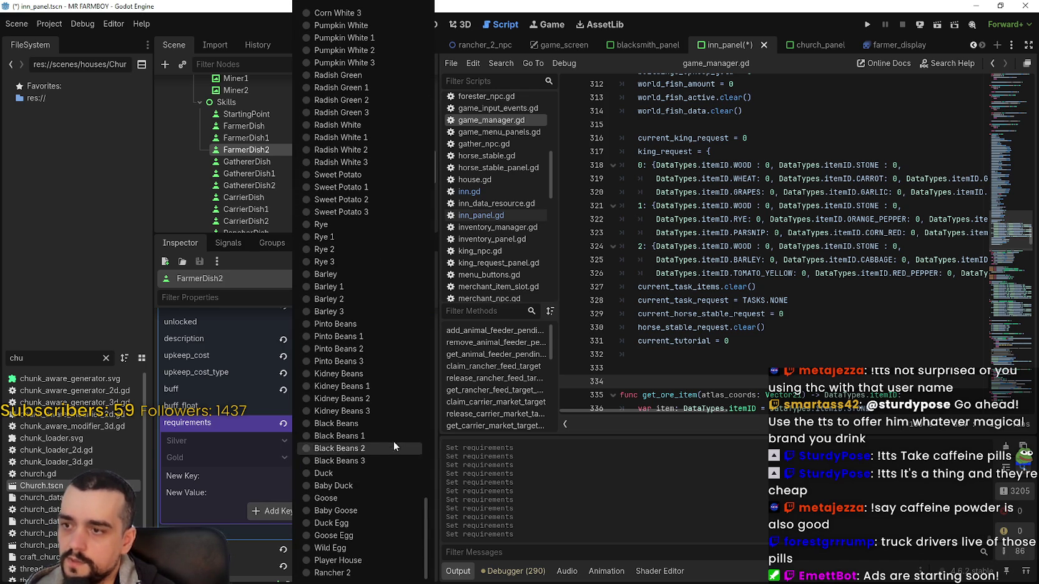
scroll(337, 337, "up", 4)
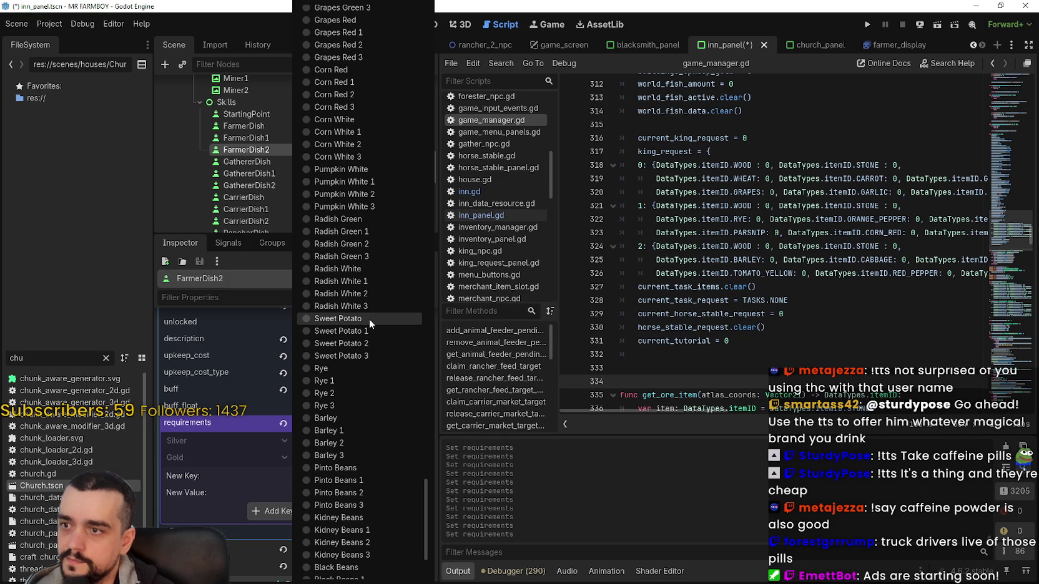
left_click(366, 275)
left_click(325, 493)
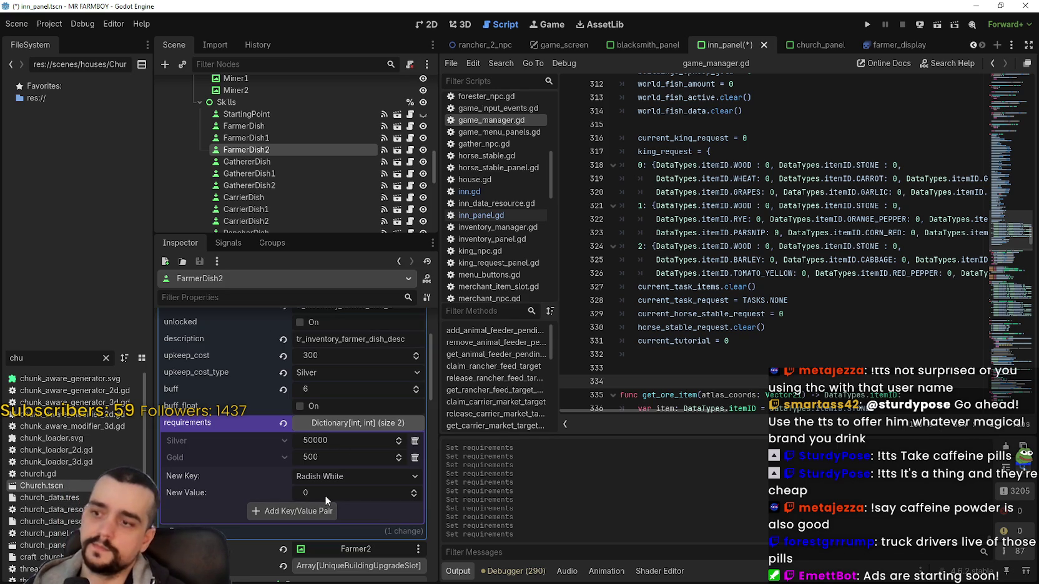
type("20")
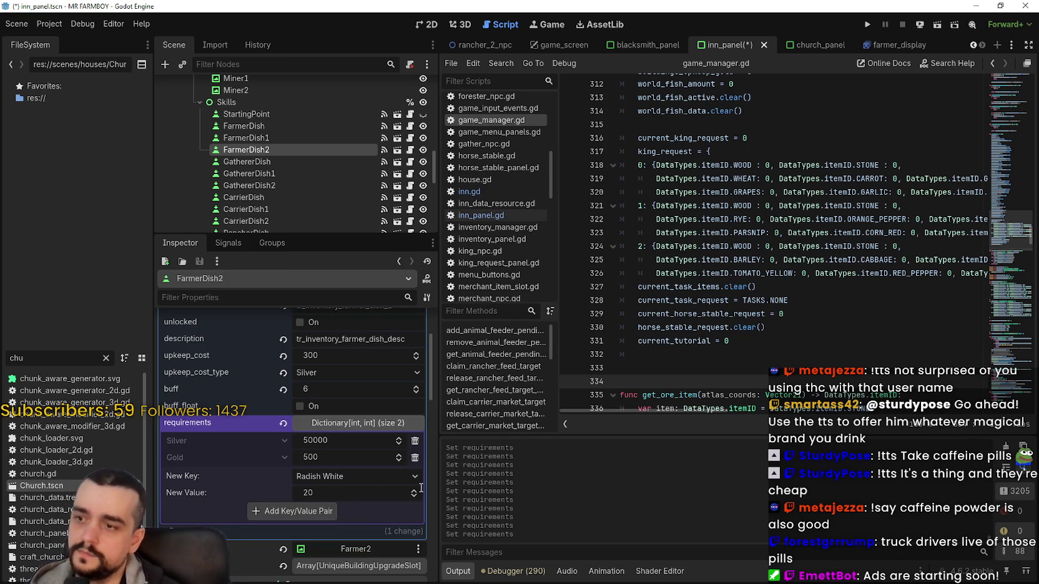
left_click(326, 513)
key("ctrl+s")
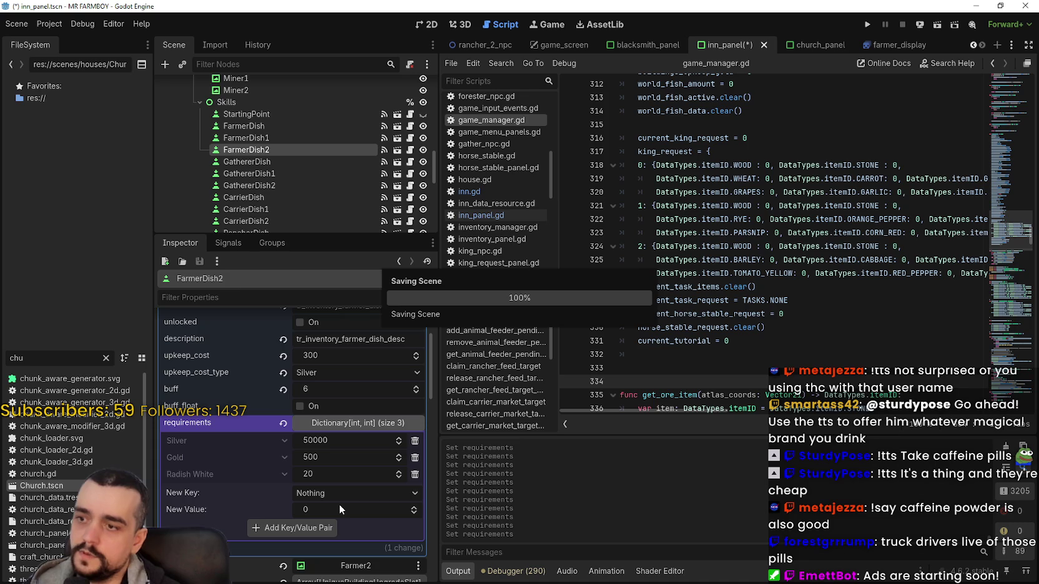
left_click(247, 126)
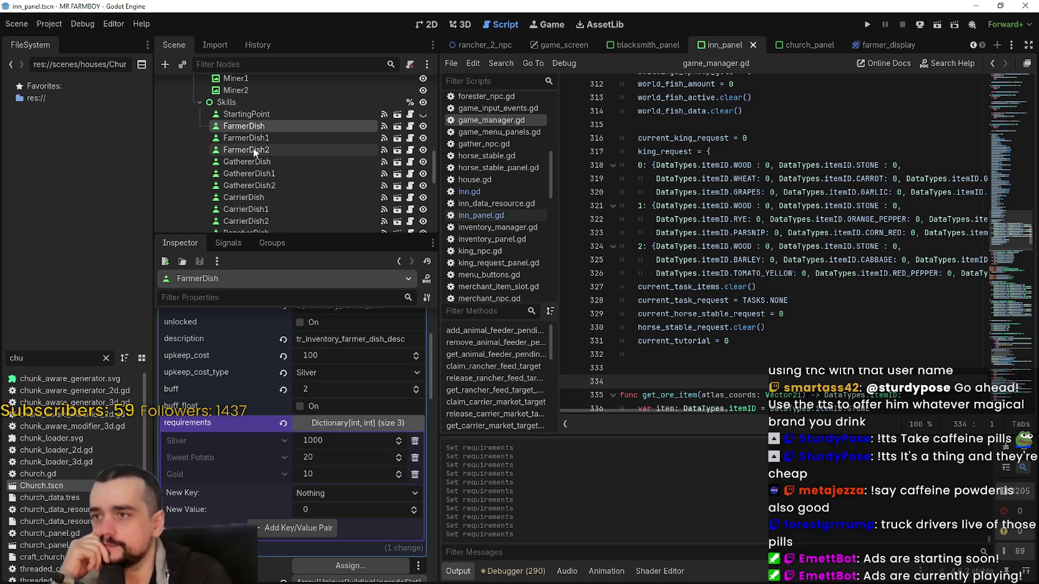
left_click(253, 148)
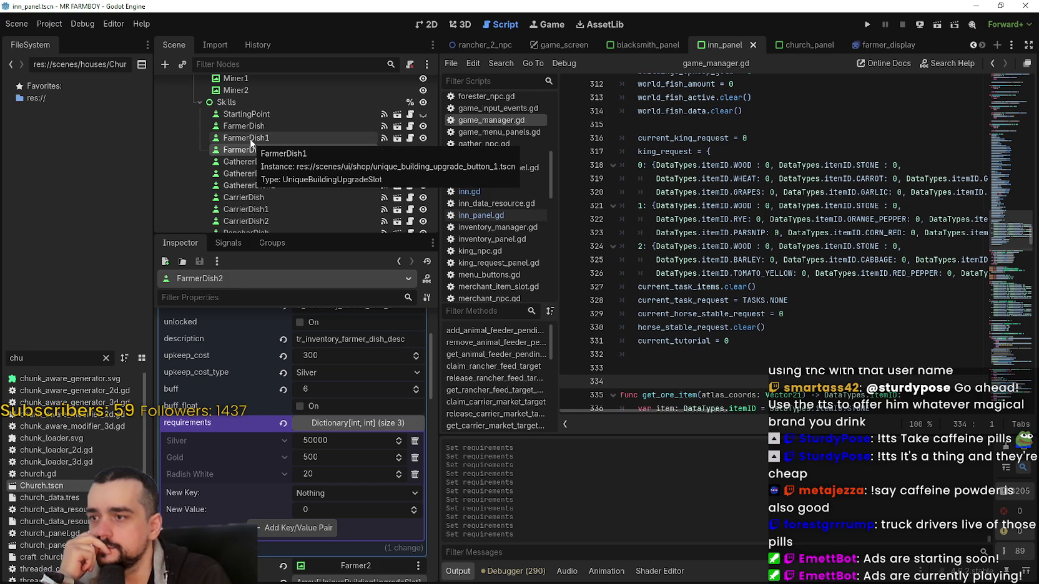
scroll(334, 529, "up", 3)
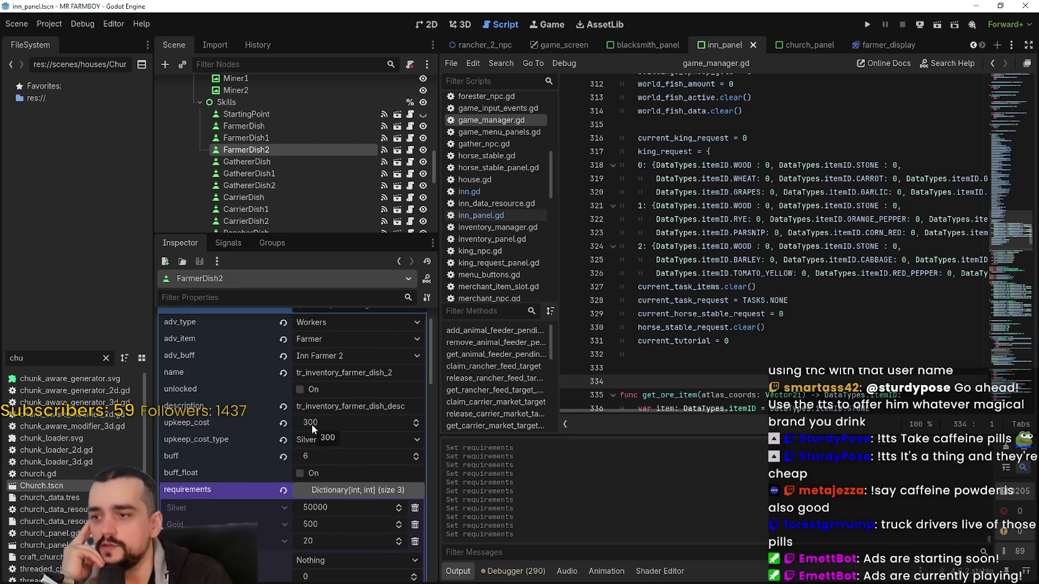
scroll(348, 482, "down", 3)
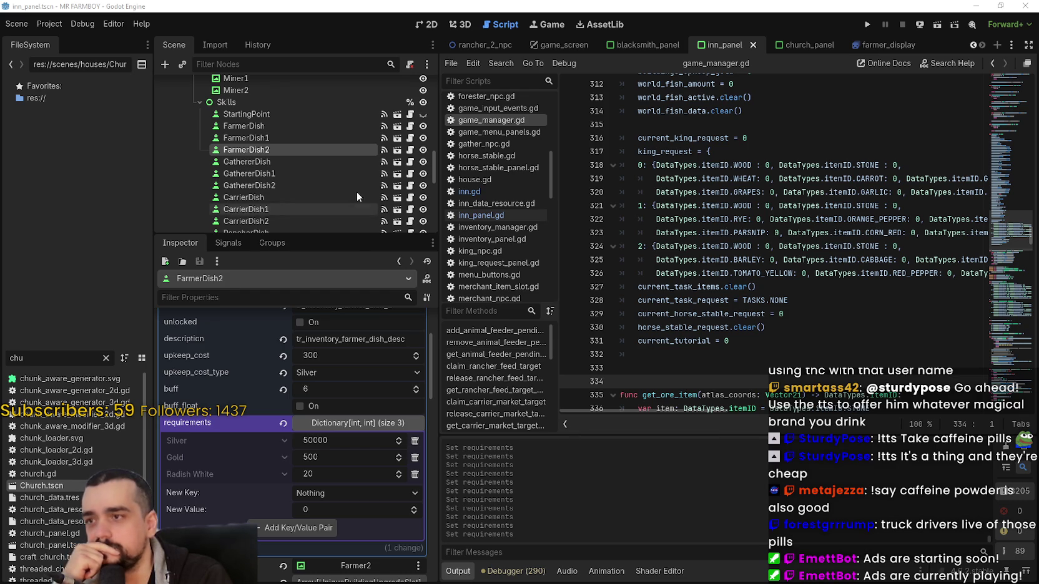
Copy FarmerDish's requirements, paste them into GathererDish, and save the scene
left_click(306, 124)
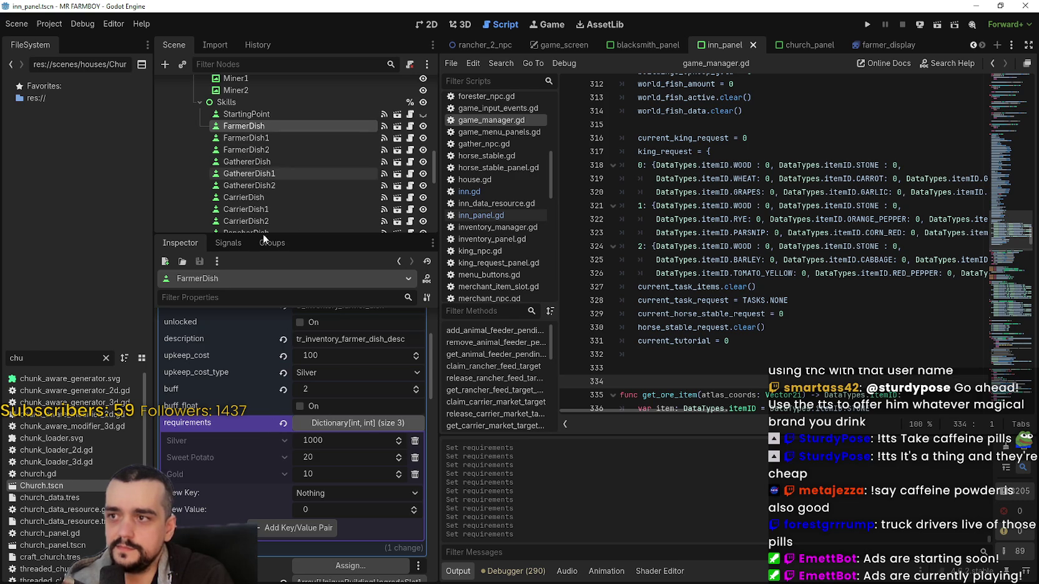
right_click(230, 423)
left_click(262, 436)
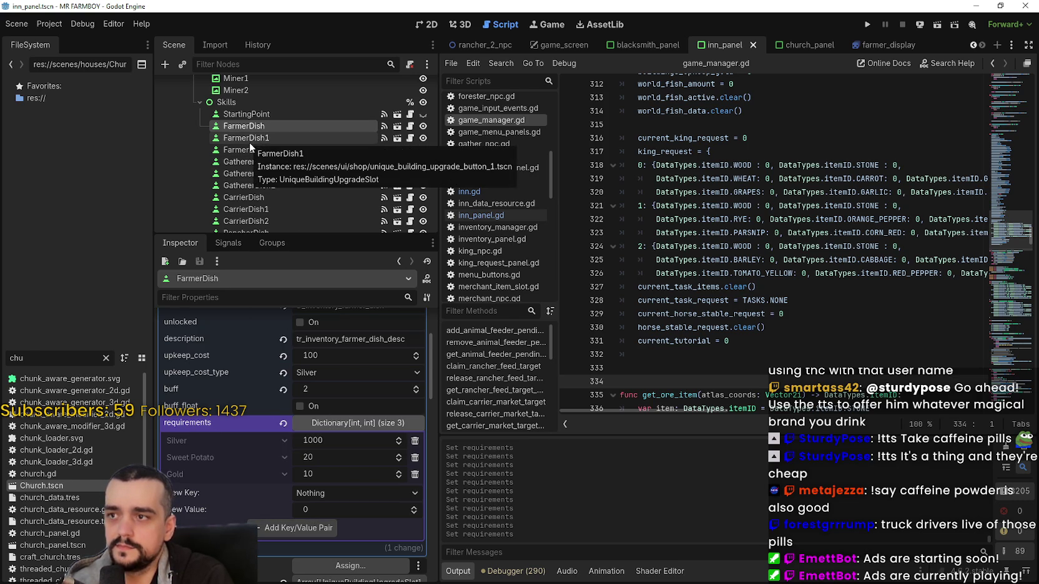
left_click(253, 165)
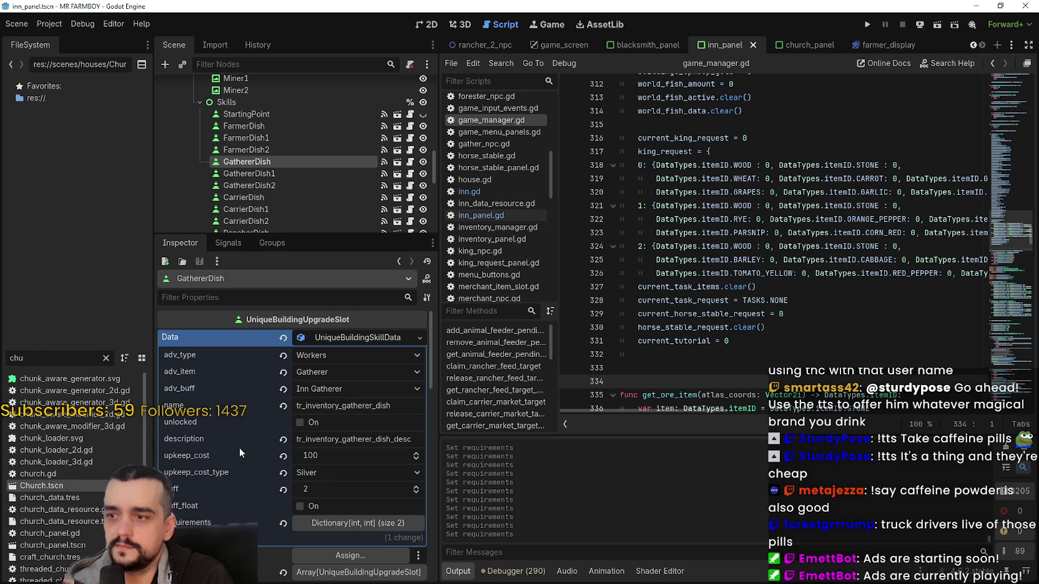
scroll(348, 515, "down", 2)
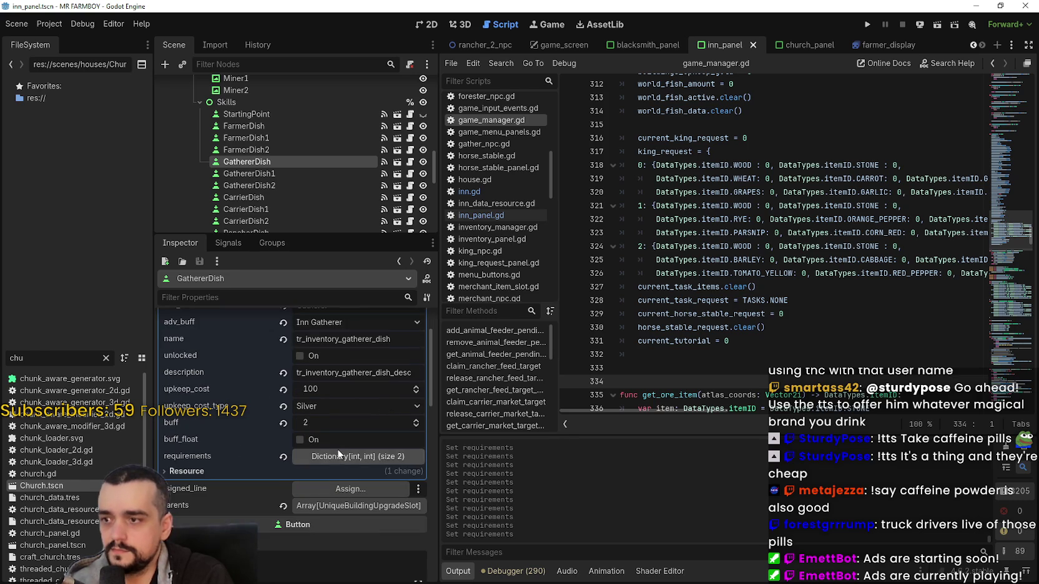
left_click(339, 455)
scroll(275, 445, "down", 2)
right_click(213, 386)
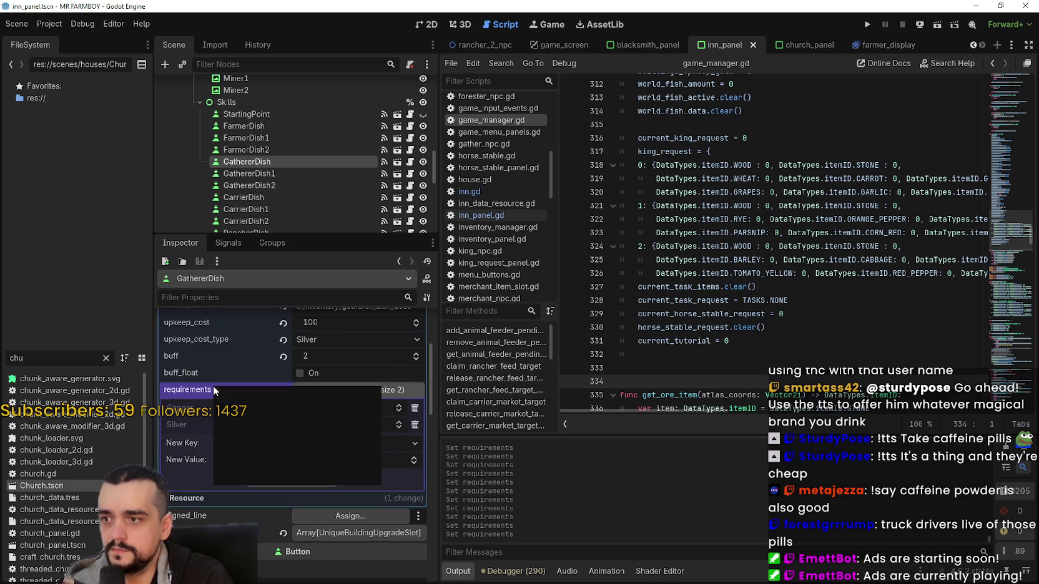
left_click(248, 410)
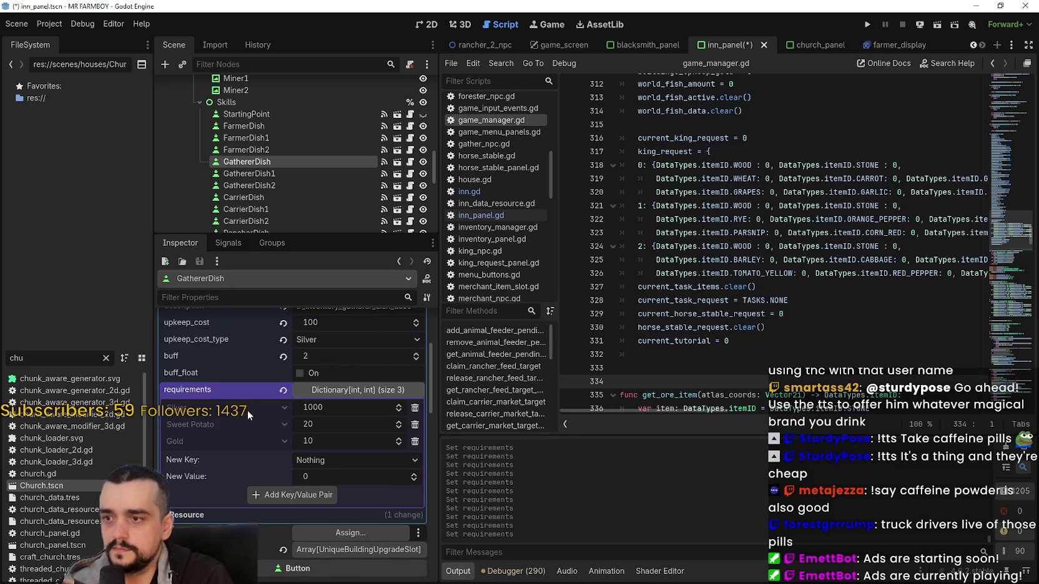
key("ctrl+s")
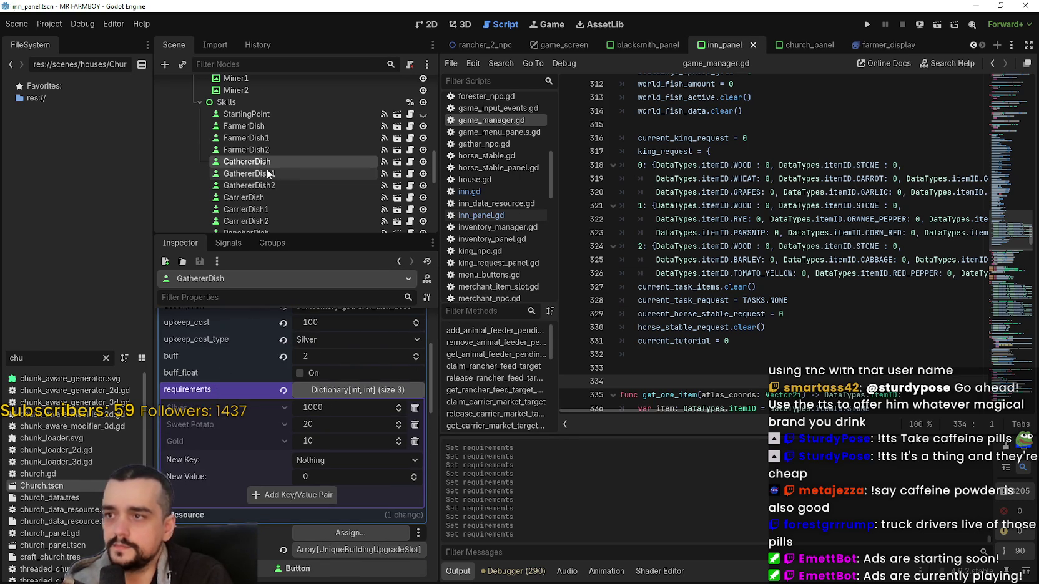
Paste the copied requirements into CarrierDish and RancherDish, then save
scroll(265, 176, "down", 1)
left_click(274, 179)
left_click(352, 523)
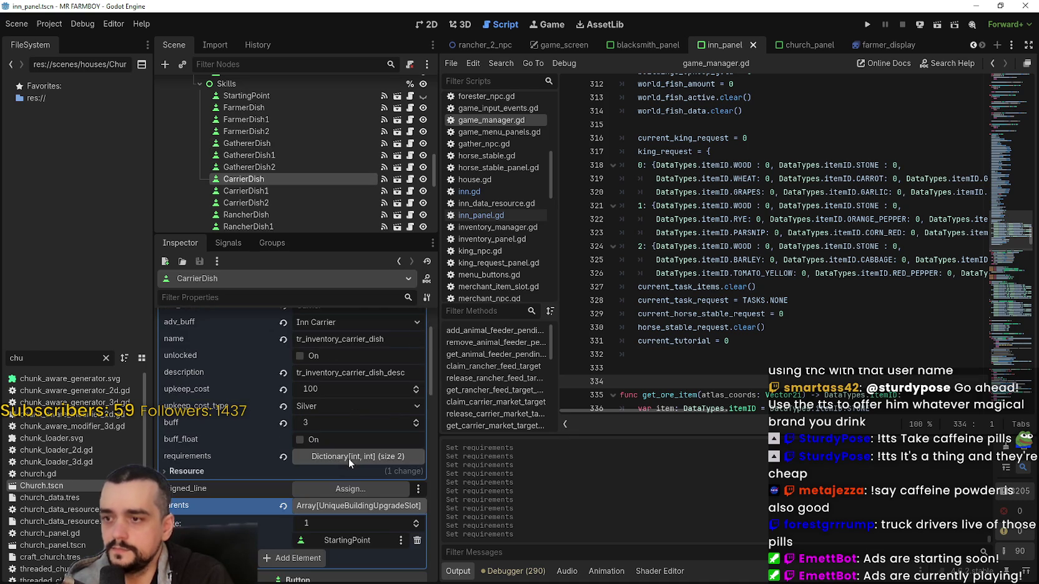
right_click(250, 460)
left_click(292, 484)
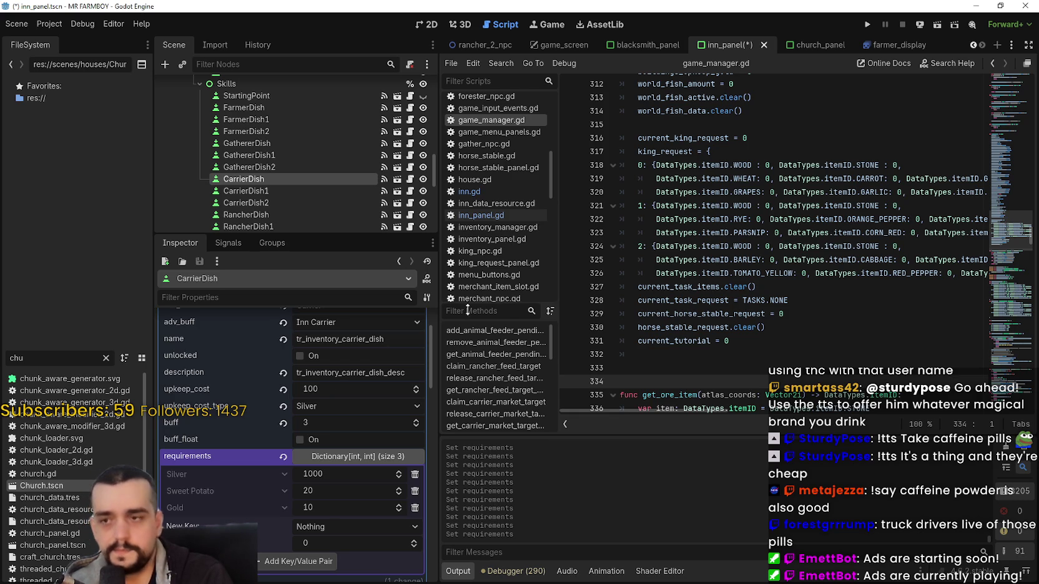
scroll(269, 175, "down", 3)
left_click(270, 179)
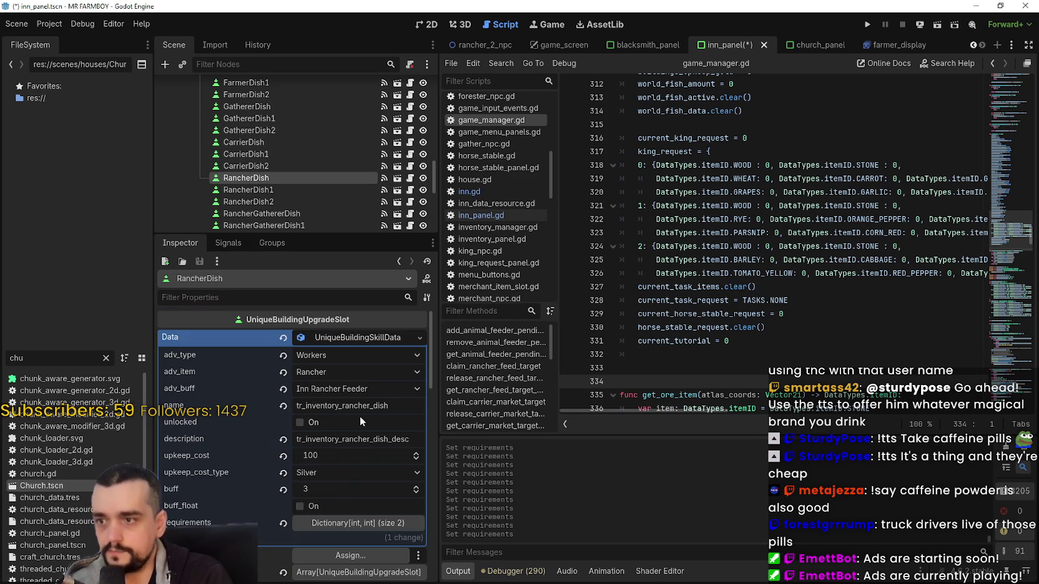
left_click(348, 524)
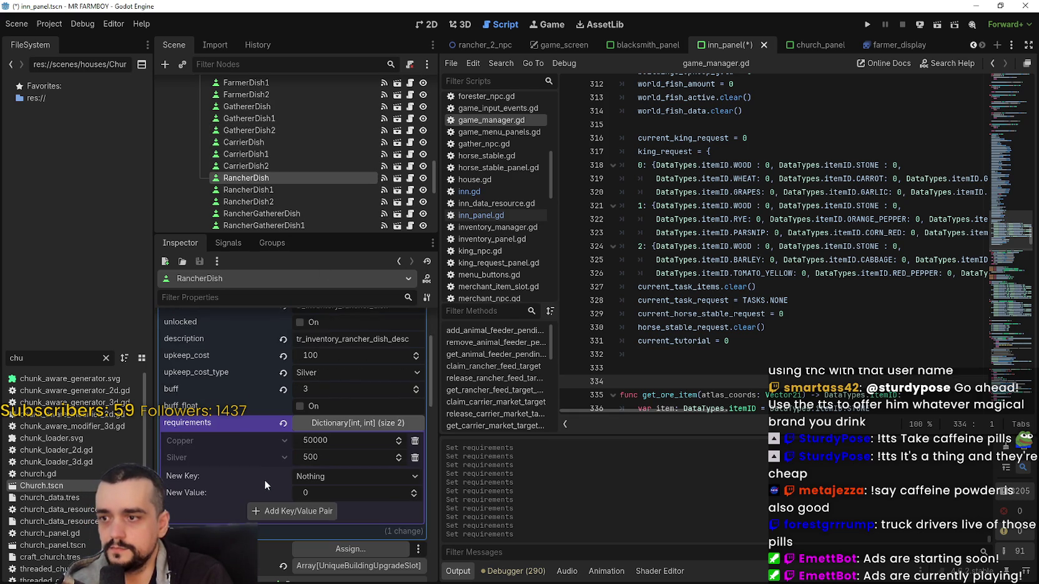
right_click(236, 427)
left_click(280, 450)
key("ctrl+s")
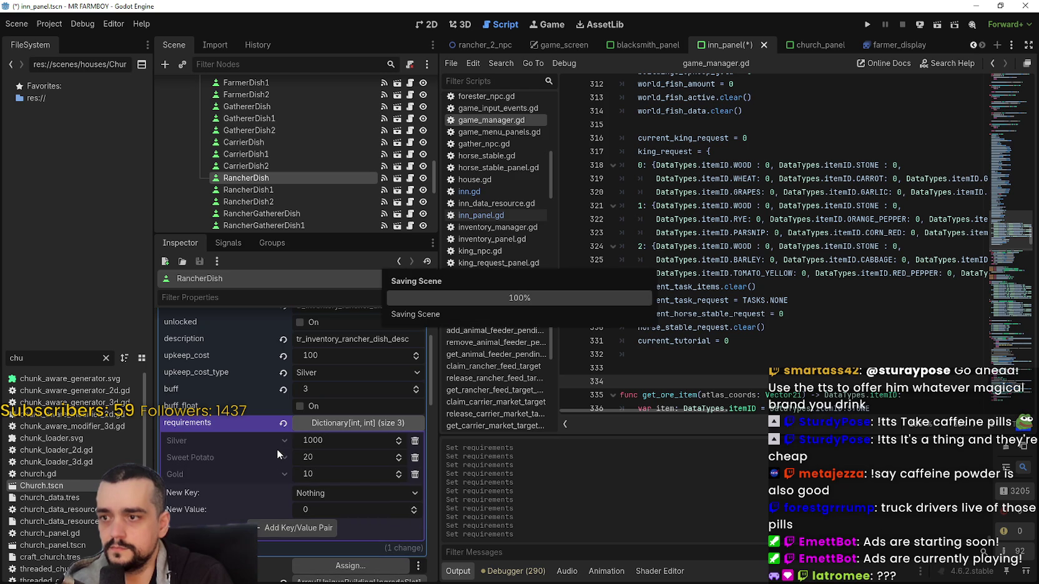
Give RancherGathererDish the Silver 1000, Sweet Potato 20, Gold 10 requirements and save
left_click(279, 213)
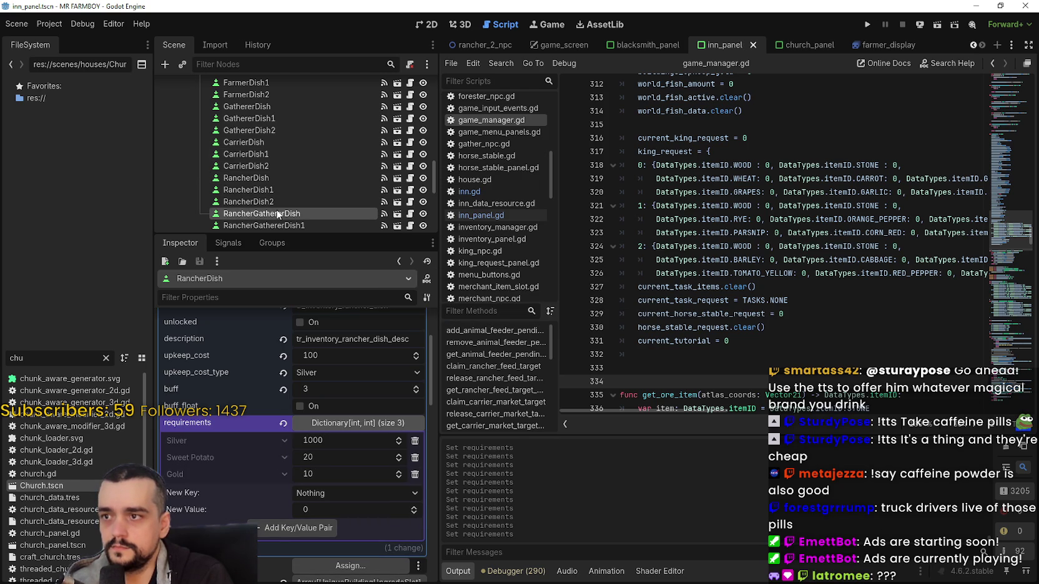
left_click(347, 523)
right_click(239, 521)
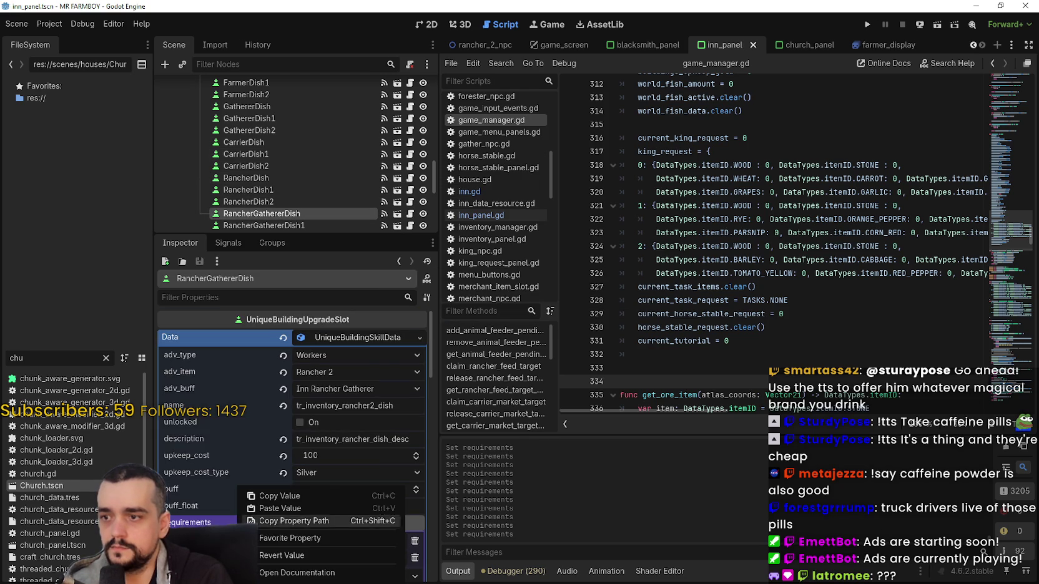
left_click(278, 508)
key("ctrl+s")
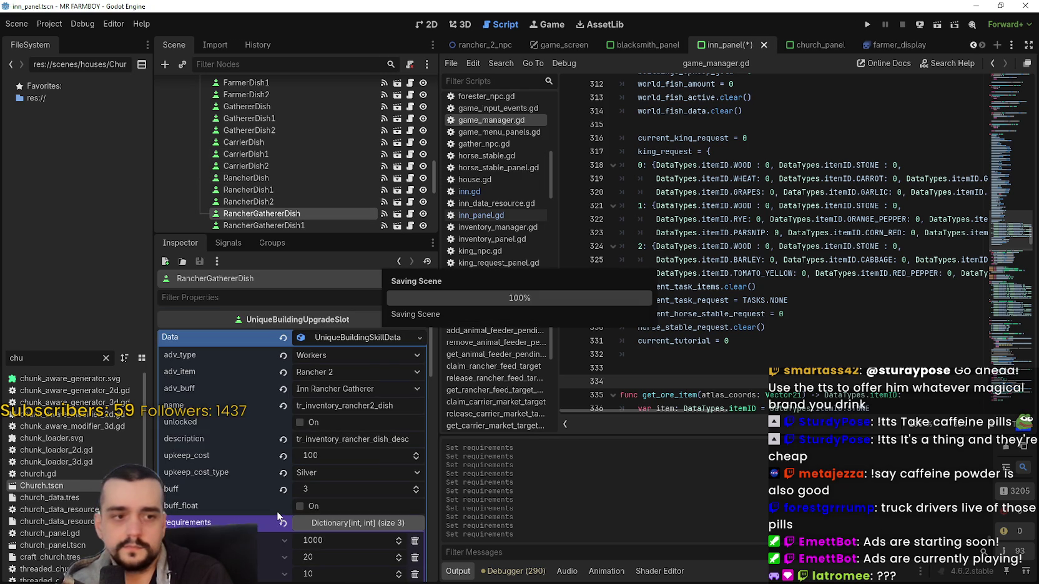
Give ForesterDish the Silver 1000, Sweet Potato 20, Gold 10 requirements and save
scroll(277, 507, "down", 2)
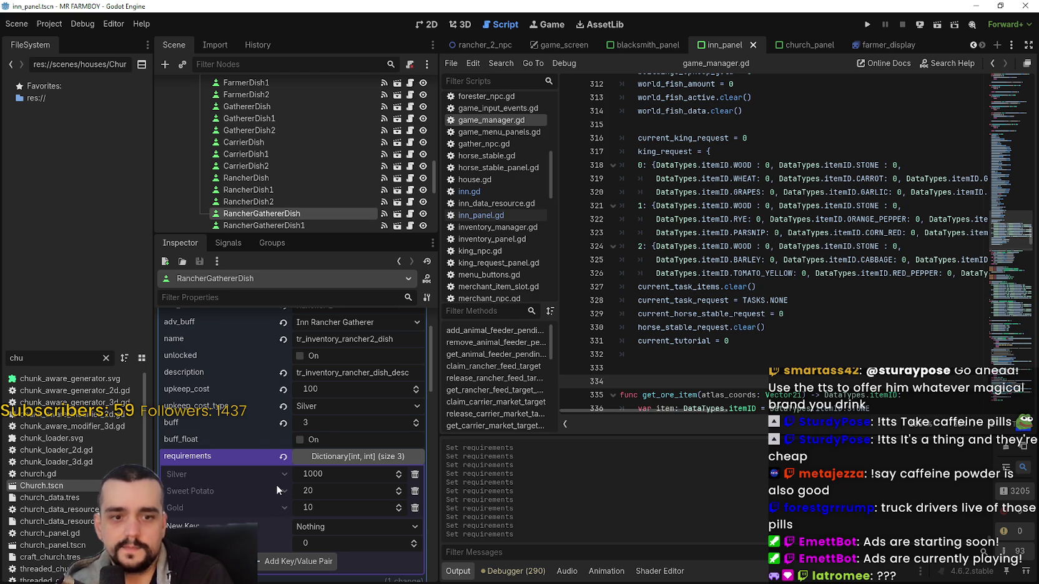
scroll(314, 172, "down", 3)
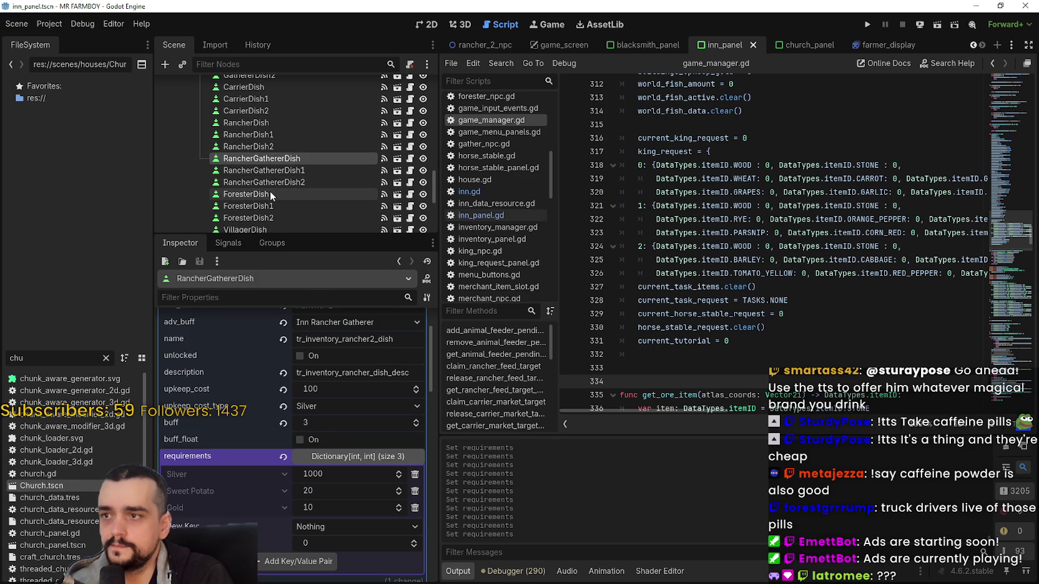
left_click(270, 193)
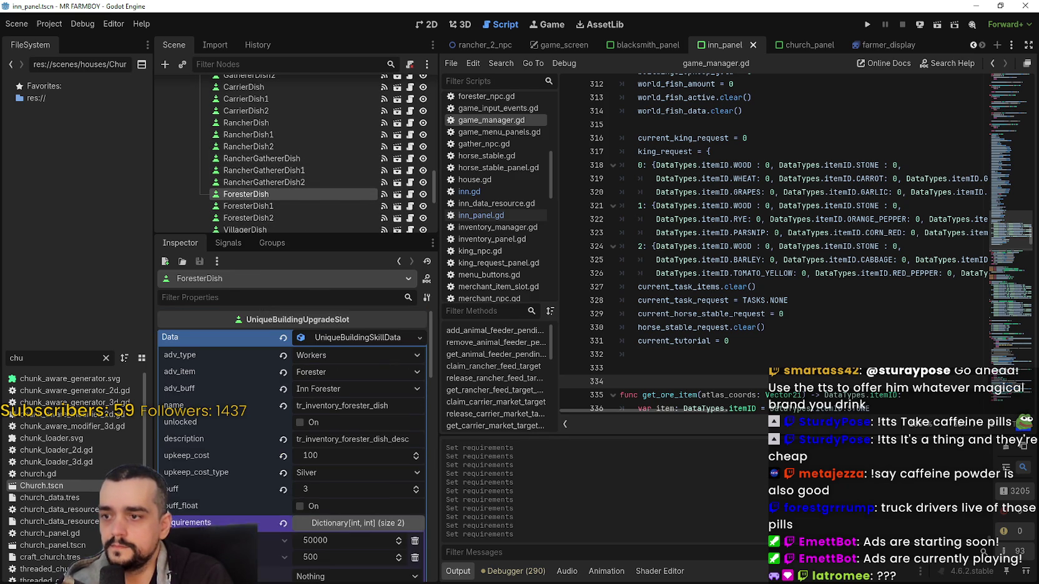
scroll(228, 442, "down", 1)
right_click(231, 419)
left_click(264, 451)
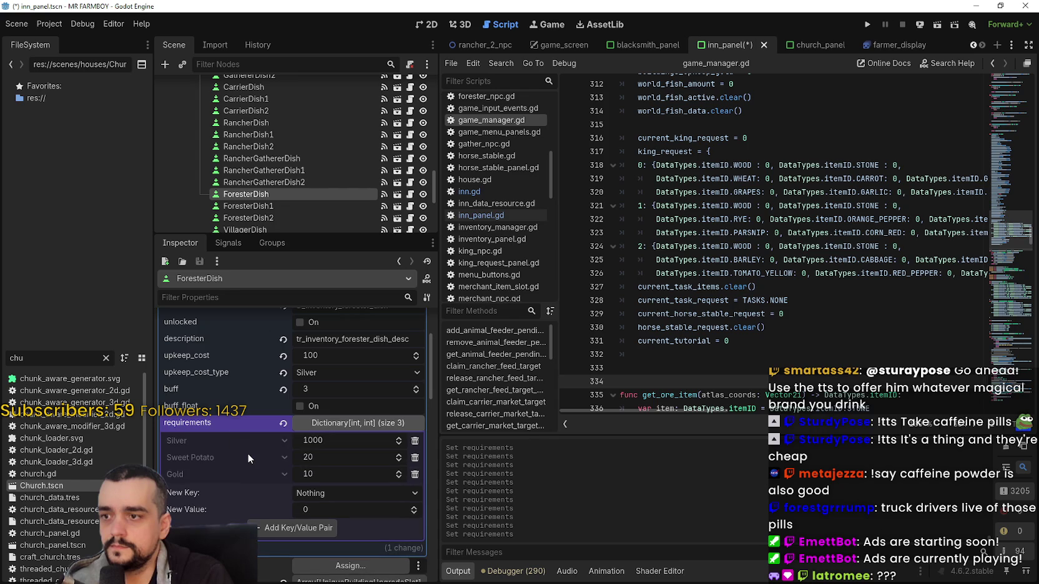
key("ctrl+s")
Give VillagerDish the Silver 1000, Sweet Potato 20, Gold 10 requirements and save
scroll(288, 160, "down", 2)
scroll(289, 160, "down", 1)
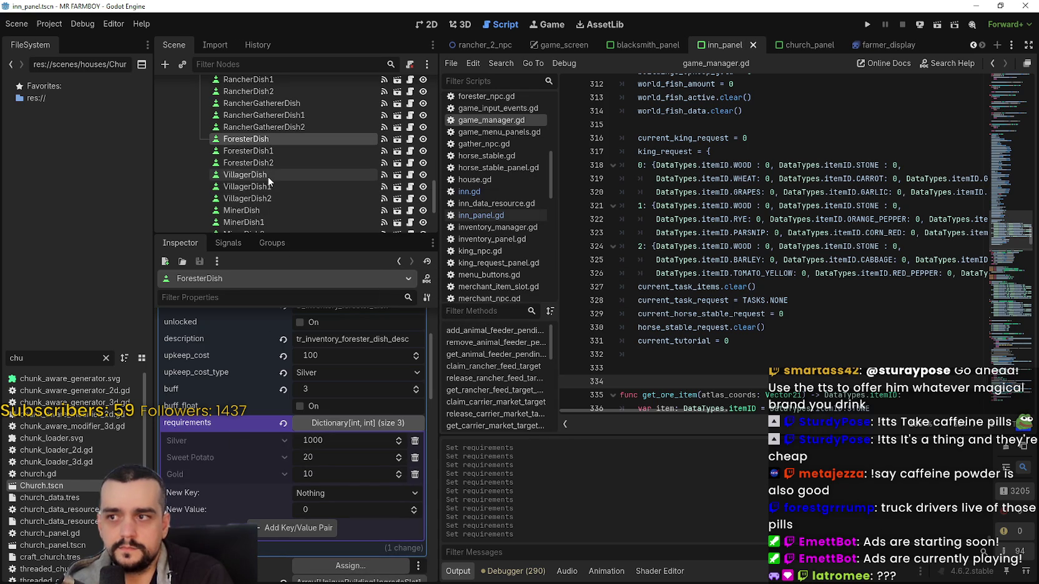
left_click(267, 178)
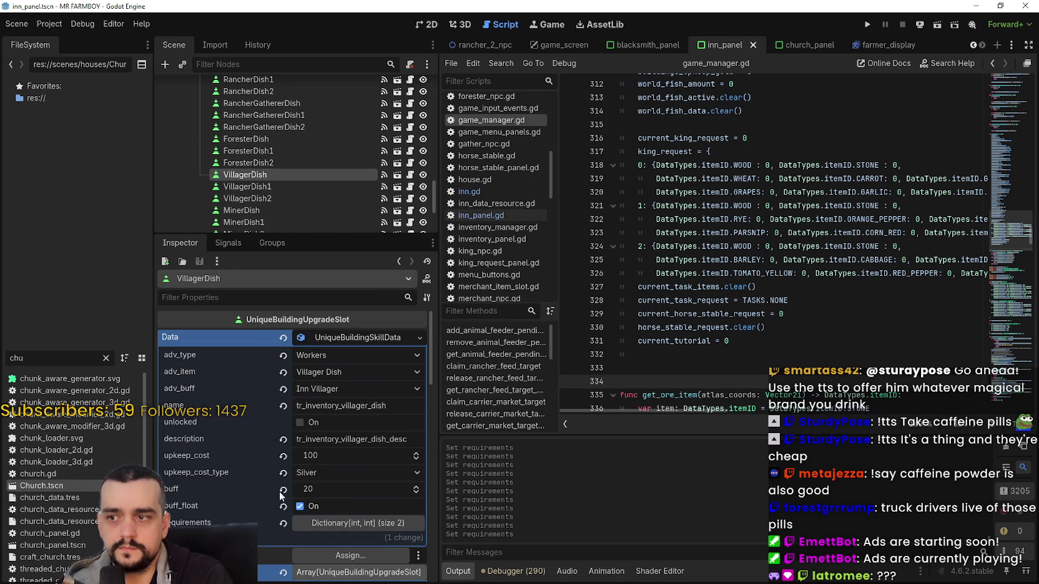
left_click(351, 523)
scroll(231, 466, "down", 1)
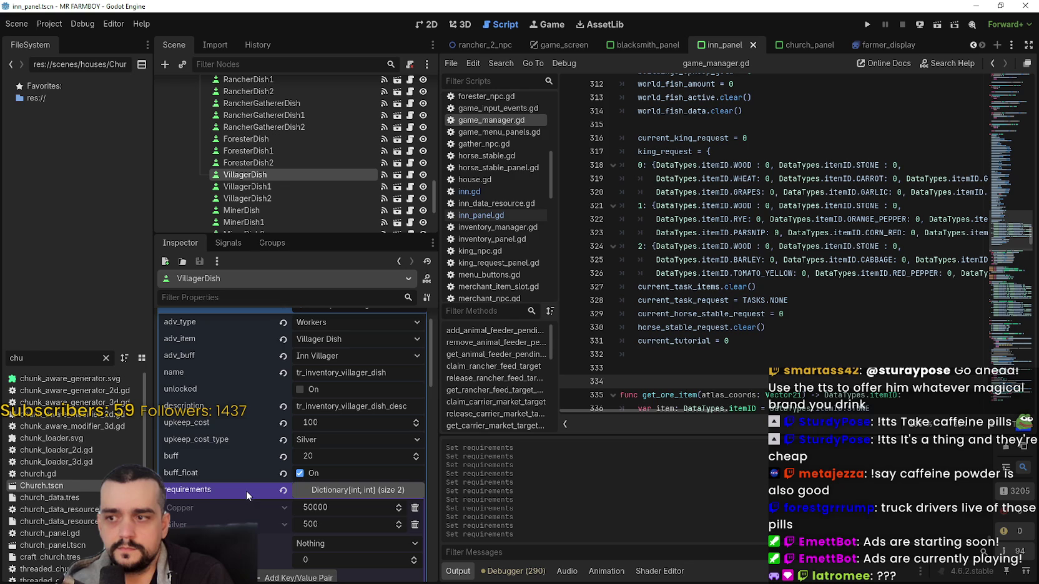
right_click(247, 491)
left_click(281, 510)
key("ctrl+s")
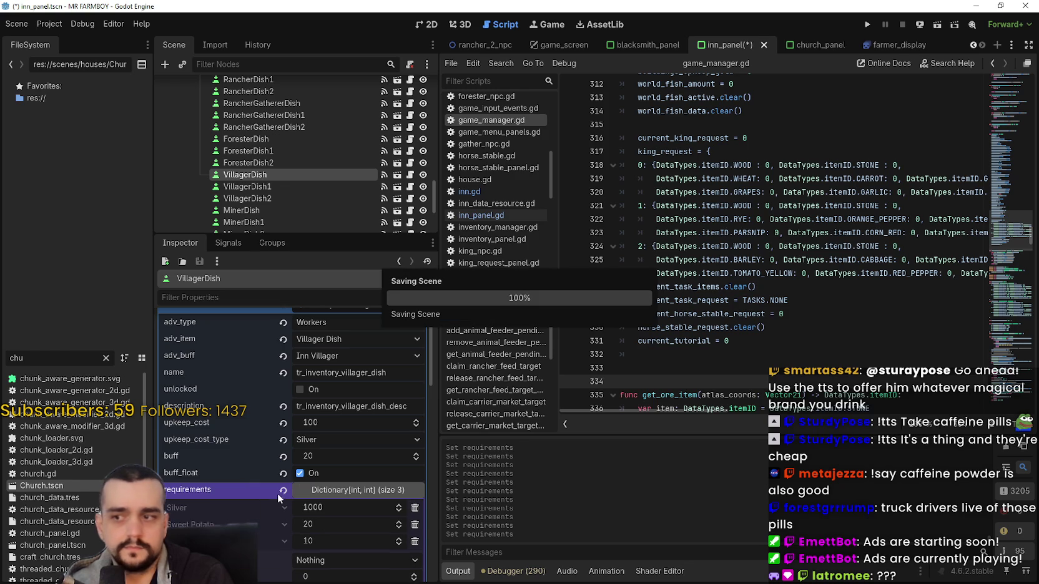
Give MinerDish the Silver 1000, Sweet Potato 20, Gold 10 requirements and save
scroll(312, 182, "down", 1)
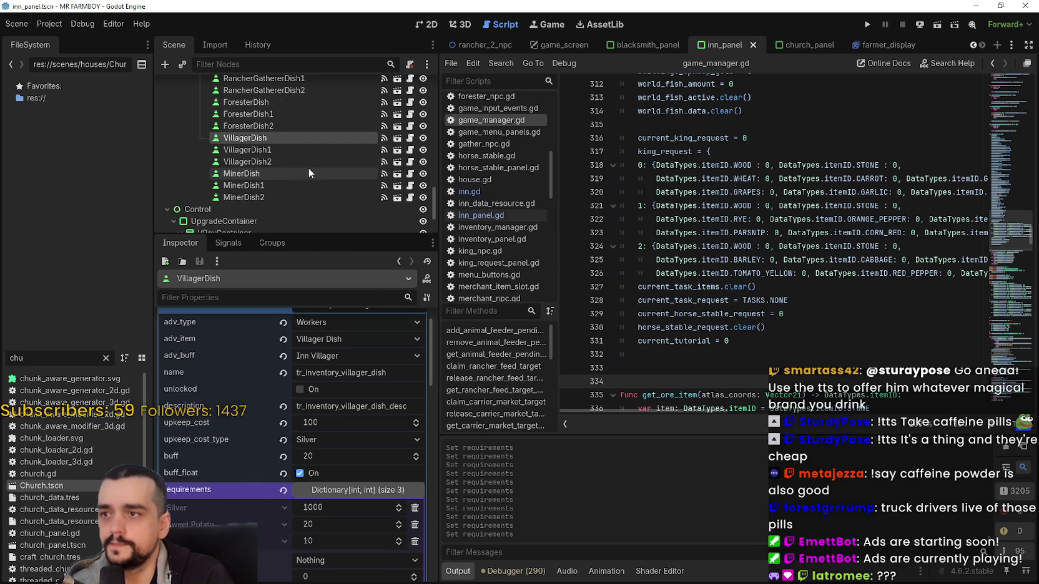
left_click(309, 170)
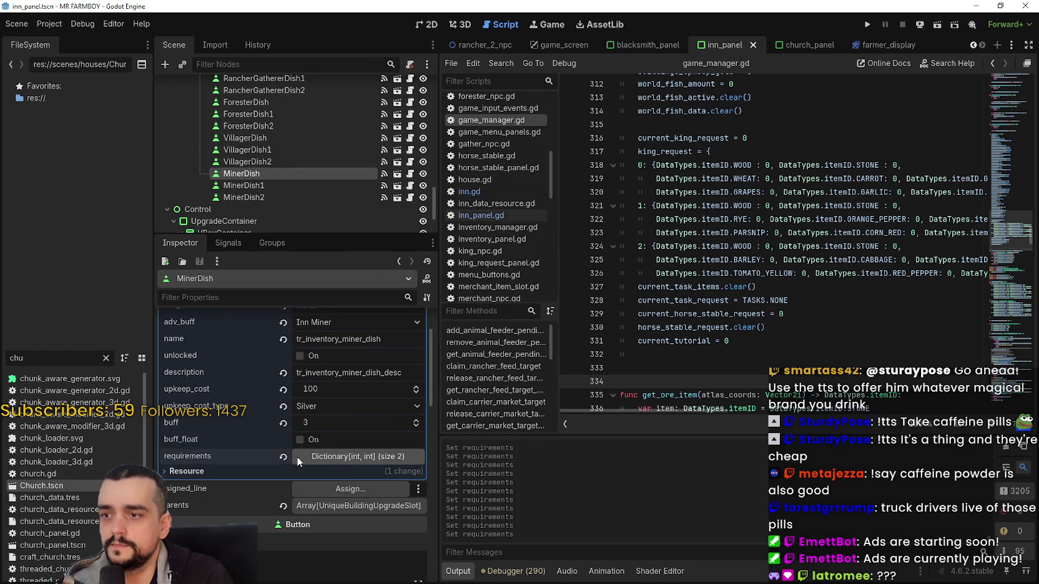
left_click(332, 459)
right_click(190, 457)
left_click(237, 476)
key("ctrl+s")
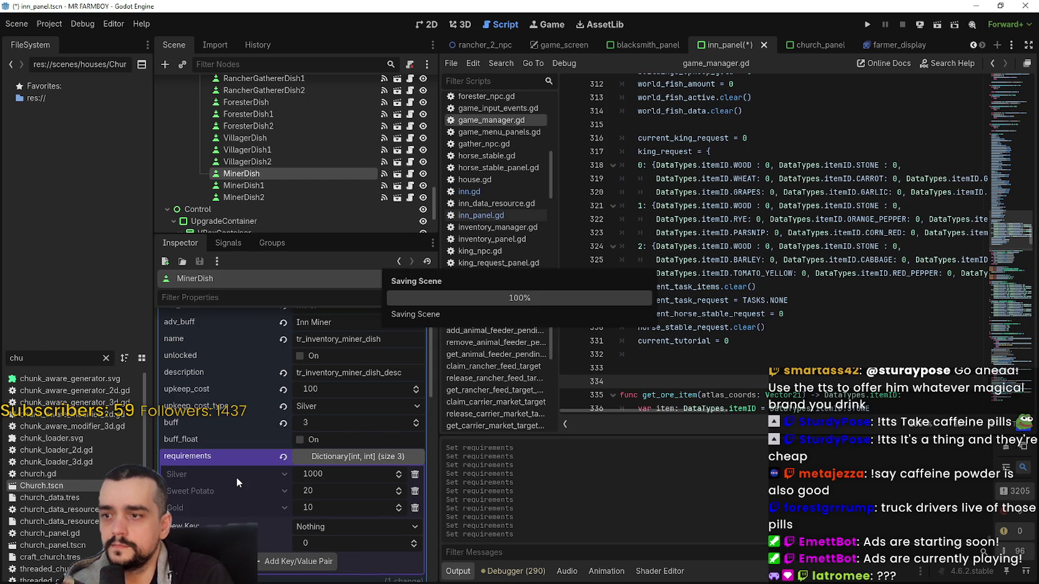
scroll(360, 190, "up", 4)
scroll(359, 188, "up", 4)
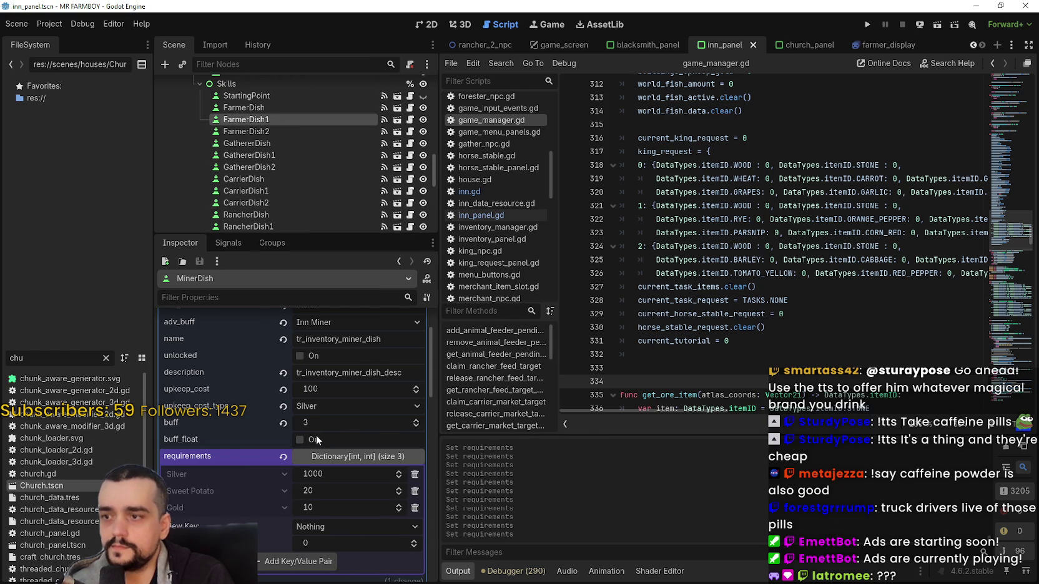
Copy FarmerDish1's requirements, paste them into GathererDish1, and save the scene
right_click(241, 391)
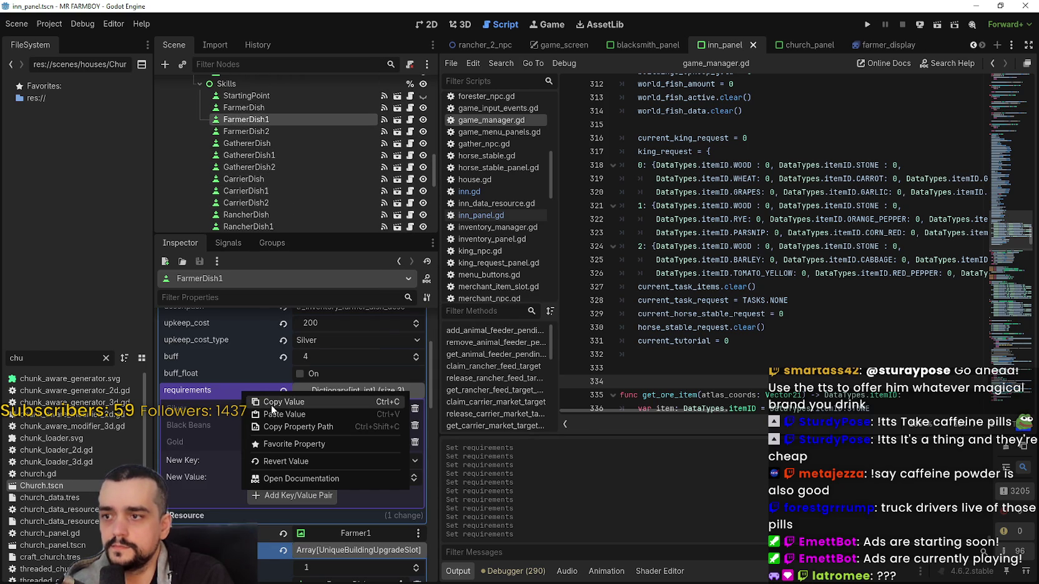
left_click(271, 403)
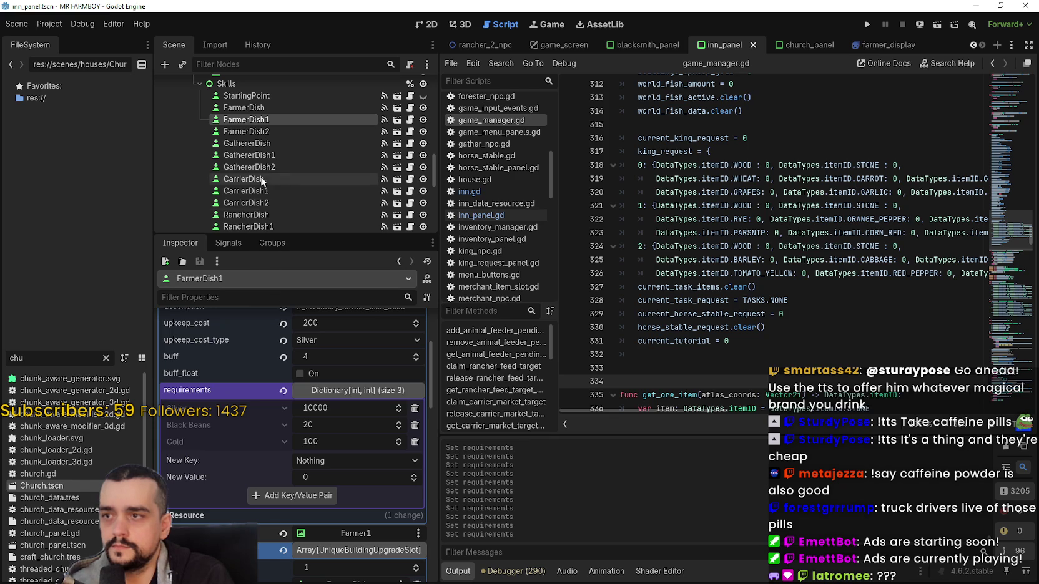
left_click(262, 155)
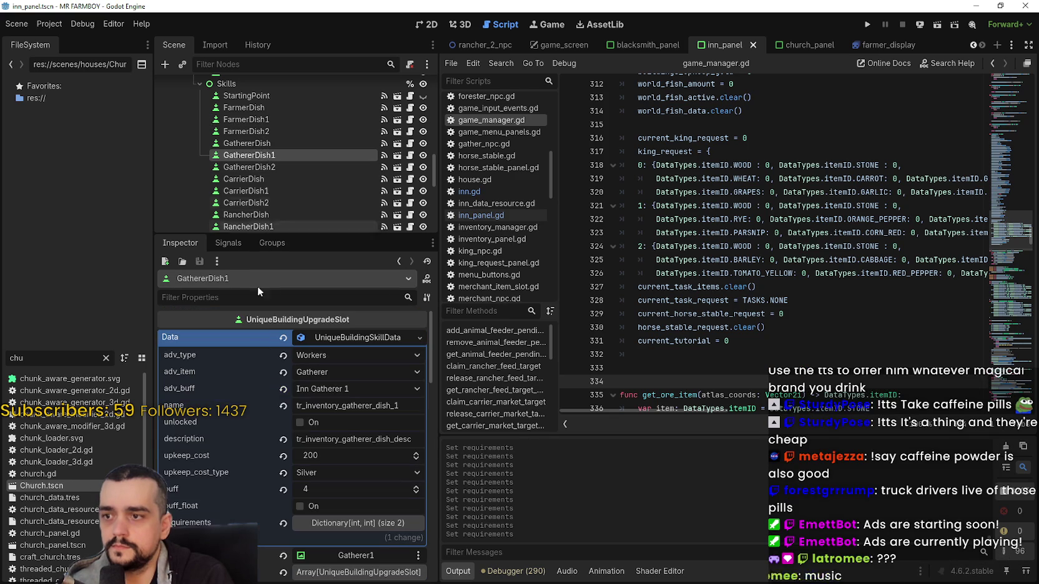
left_click(348, 522)
scroll(346, 502, "down", 2)
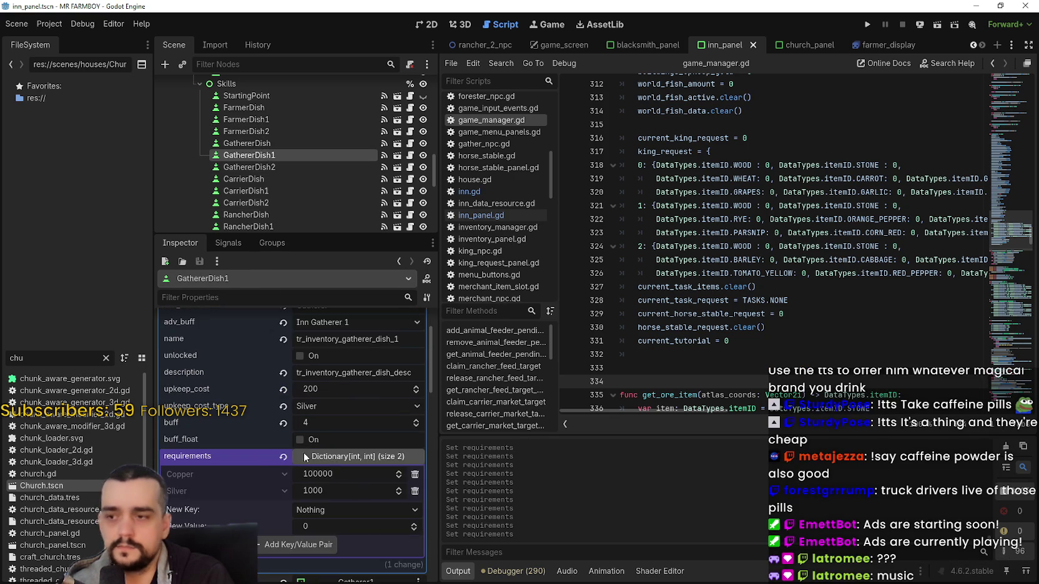
right_click(253, 457)
left_click(294, 477)
key("ctrl+s")
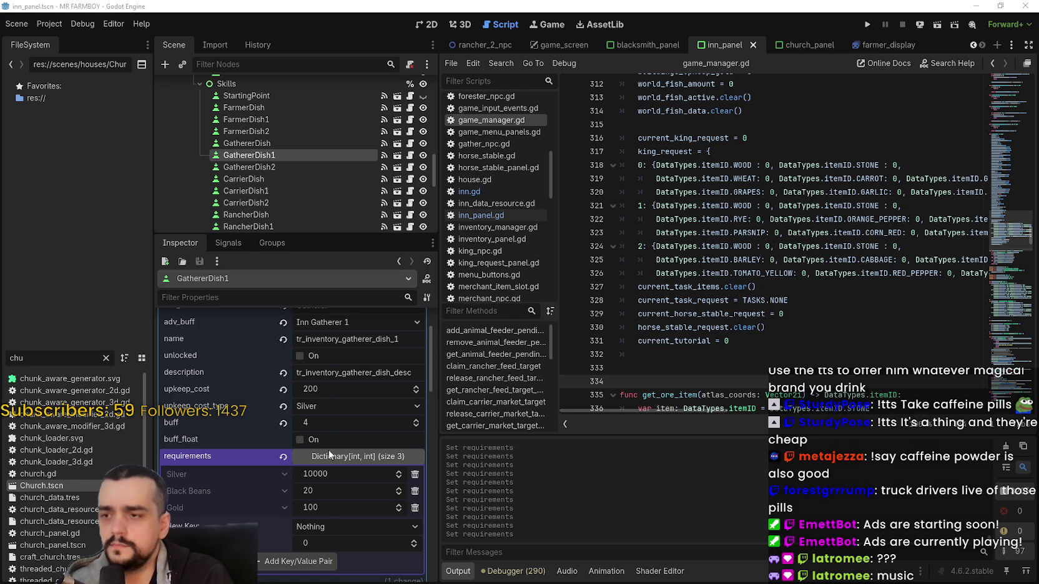
Give CarrierDish1 the Silver 10000, Black Beans 20, Gold 100 requirements, save, and select RancherDish1
left_click(286, 191)
scroll(291, 494, "down", 3)
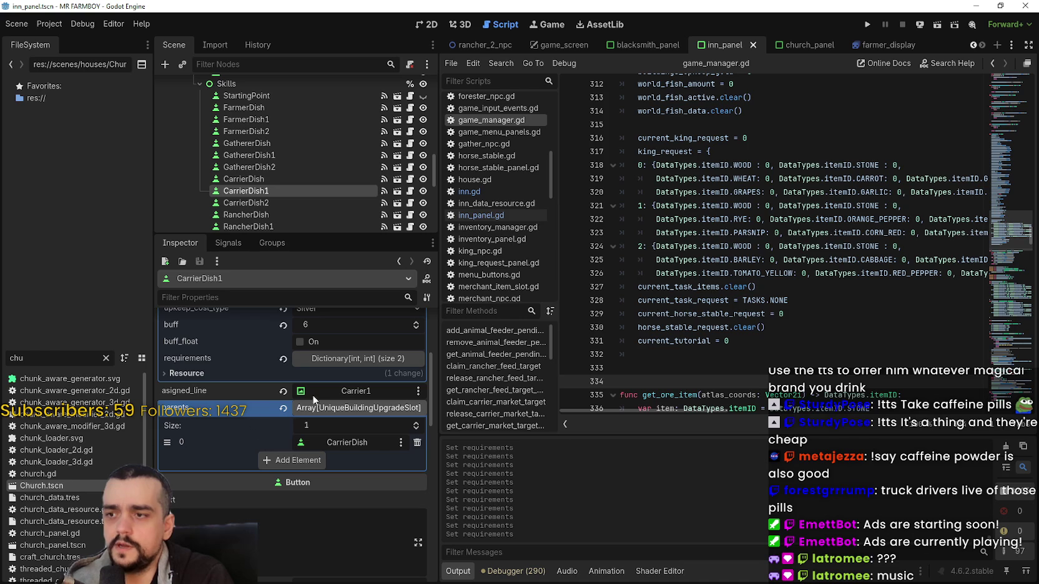
left_click(359, 358)
right_click(237, 361)
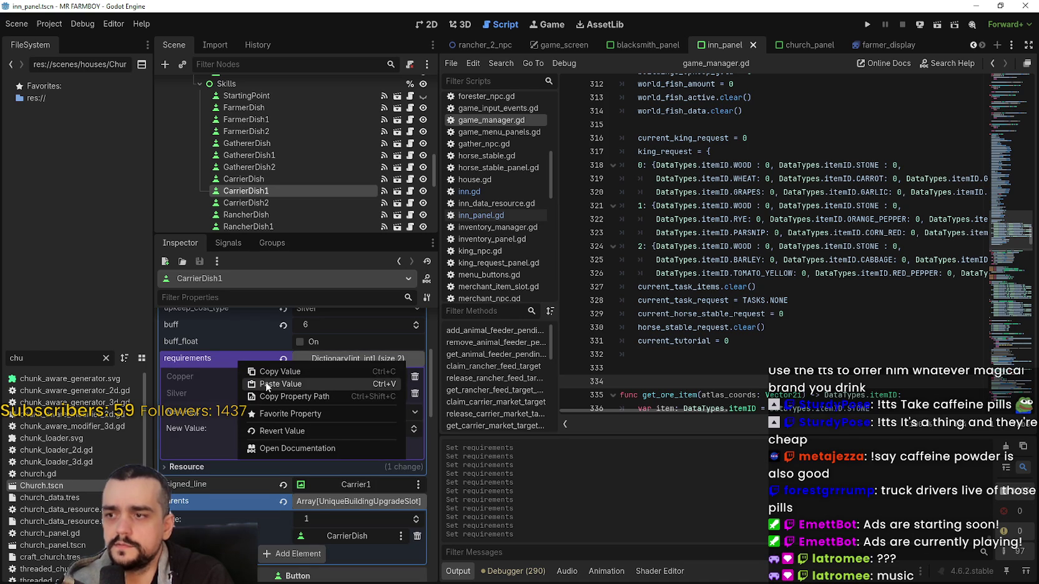
left_click(265, 384)
key("ctrl+s")
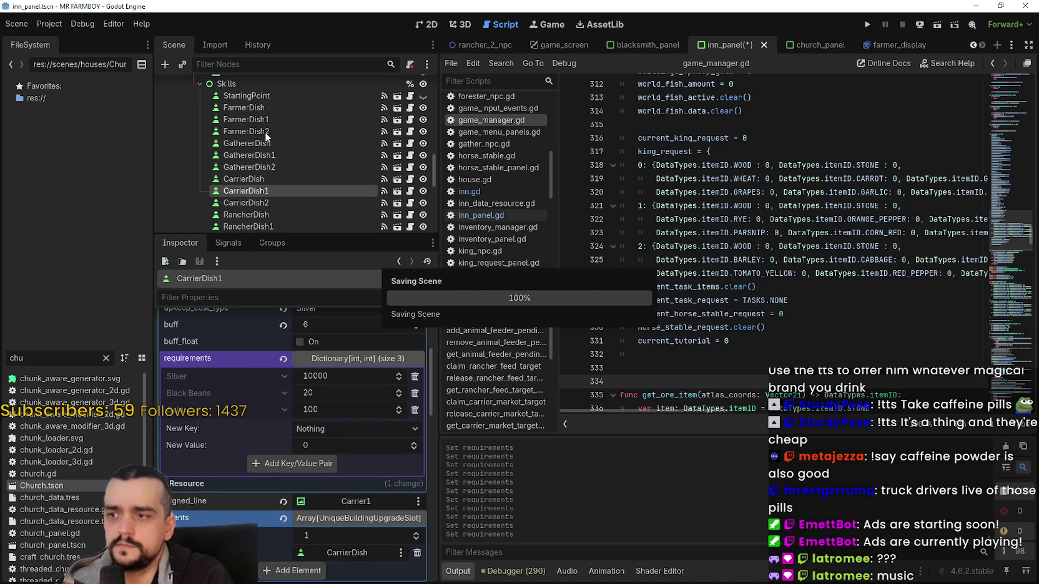
scroll(268, 135, "down", 2)
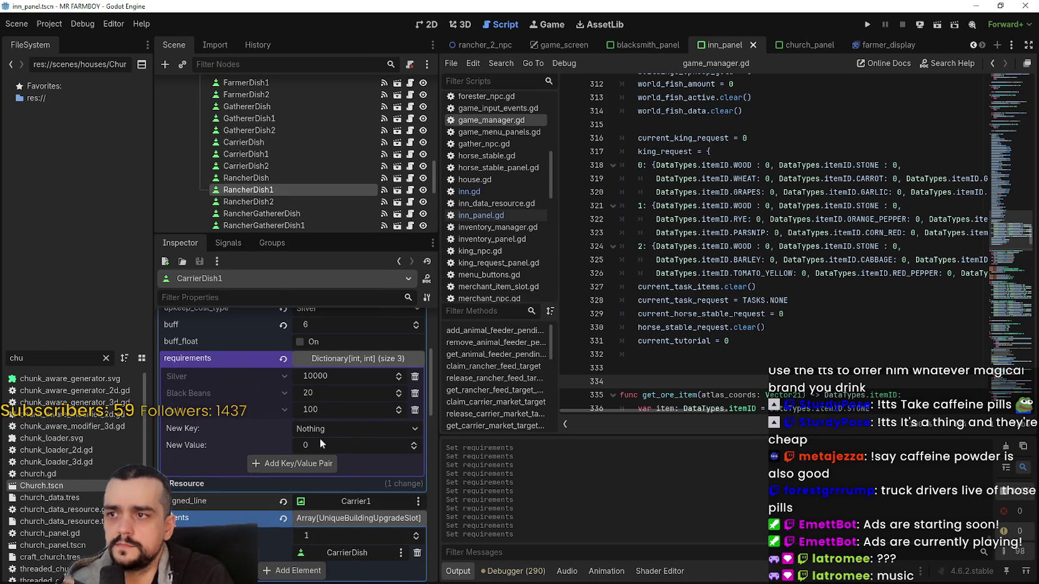
left_click(339, 422)
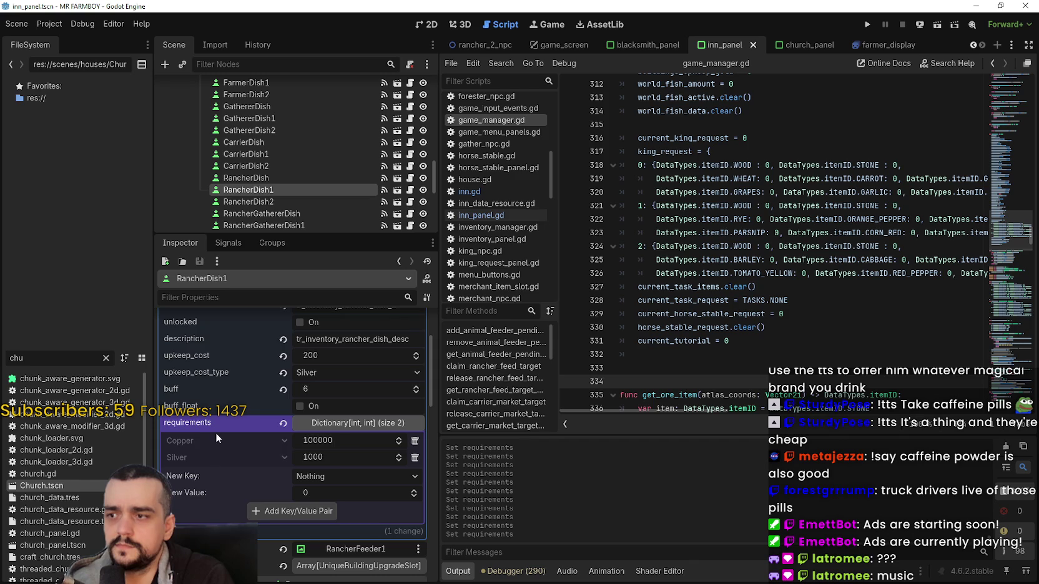
Paste the copied requirements into RancherDish1 and RancherGathererDish1, saving after each
right_click(215, 435)
left_click(262, 448)
key("ctrl+s")
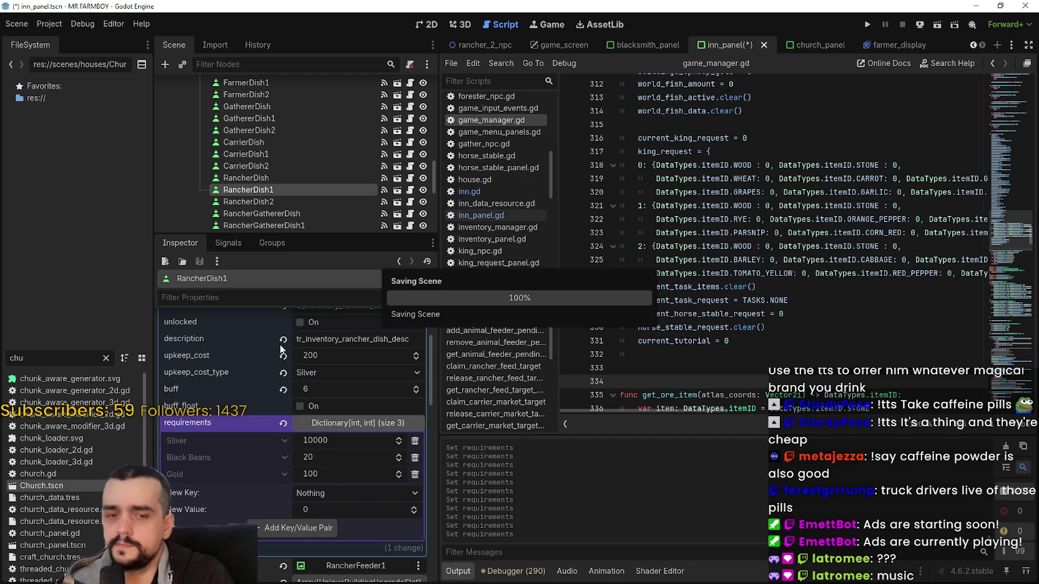
scroll(305, 139, "down", 2)
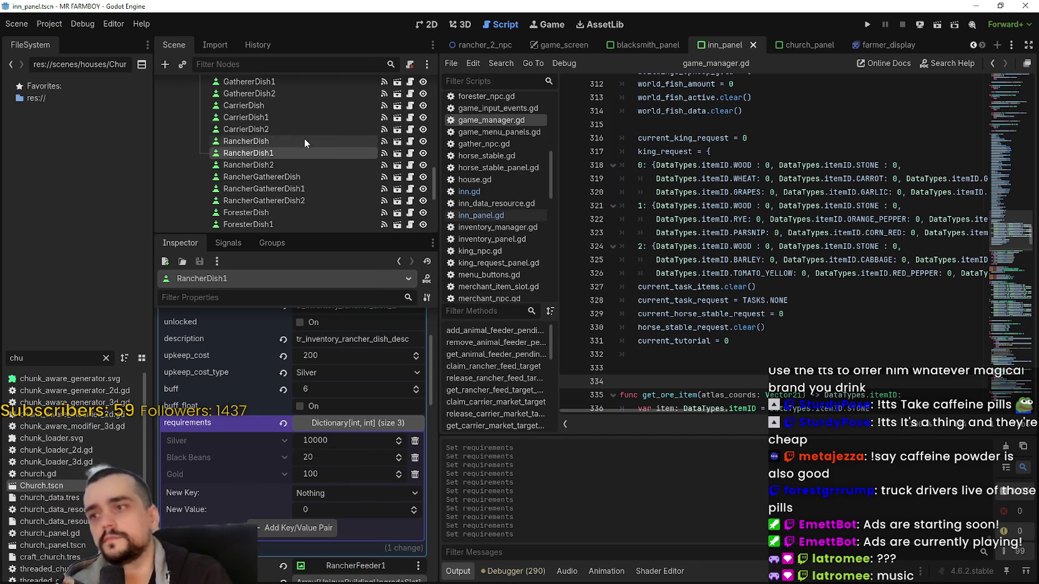
left_click(302, 188)
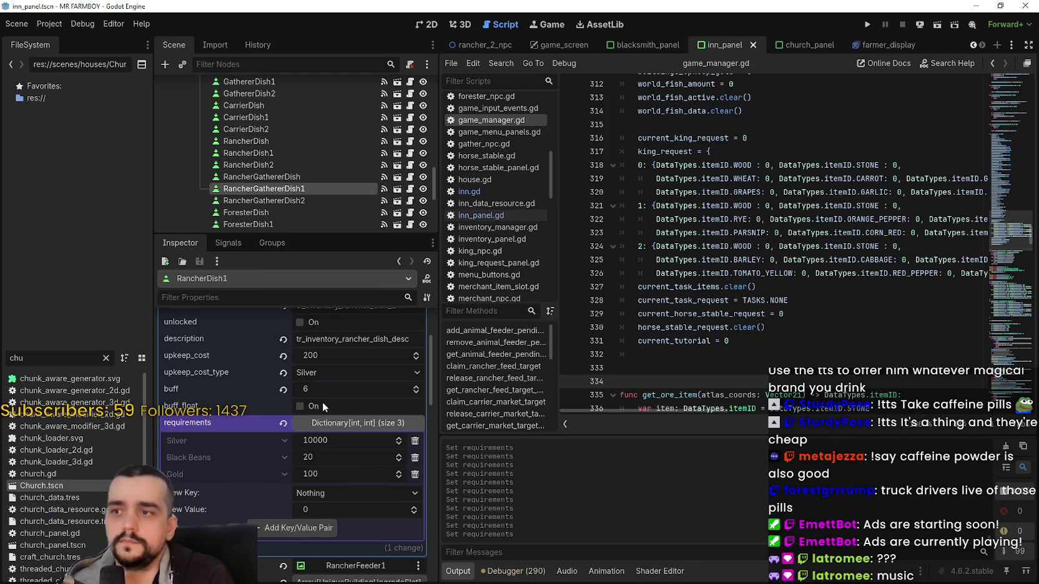
left_click(348, 423)
right_click(224, 424)
left_click(238, 449)
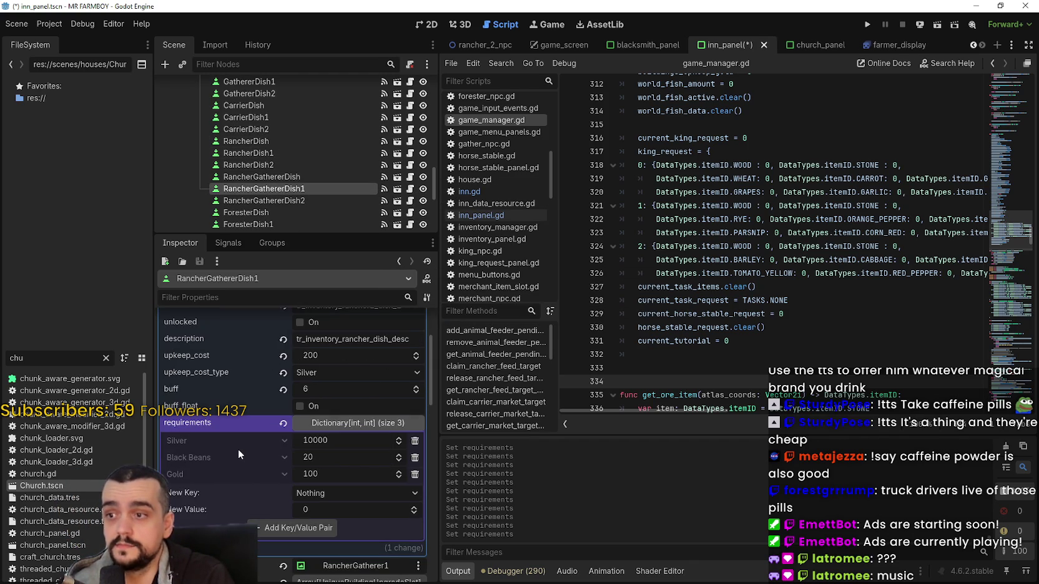
key("ctrl+s")
Give ForesterDish1 the Silver 10000, Black Beans 20, Gold 100 requirements and save
scroll(297, 179, "down", 2)
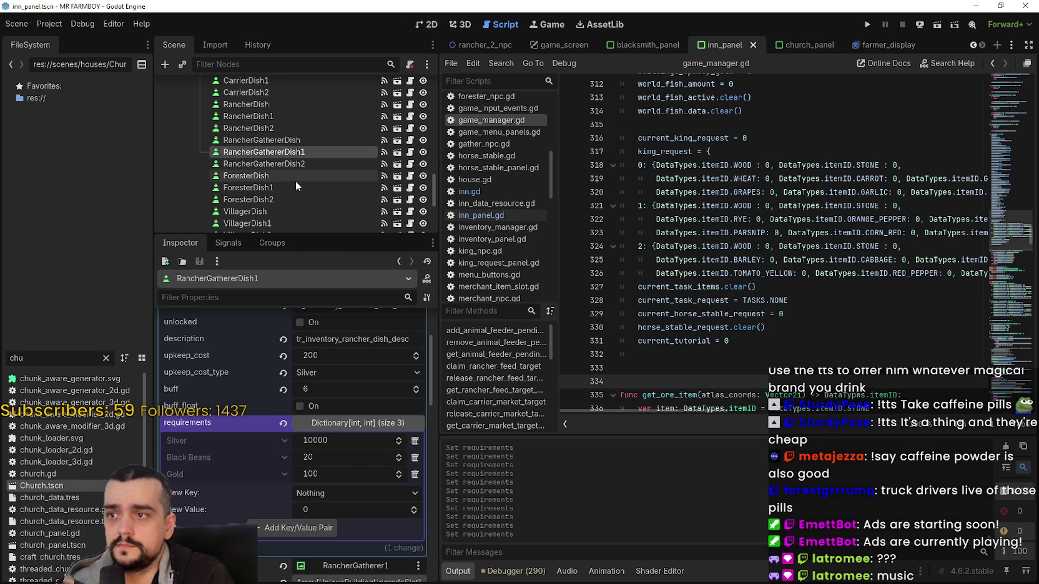
scroll(297, 179, "down", 1)
left_click(298, 167)
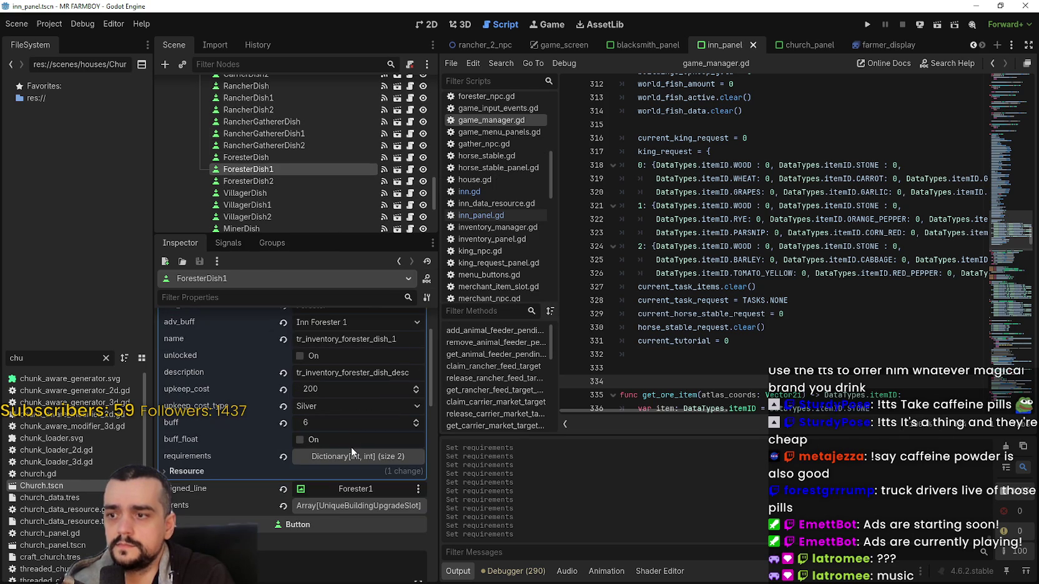
left_click(350, 449)
right_click(244, 354)
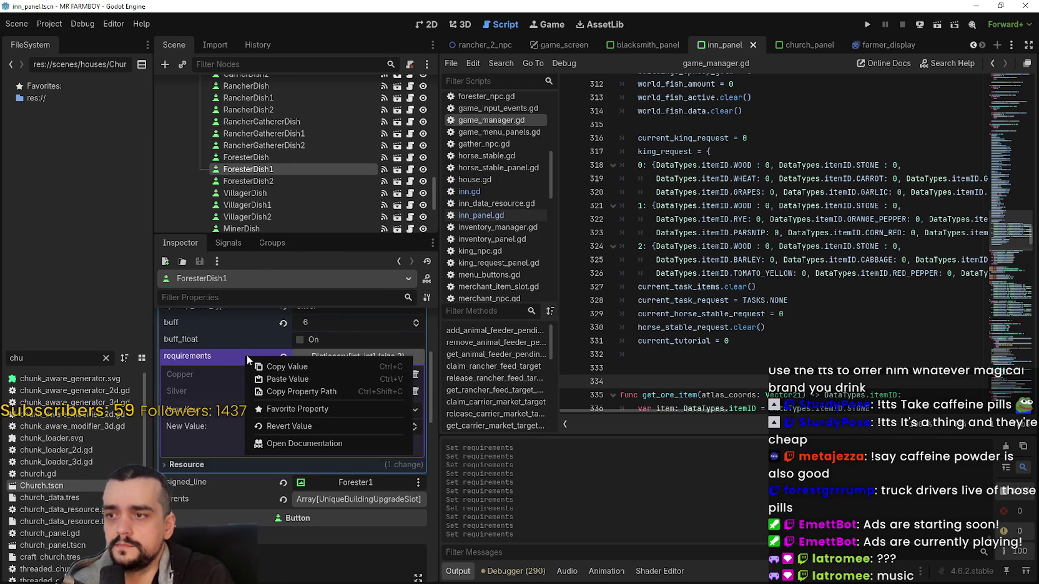
left_click(267, 380)
key("ctrl+s")
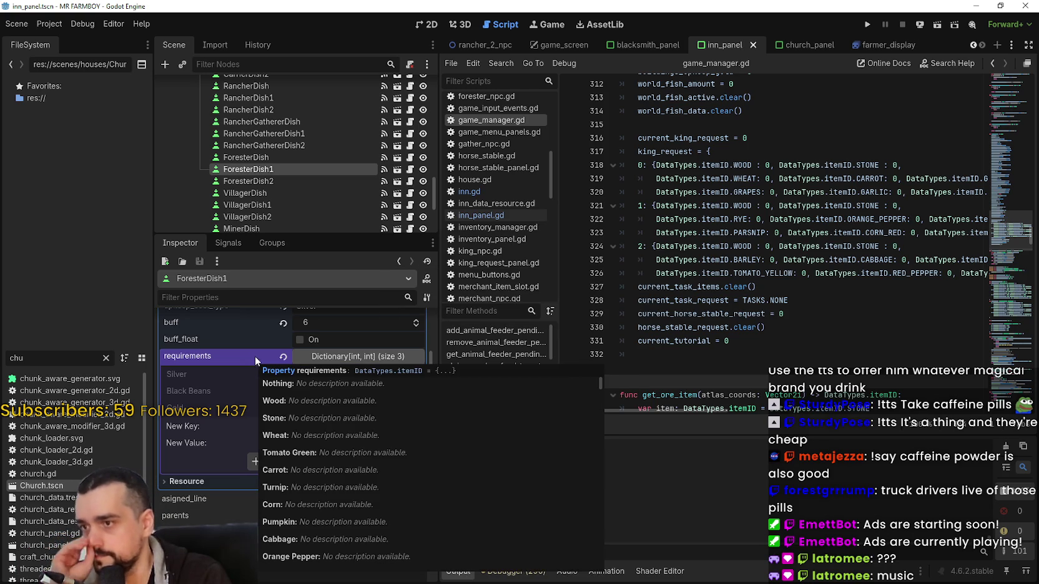
Give VillagerDish1 the Silver 10000, Black Beans 20, Gold 100 requirements and save
scroll(294, 162, "down", 2)
left_click(289, 167)
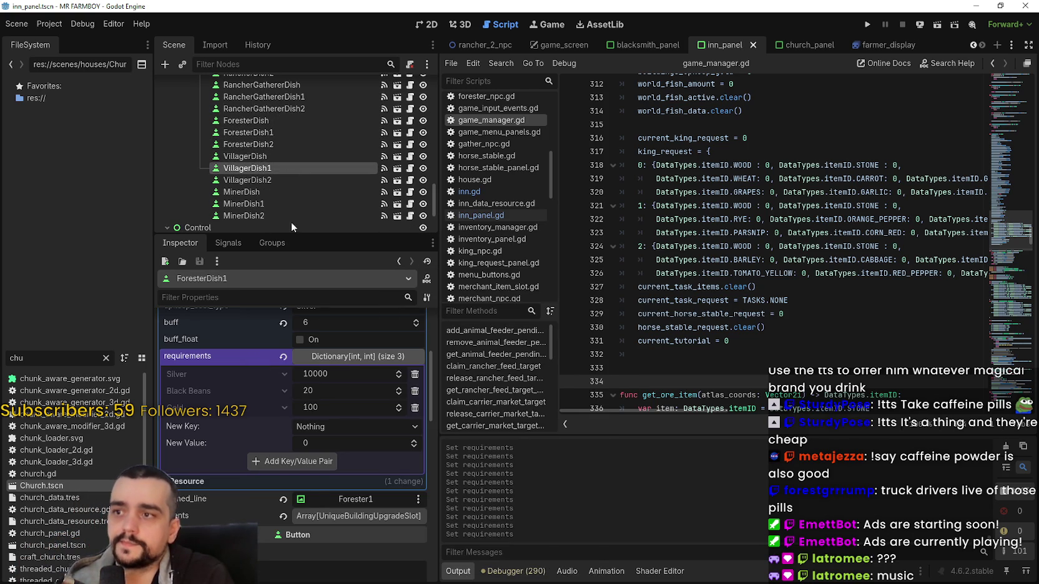
left_click(355, 492)
scroll(231, 477, "down", 2)
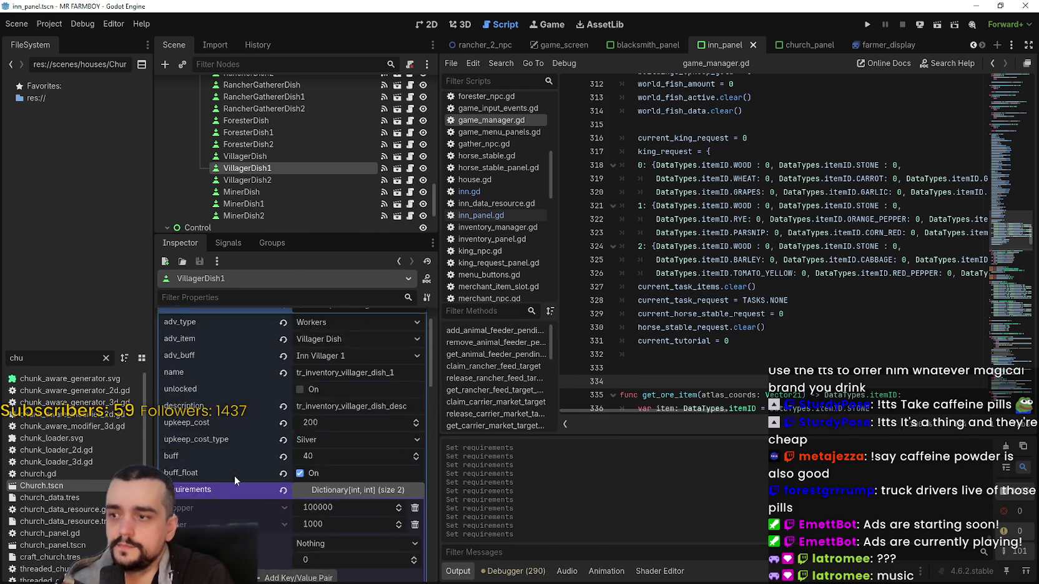
right_click(258, 427)
left_click(280, 450)
key("ctrl+s")
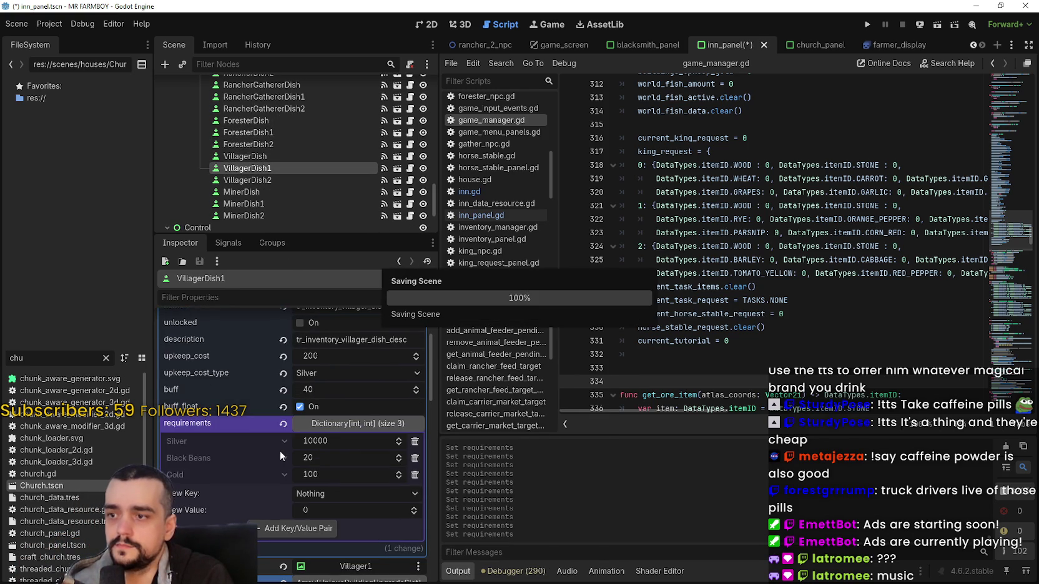
Give MinerDish1 the Silver 10000, Black Beans 20, Gold 100 requirements and save
left_click(257, 204)
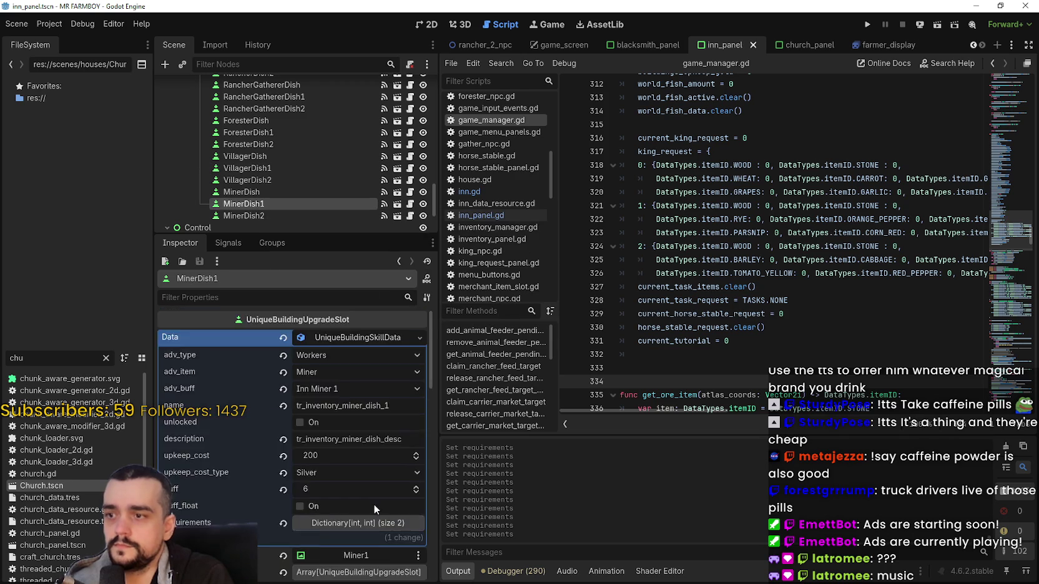
left_click(223, 458)
right_click(223, 460)
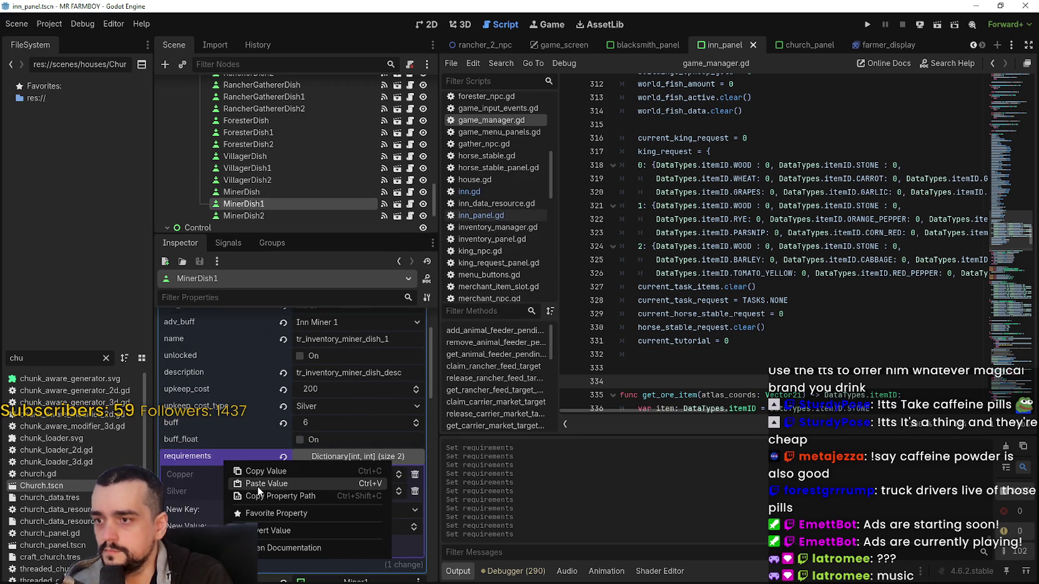
left_click(258, 487)
key("ctrl+s")
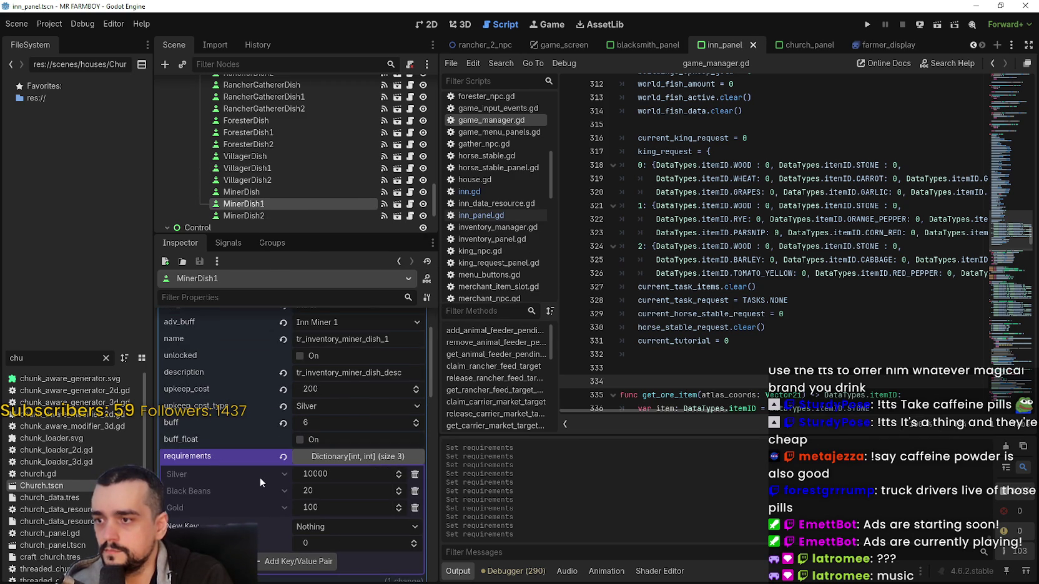
scroll(329, 199, "up", 5)
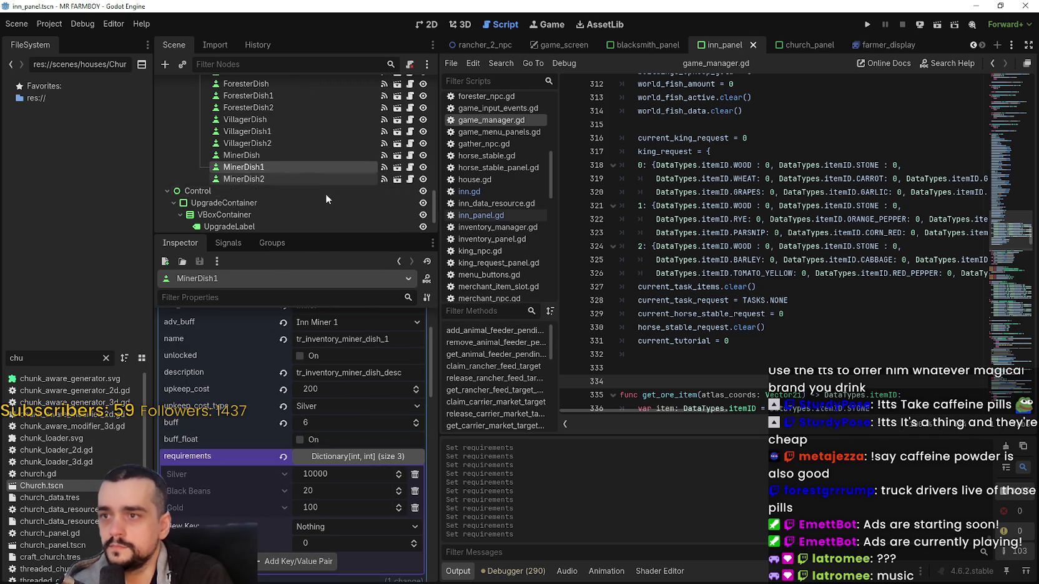
scroll(329, 190, "up", 6)
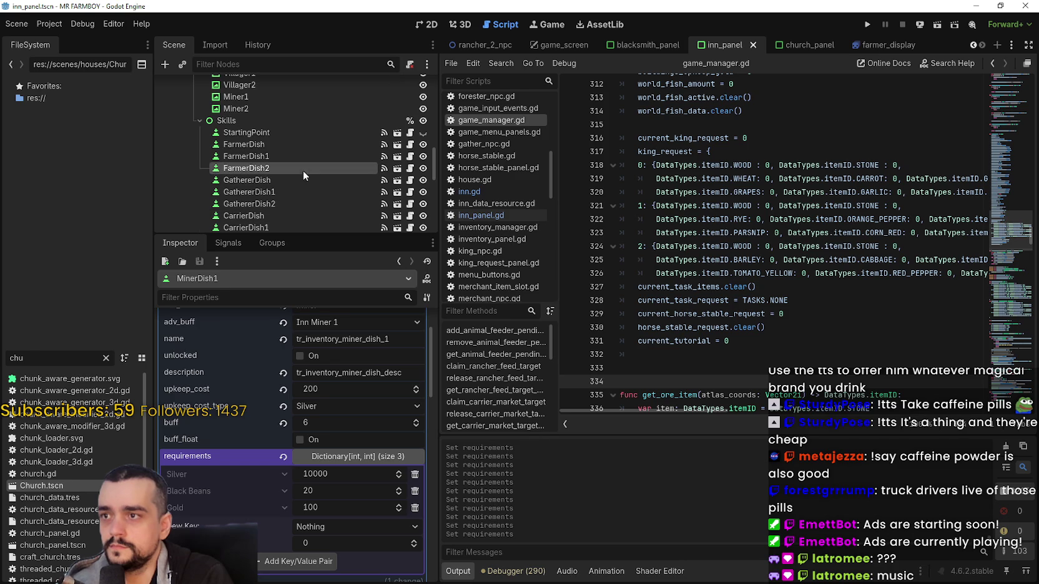
Copy FarmerDish2's requirements value (Silver 50000, Gold 500, Radish White 20)
scroll(269, 406, "down", 3)
right_click(246, 325)
left_click(258, 334)
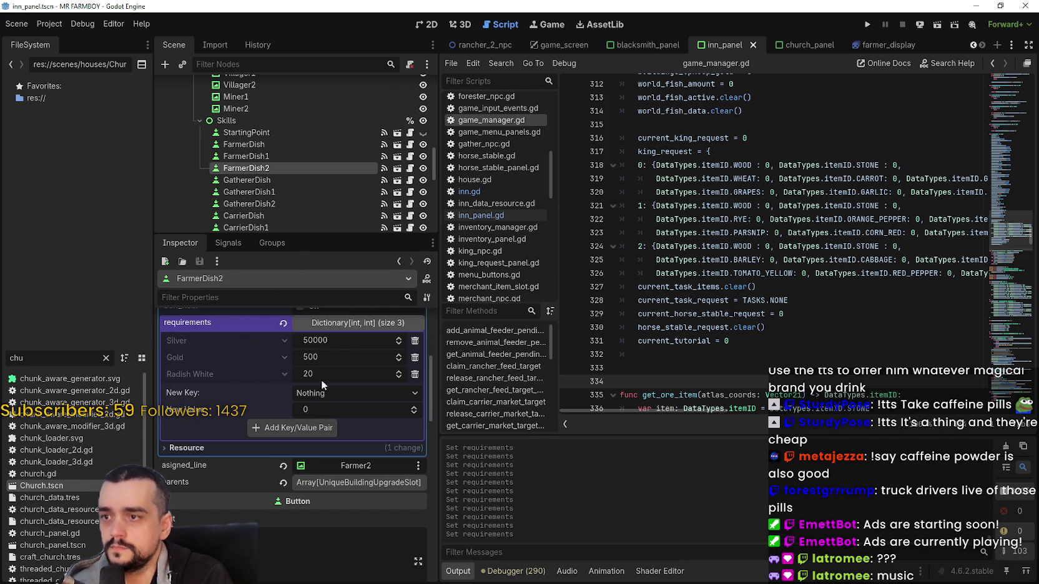
Compare requirements across FarmerDish, FarmerDish1 and FarmerDish2, ending on FarmerDish2
scroll(376, 424, "up", 2)
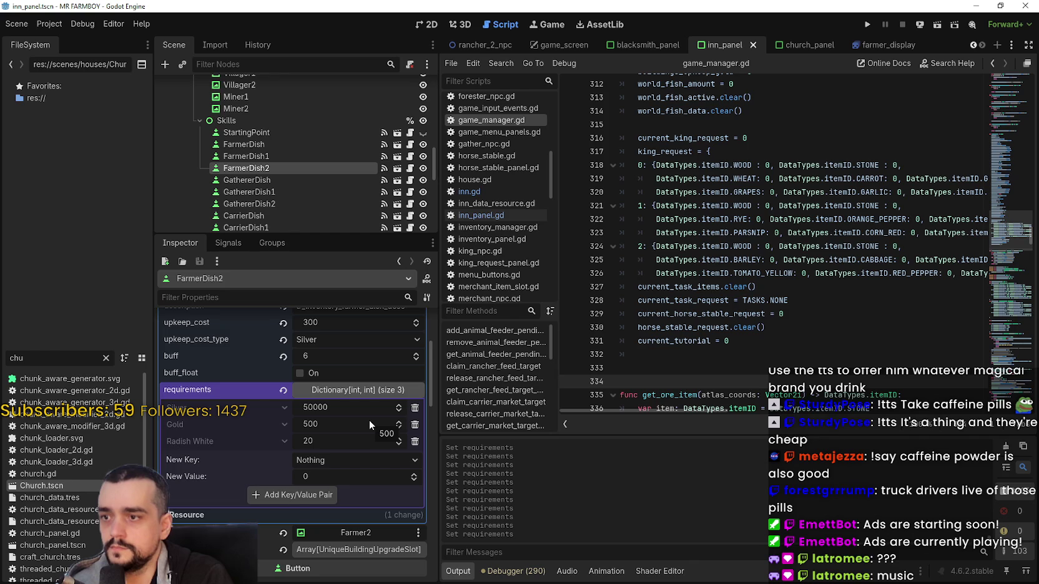
scroll(369, 421, "up", 1)
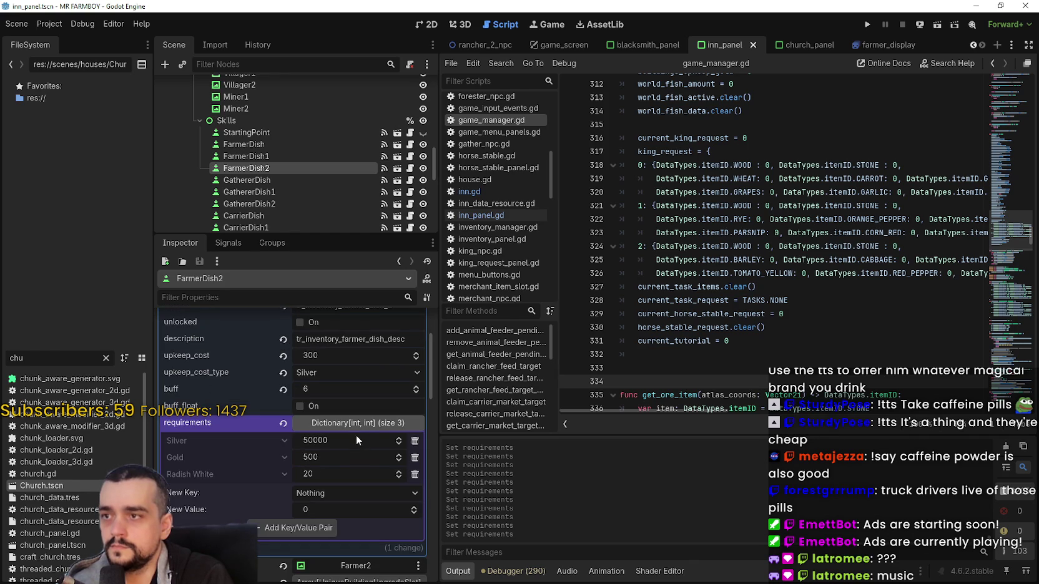
left_click(249, 156)
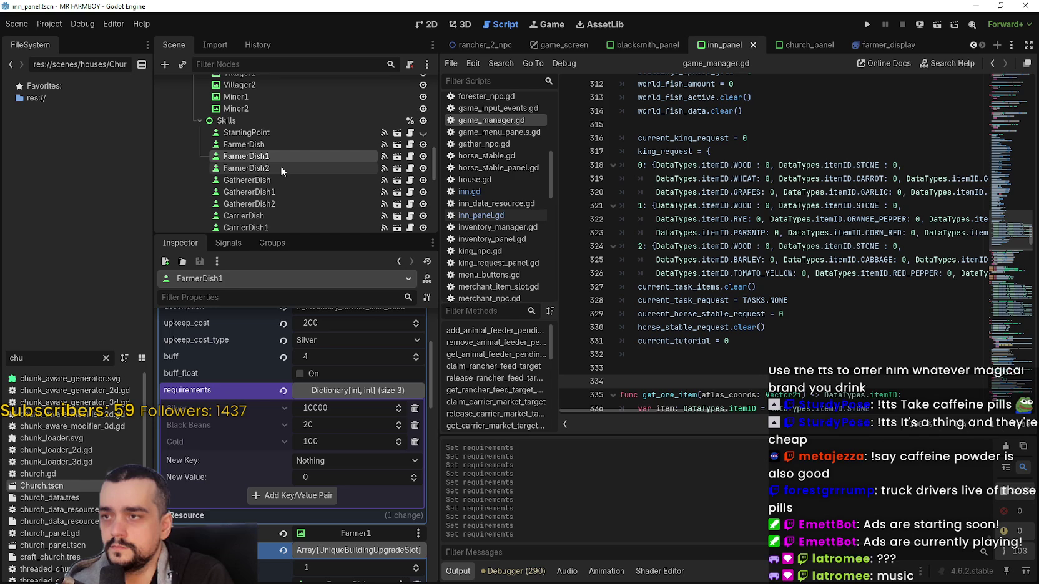
left_click(271, 144)
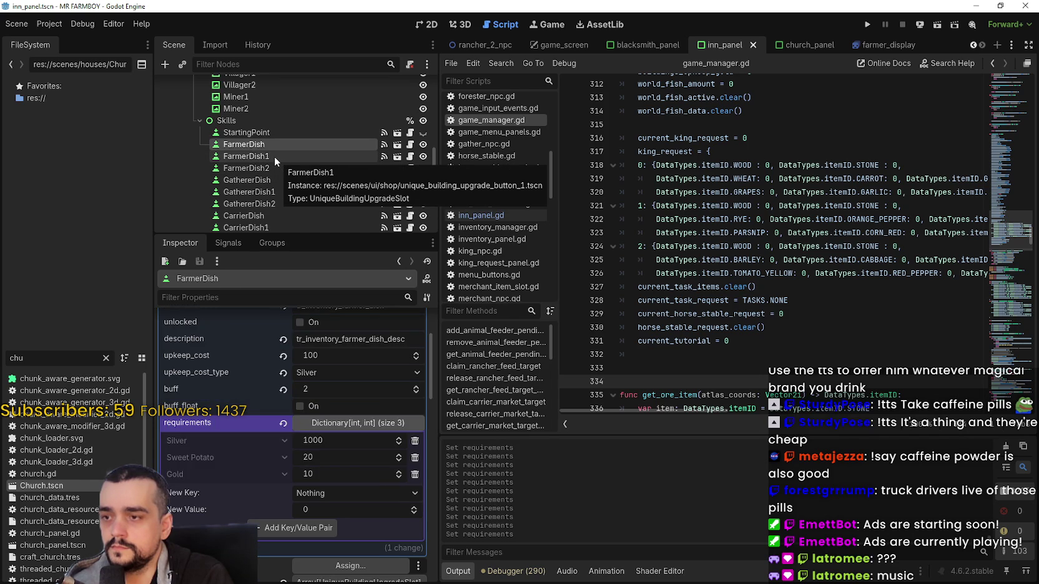
left_click(274, 156)
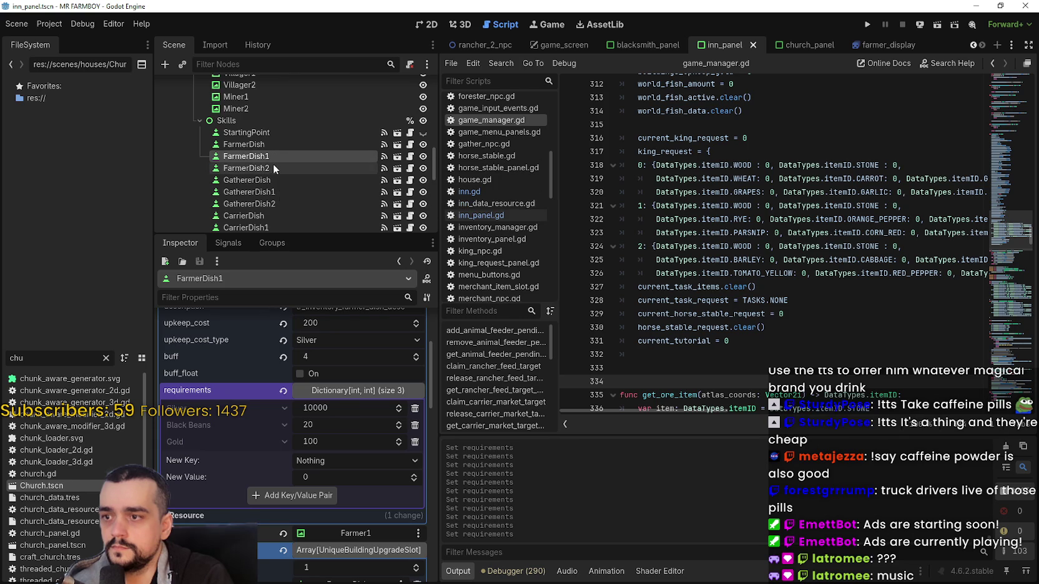
left_click(273, 166)
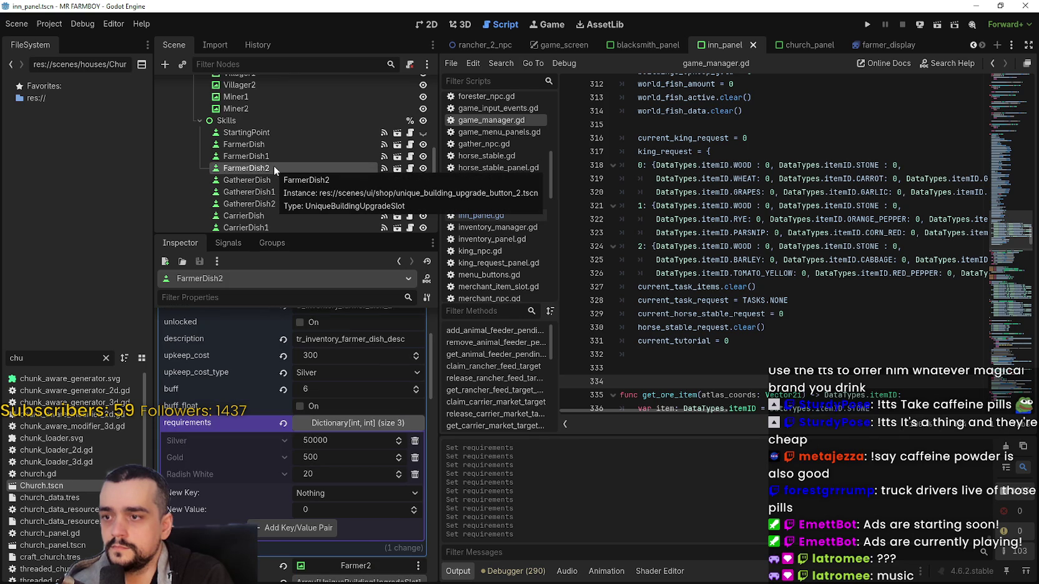
left_click(272, 156)
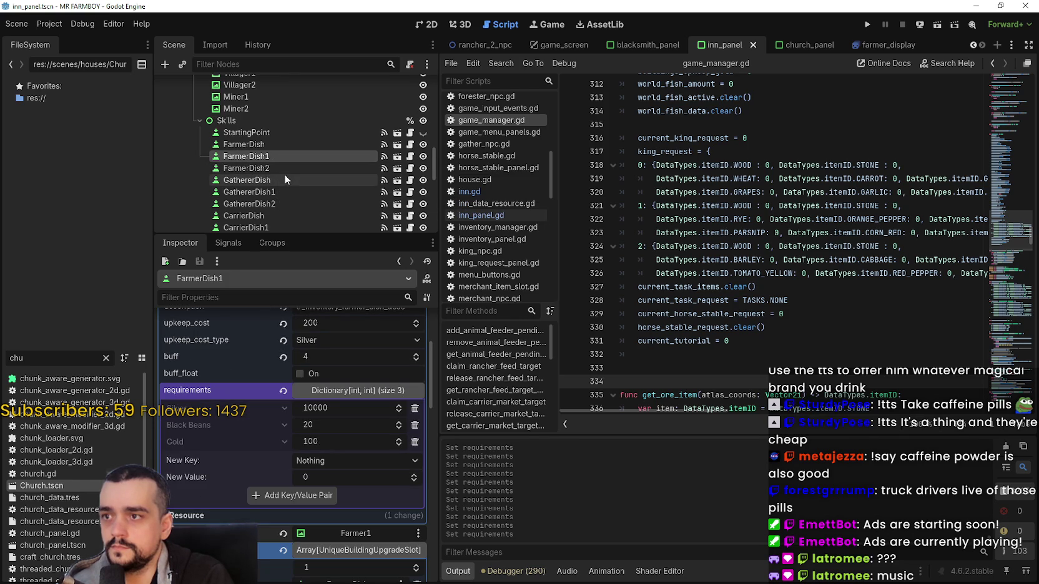
left_click(280, 167)
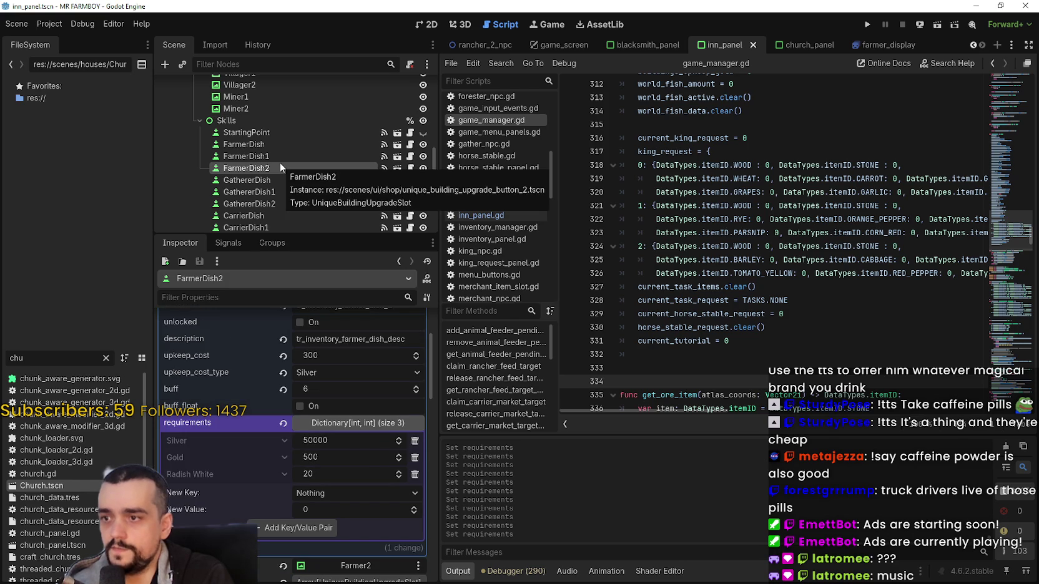
scroll(279, 161, "down", 3)
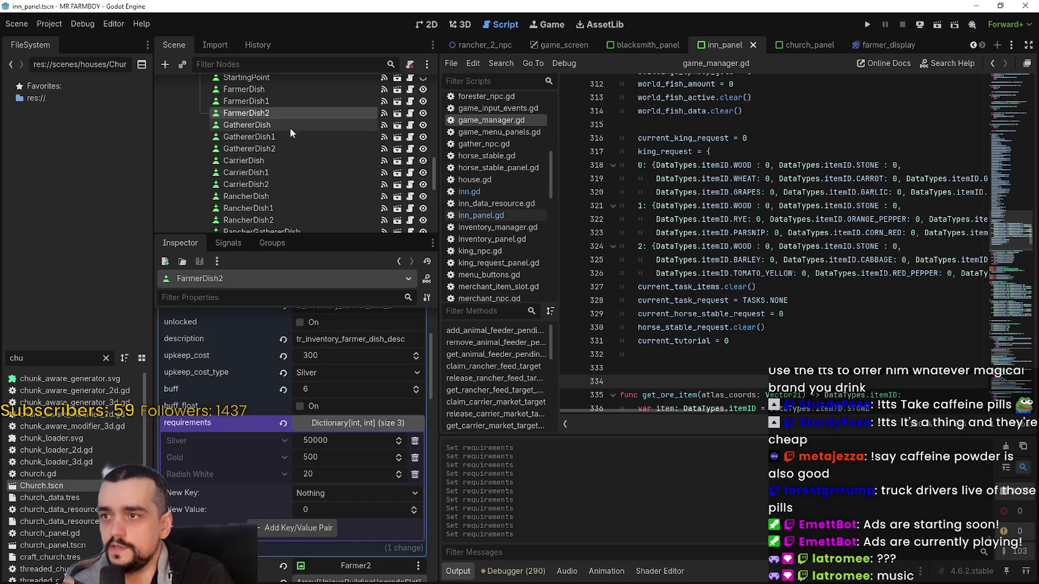
Give GathererDish2 the Silver 50000, Gold 500, Radish White 20 requirements and save
left_click(285, 148)
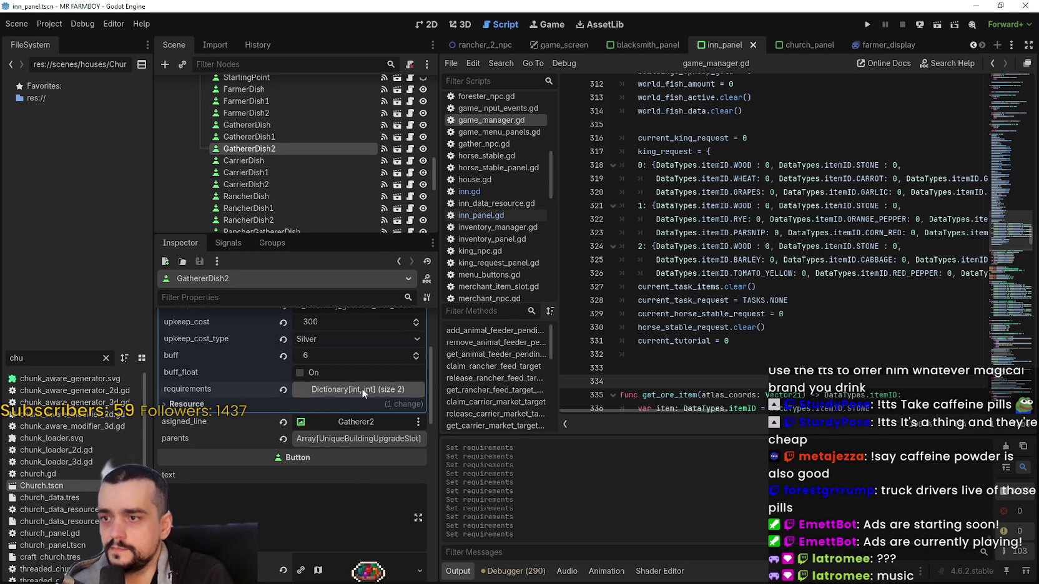
left_click(362, 391)
right_click(259, 356)
left_click(286, 378)
key("ctrl+s")
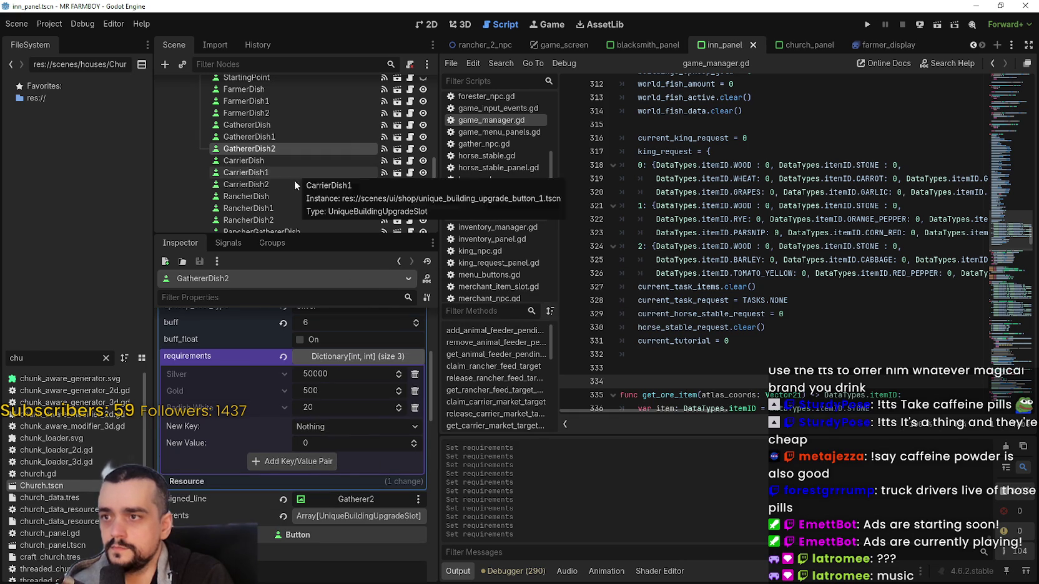
Give CarrierDish2 the Silver 50000, Gold 500, Radish White 20 requirements and save
scroll(292, 181, "down", 3)
left_click(280, 148)
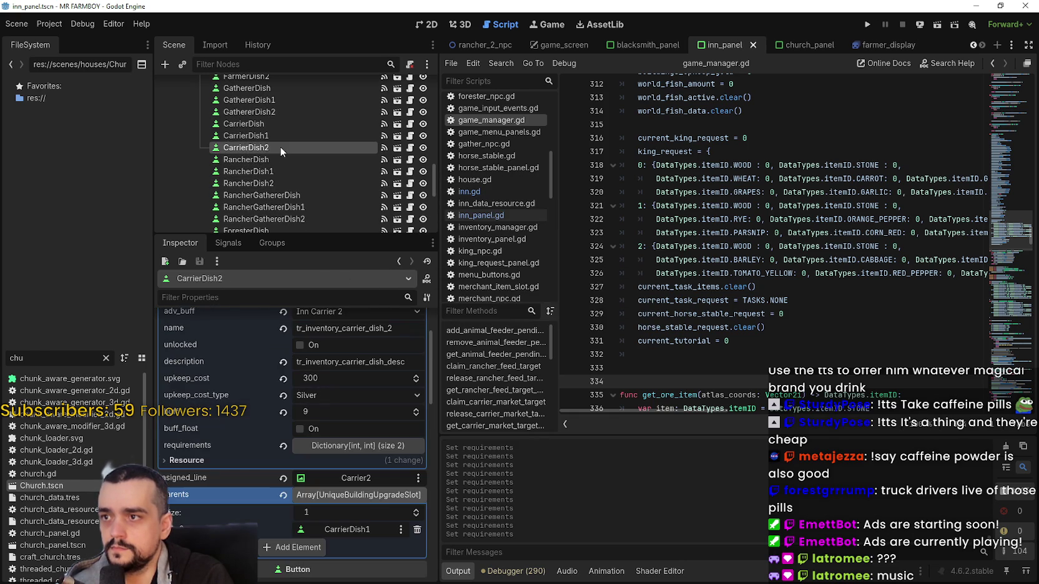
left_click(347, 445)
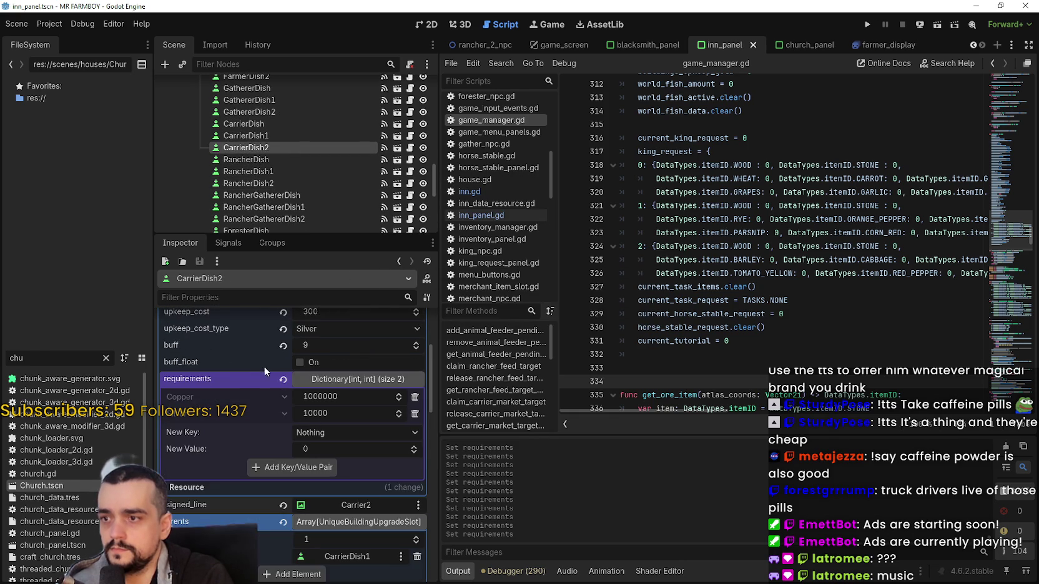
right_click(240, 382)
left_click(280, 405)
key("ctrl+s")
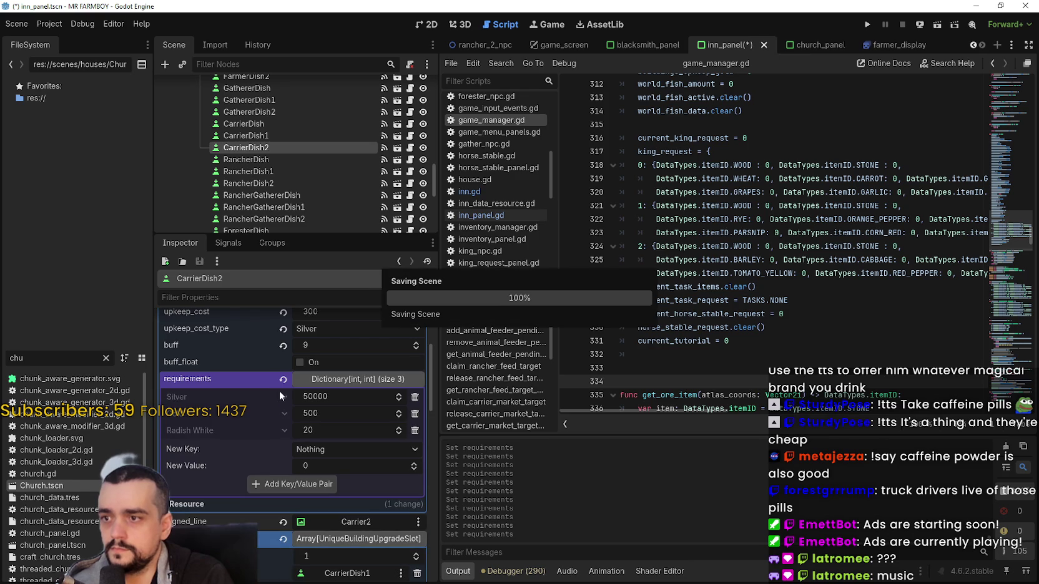
Give RancherDish2 the FarmerDish2 requirements, save, and select RancherGathererDish2
scroll(300, 124, "down", 1)
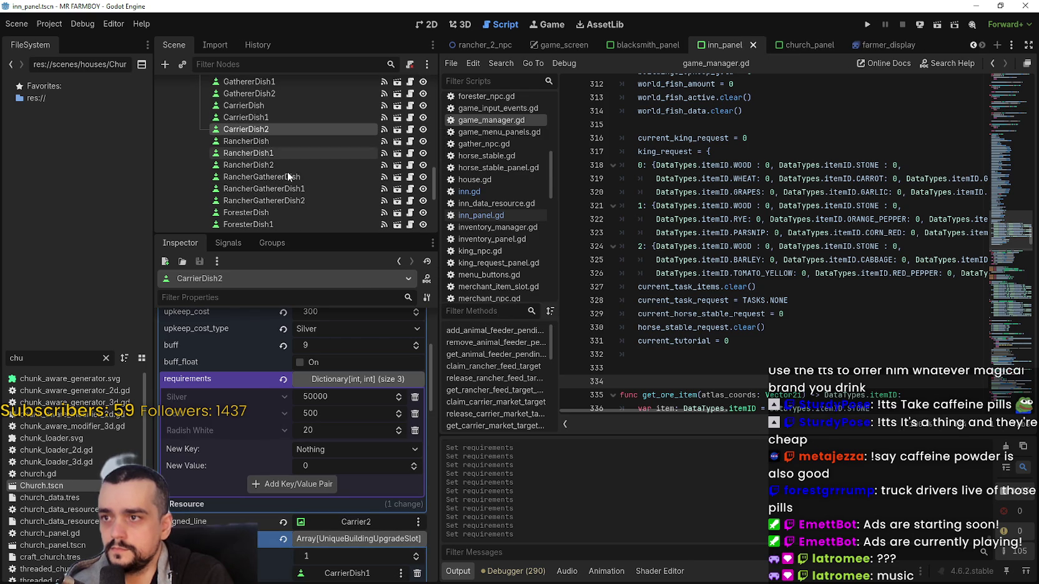
left_click(297, 164)
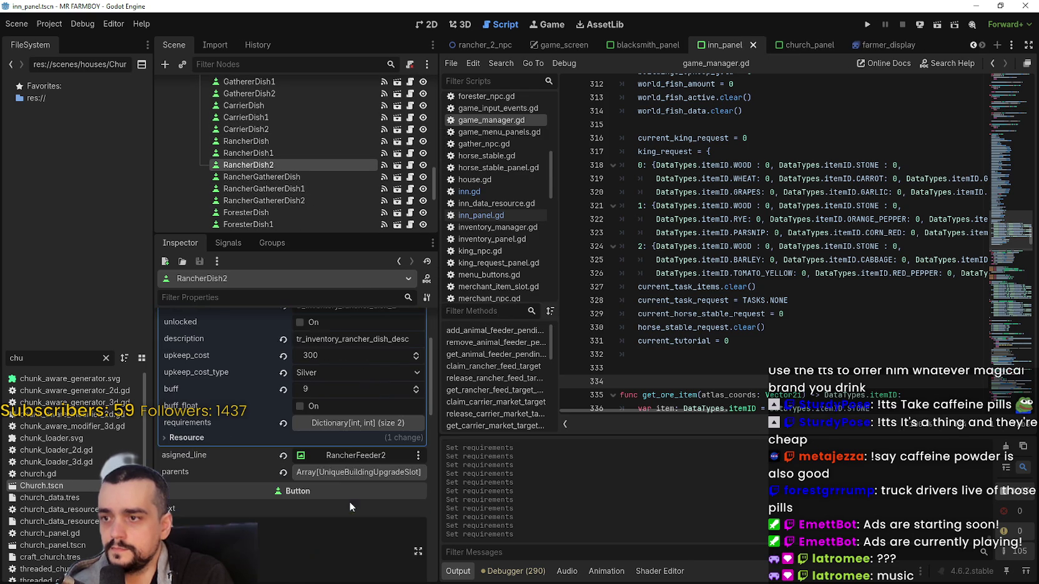
left_click(343, 423)
right_click(220, 424)
left_click(260, 446)
key("ctrl+z")
key("ctrl+s")
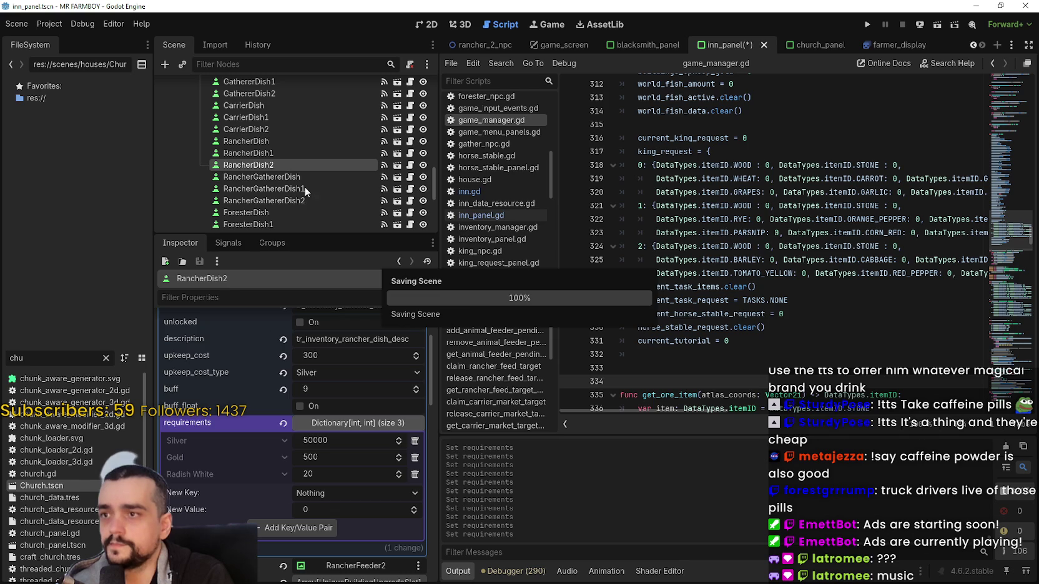
left_click(307, 201)
scroll(372, 474, "down", 2)
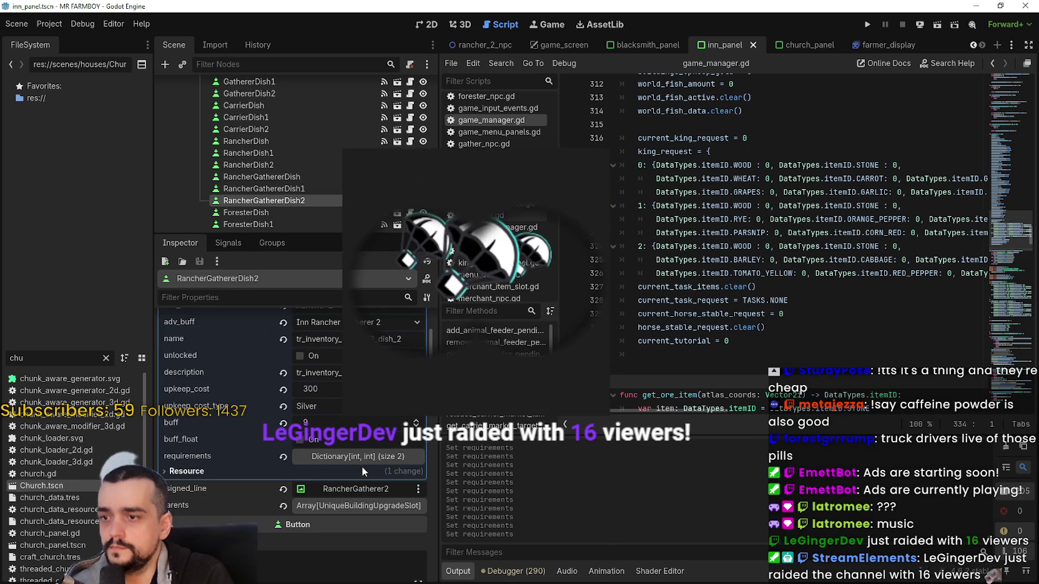
Paste the Silver 50000, Gold 500, Radish White 20 requirements into RancherGathererDish2 and ForesterDish2, saving the scene
right_click(245, 461)
left_click(281, 489)
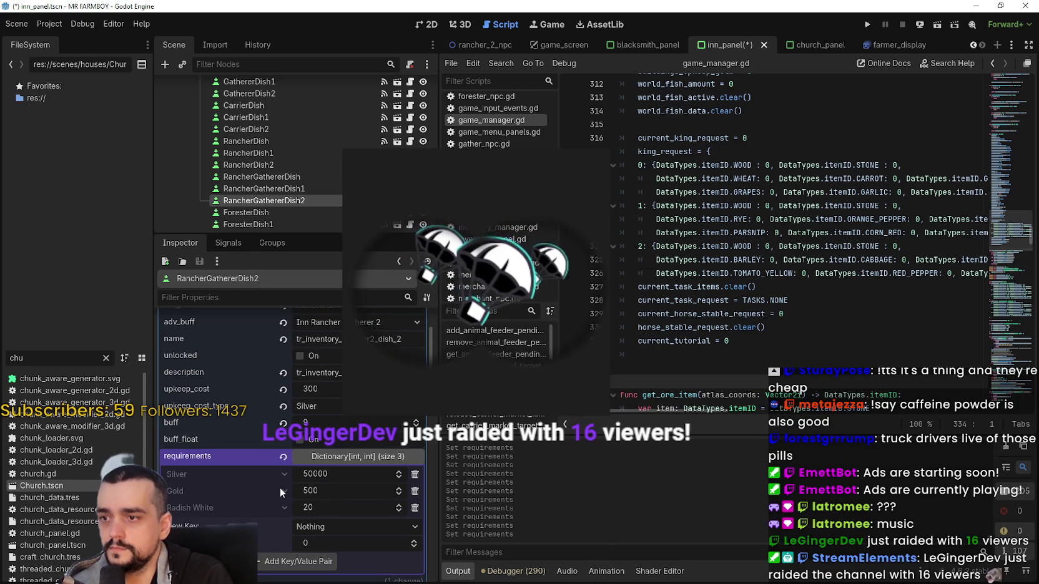
key("ctrl+s")
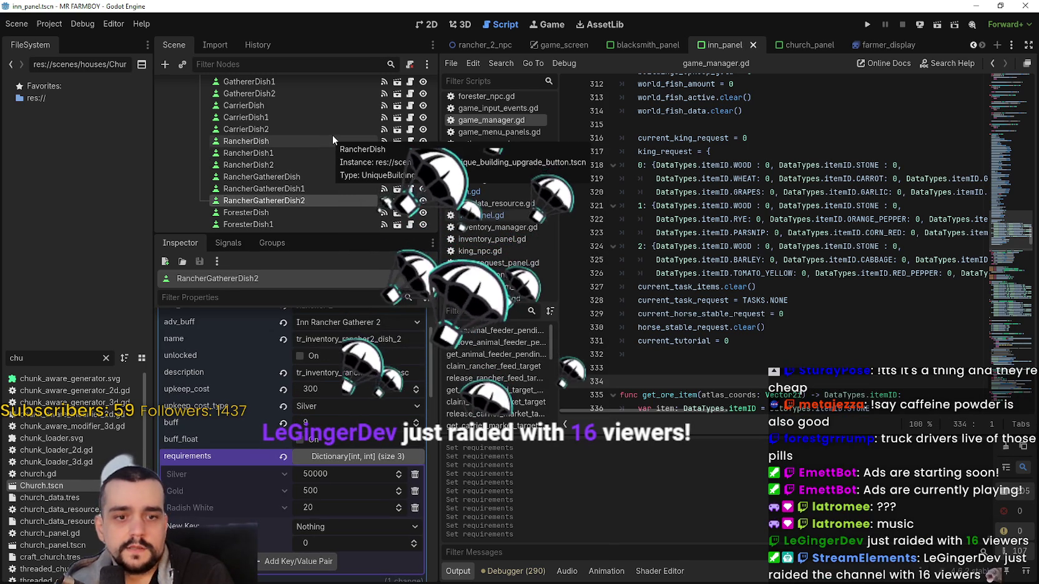
scroll(369, 157, "down", 3)
scroll(369, 158, "down", 5)
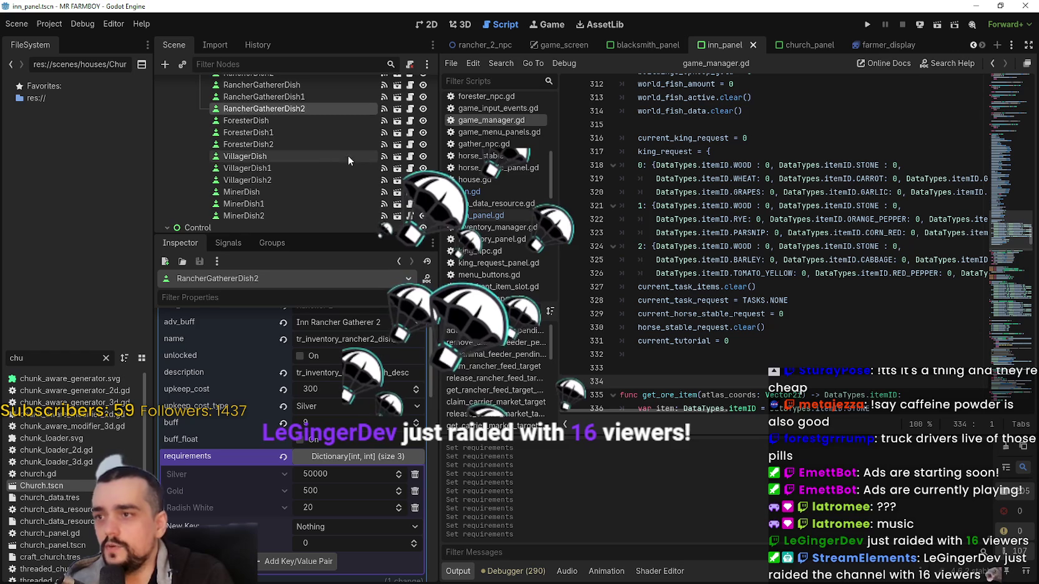
left_click(294, 143)
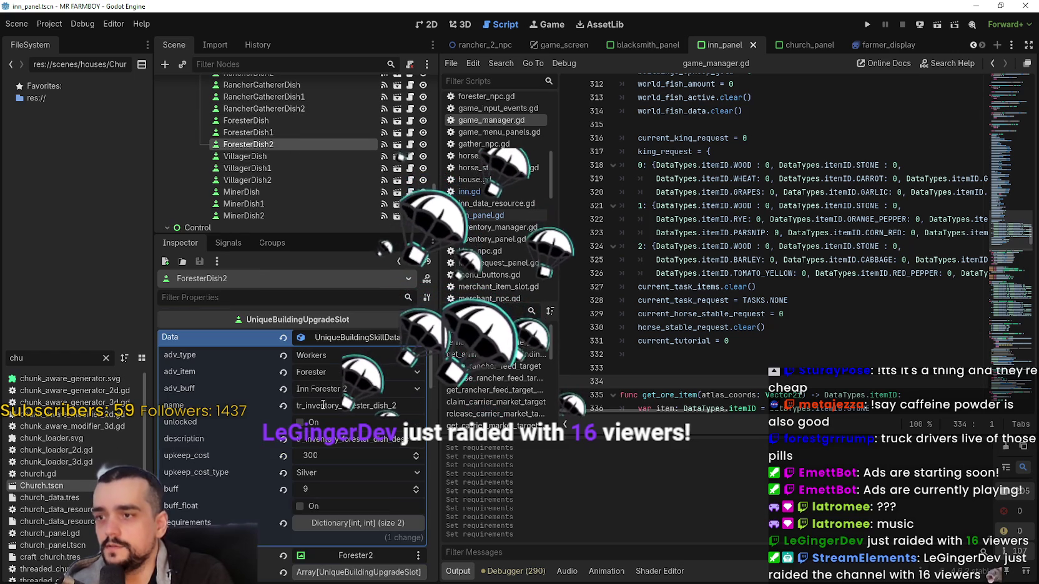
left_click(369, 524)
right_click(237, 426)
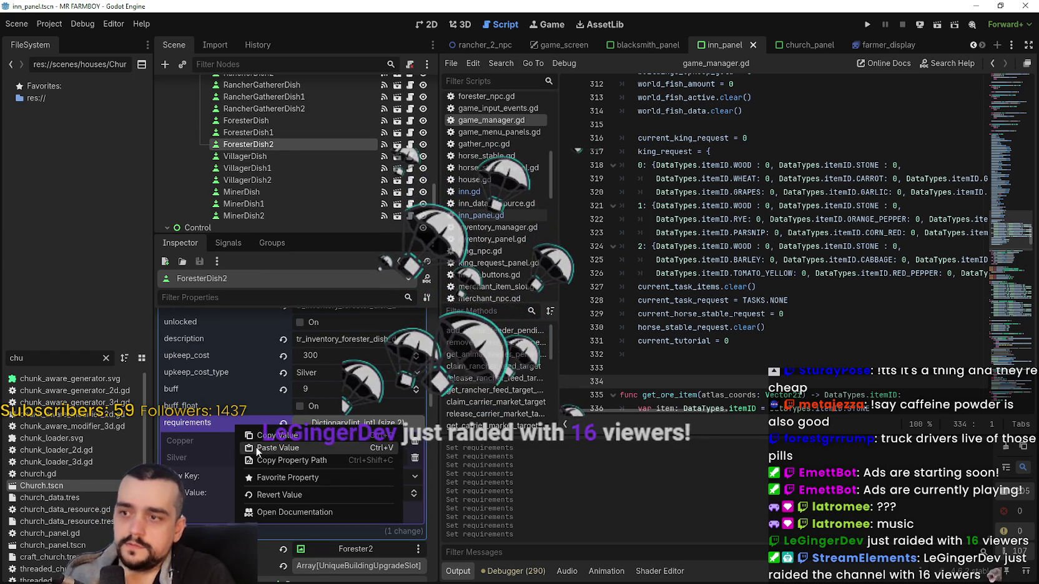
left_click(259, 452)
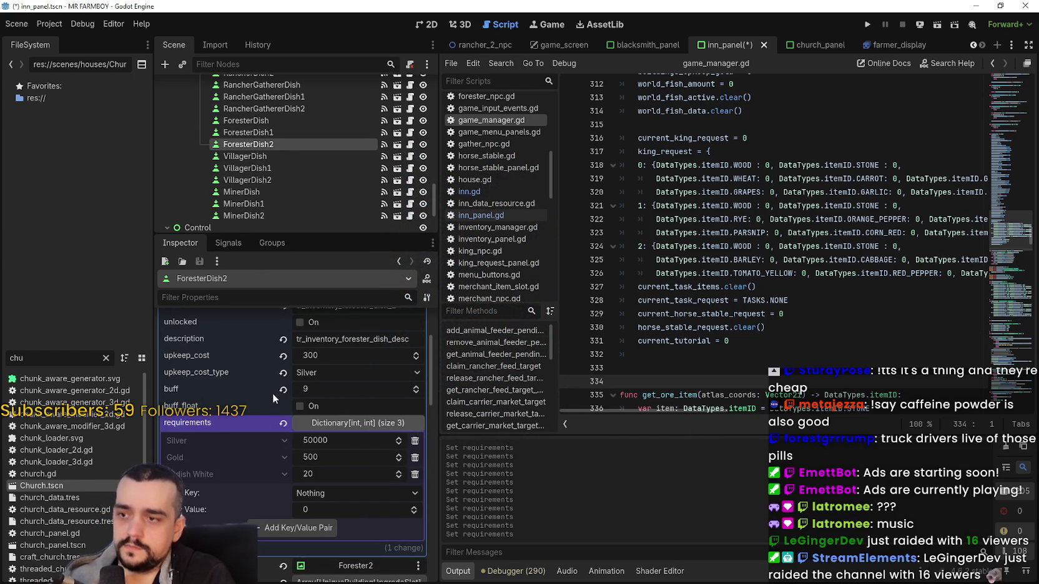
Paste the same requirements into VillagerDish2 and save the scene
scroll(326, 119, "down", 1)
left_click(288, 161)
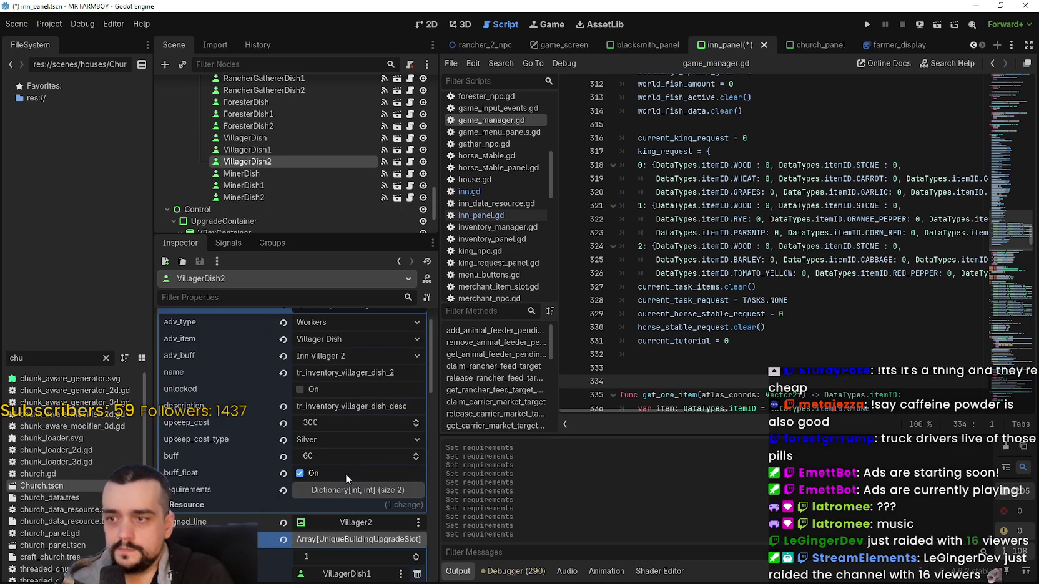
left_click(341, 492)
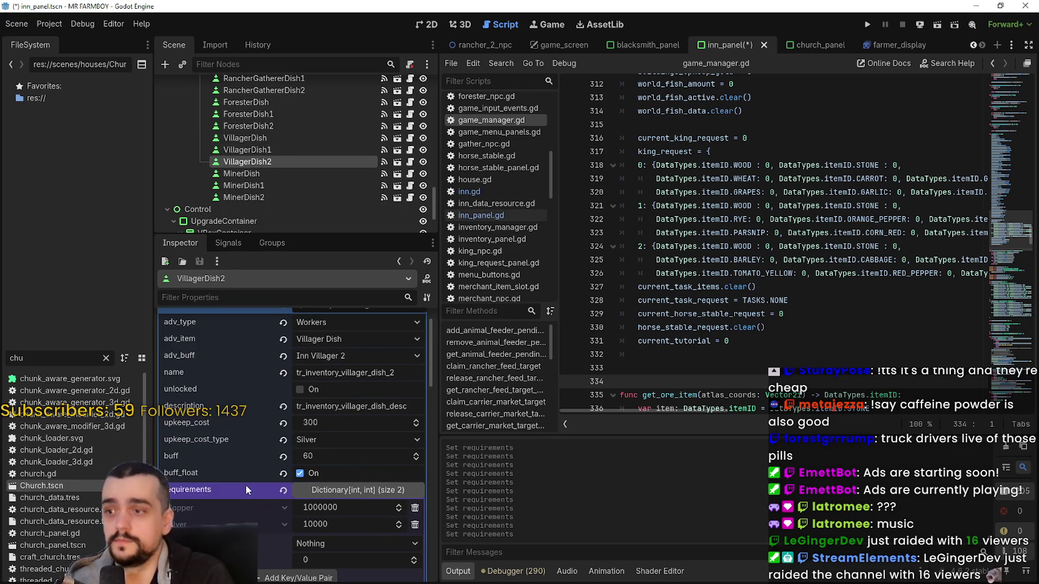
right_click(245, 484)
left_click(292, 508)
key("ctrl+s")
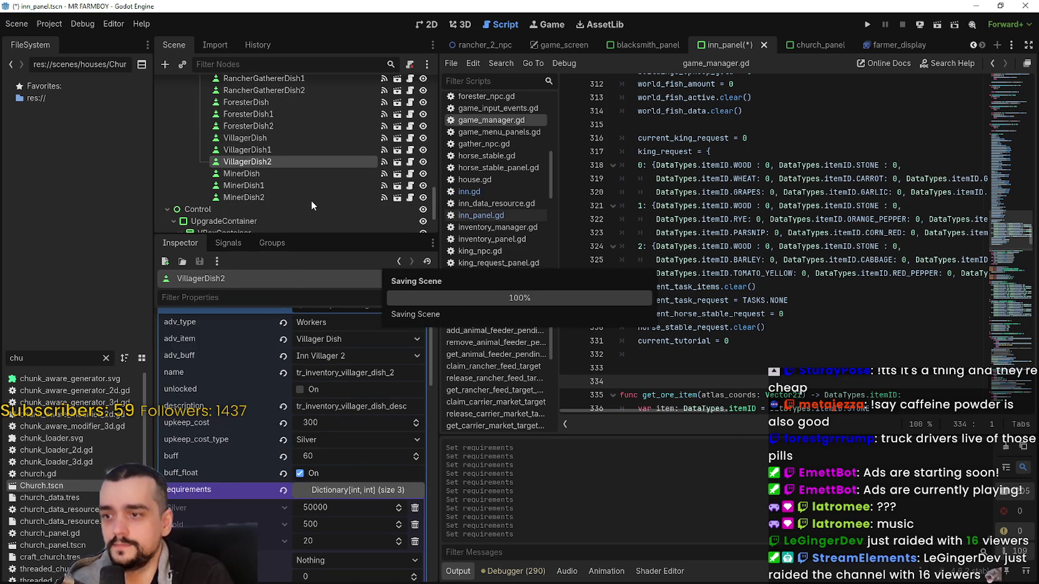
Give MinerDish2 the pasted Silver, Gold and Radish White requirements and save
scroll(275, 148, "down", 1)
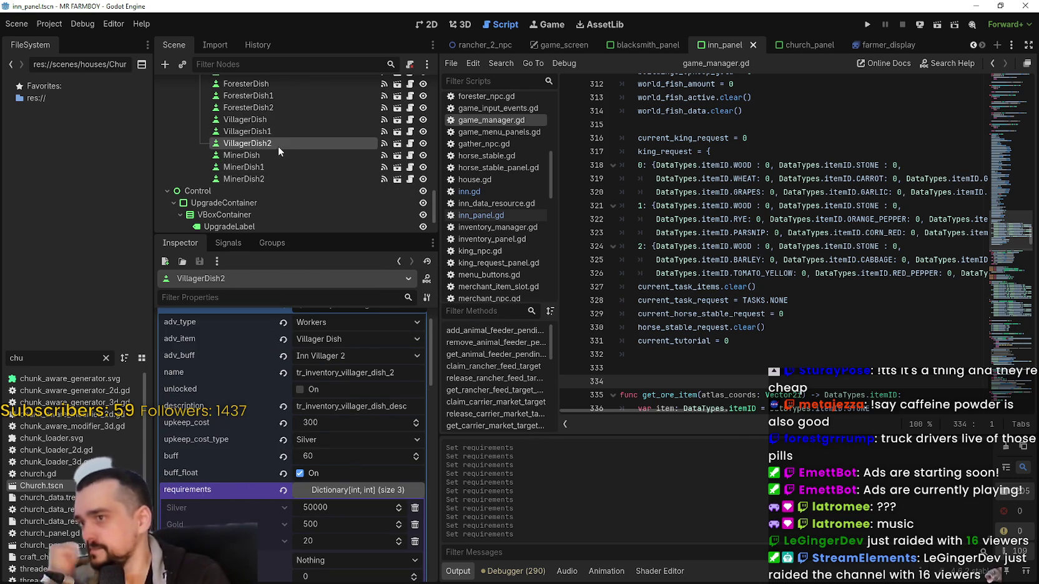
left_click(284, 175)
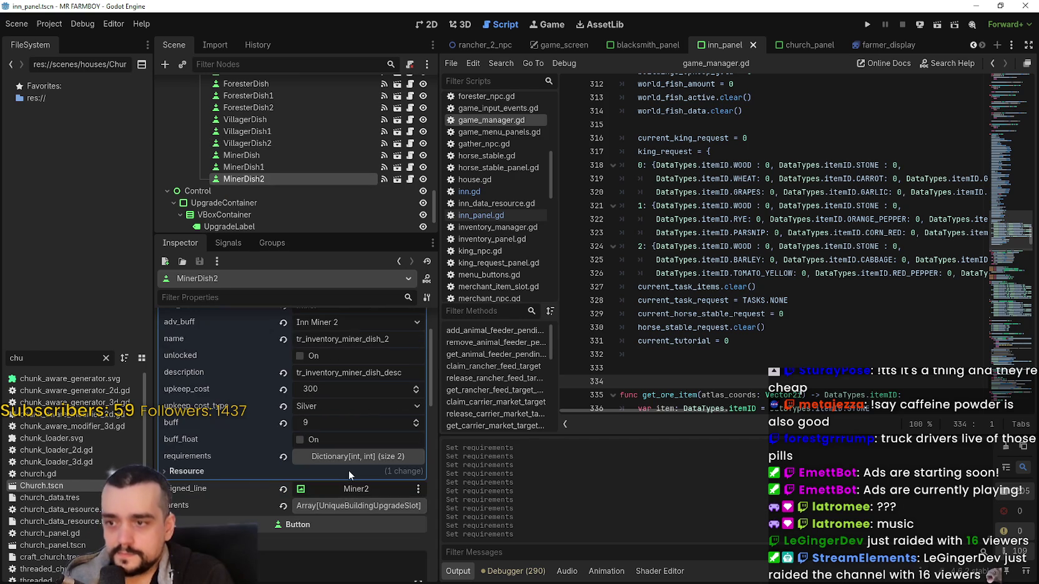
left_click(346, 463)
right_click(229, 459)
left_click(266, 484)
key("ctrl+s")
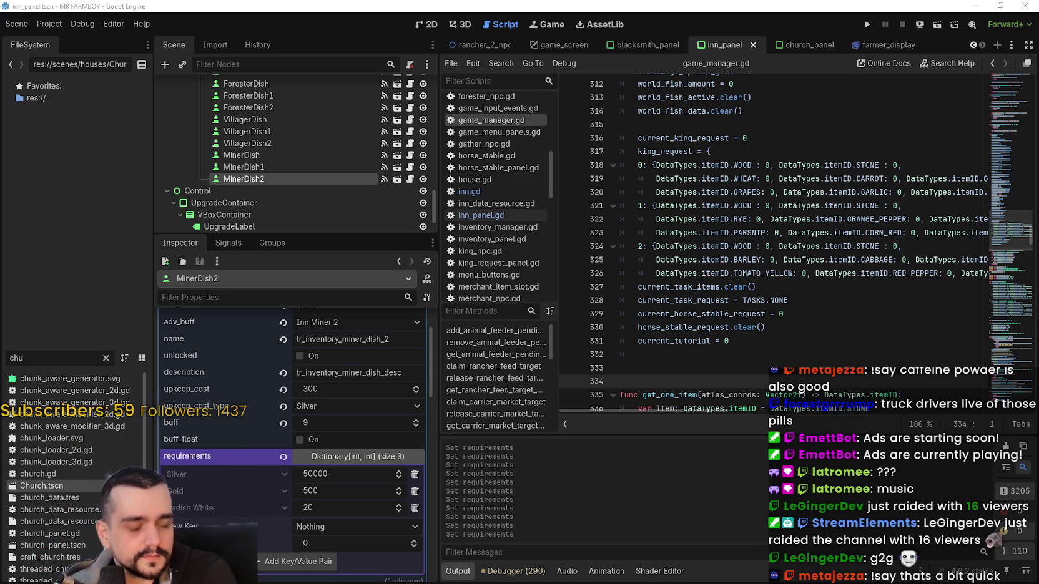
Switch from Godot to the Steam window showing the MR FARMBOY store page
key("alt+Tab")
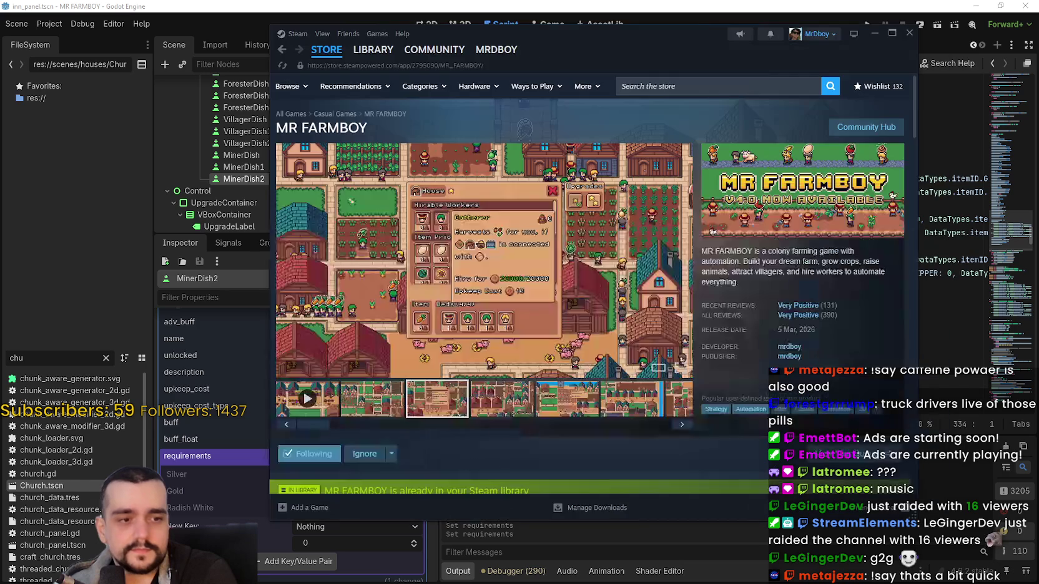
Search the Steam store for 'all hail' and open the All Hail the Orb page
left_click(718, 88)
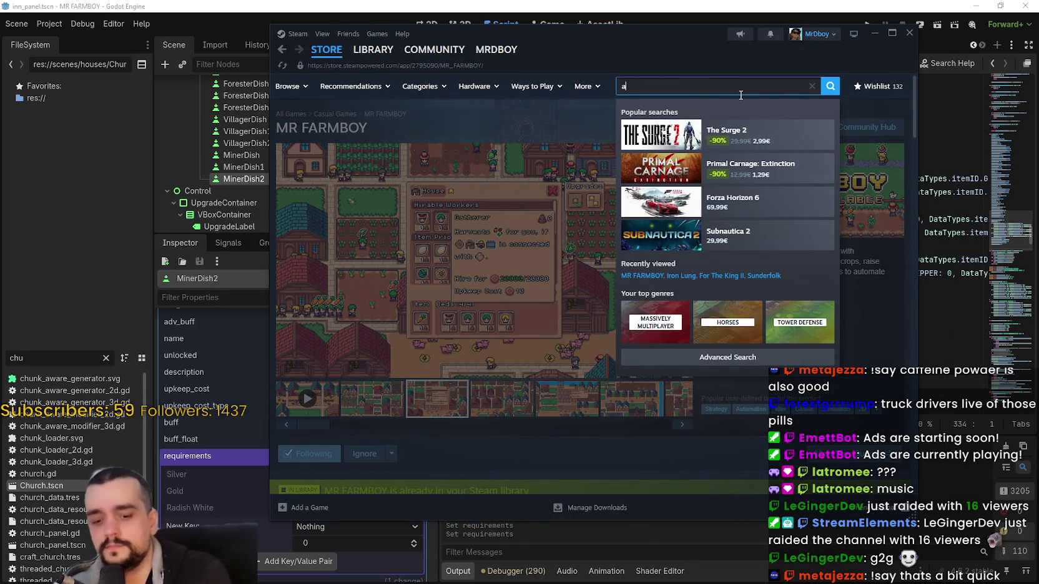
type("ll hail")
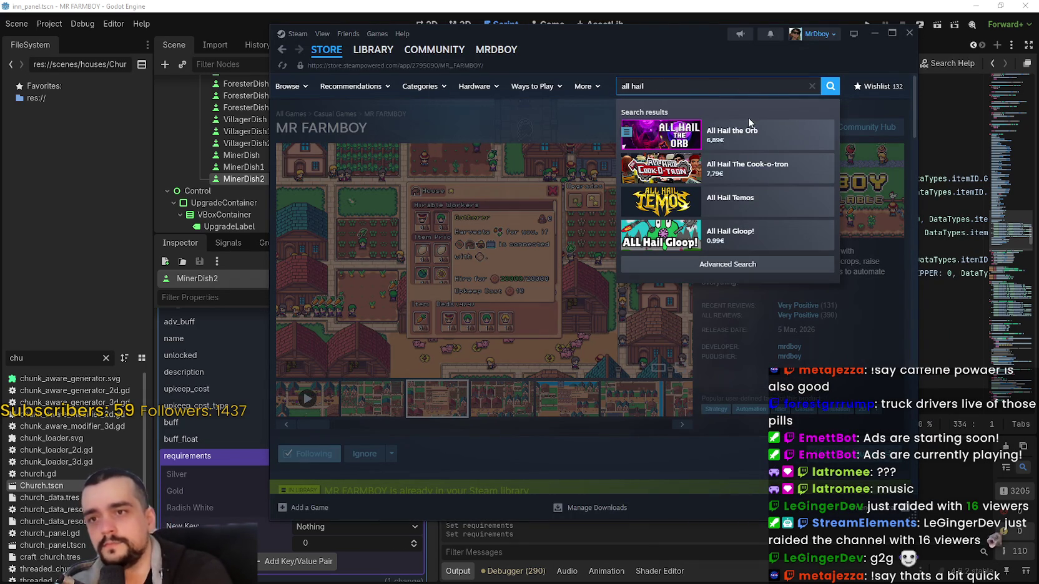
left_click(748, 132)
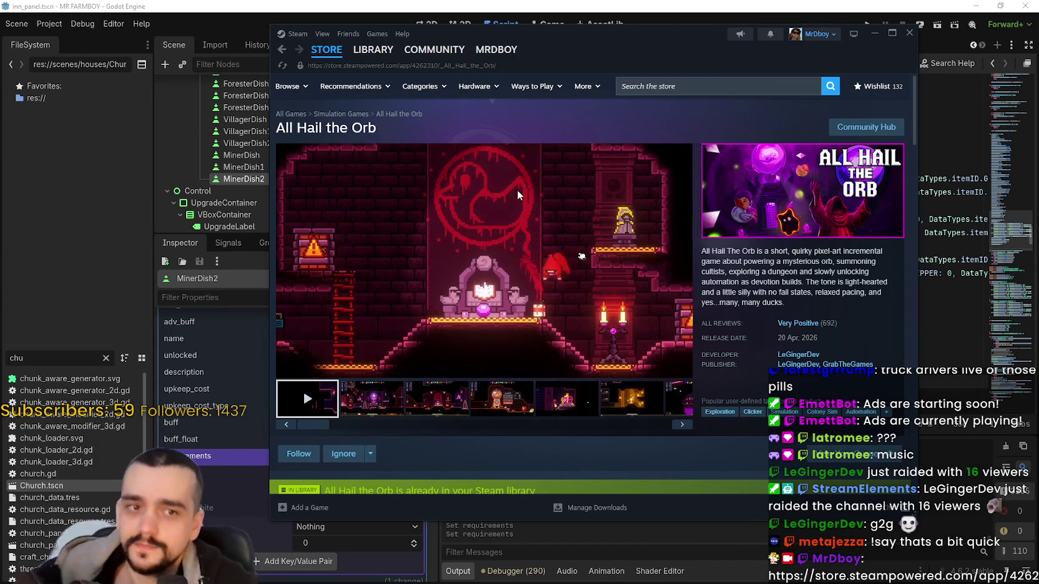
Open 'See all 45 bundles' for All Hail the Orb and browse through the bundle list
scroll(582, 298, "down", 2)
scroll(581, 298, "down", 7)
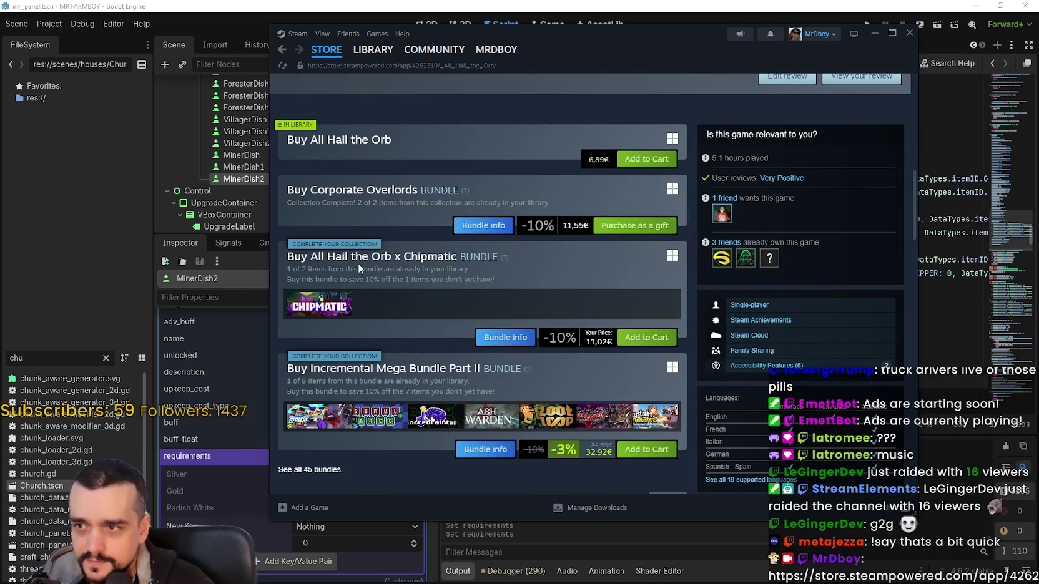
scroll(359, 266, "down", 2)
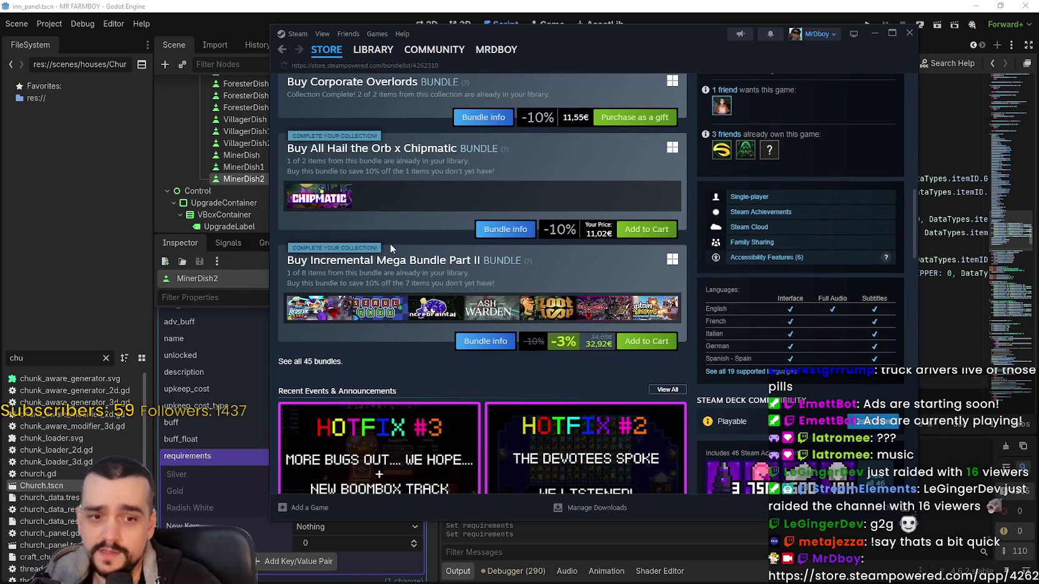
left_click(310, 362)
scroll(467, 260, "down", 5)
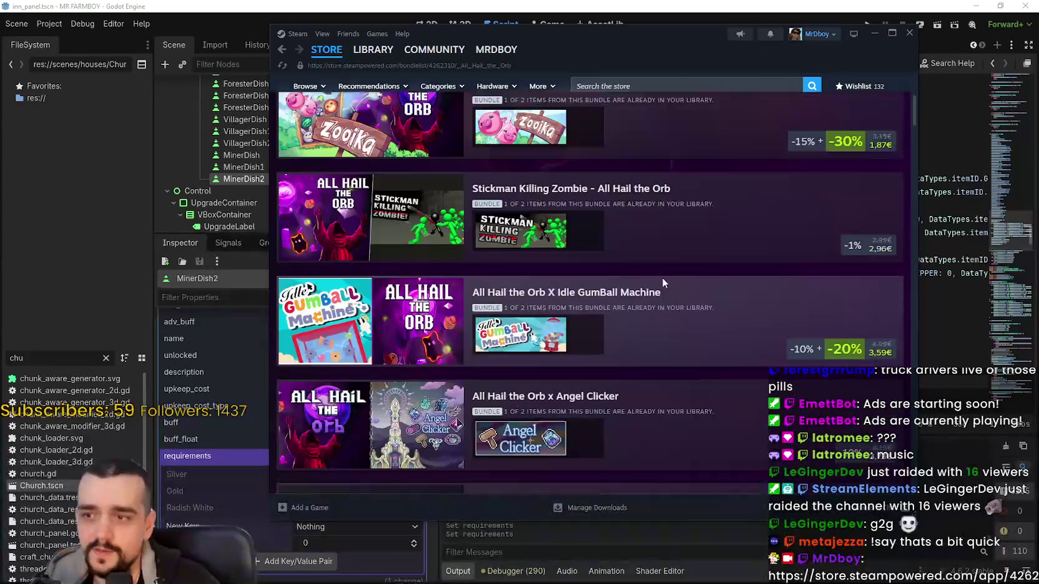
scroll(716, 343, "down", 12)
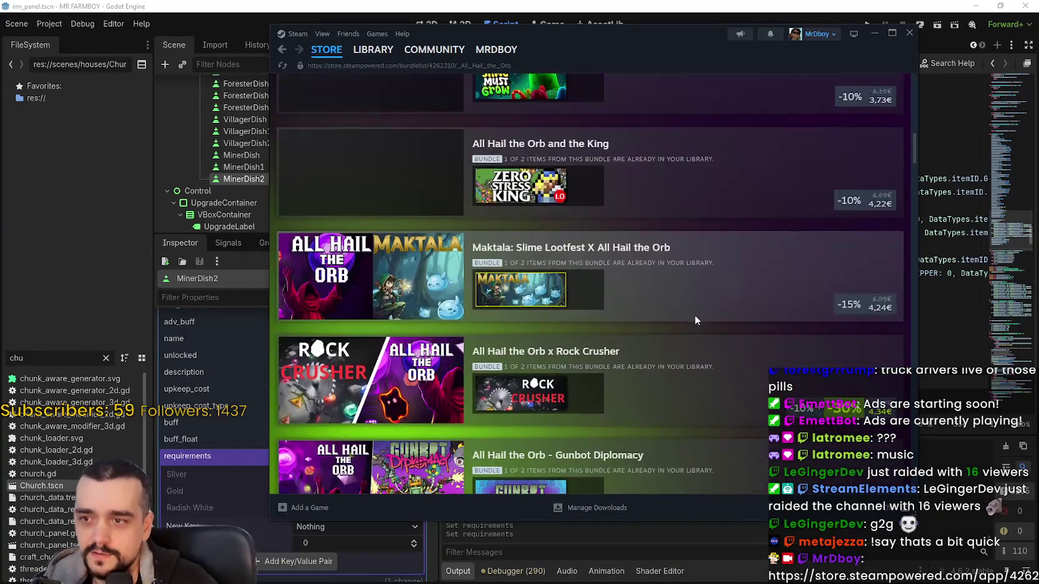
scroll(678, 304, "down", 10)
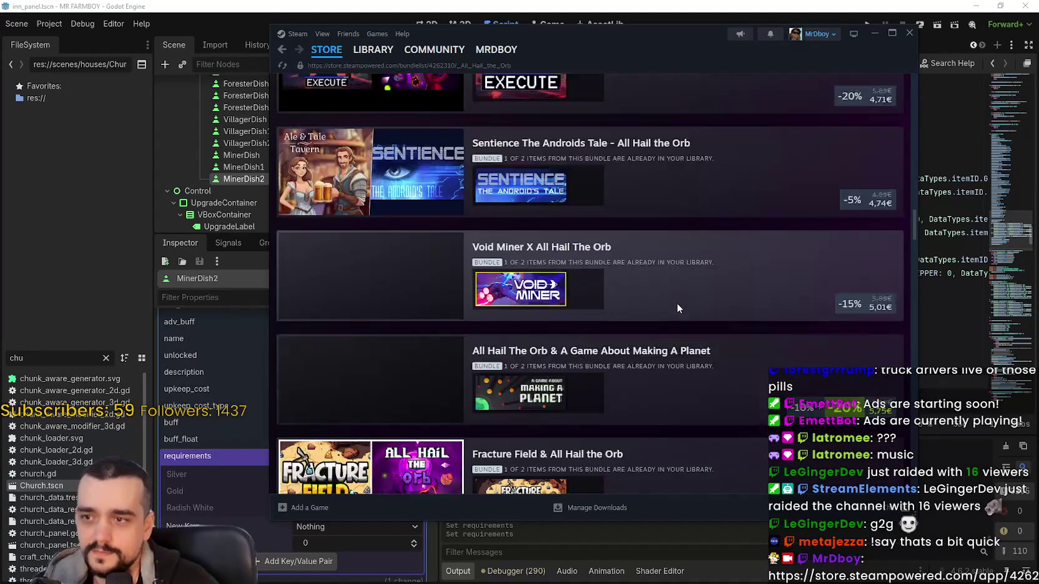
scroll(671, 306, "down", 15)
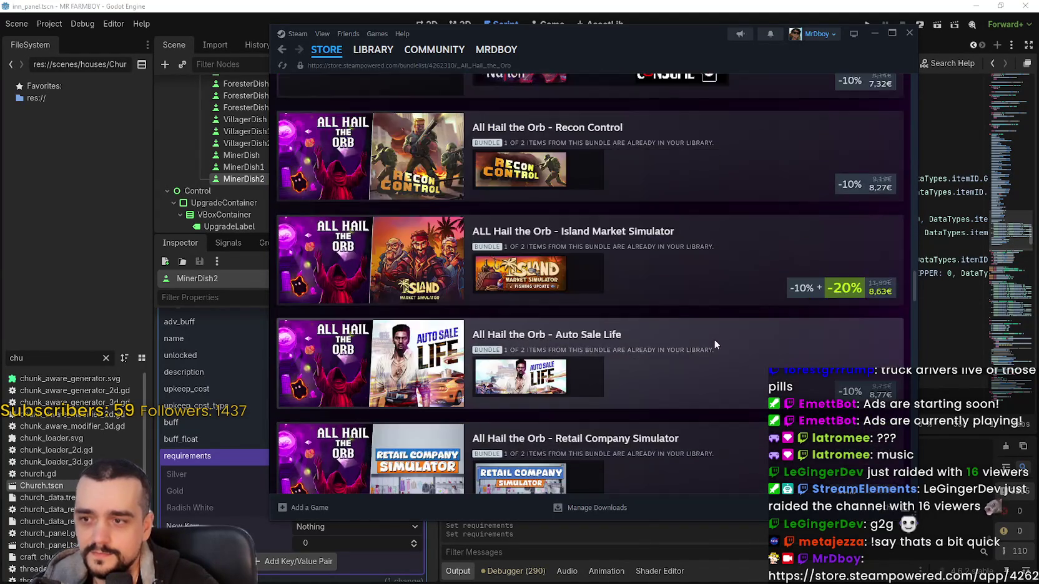
scroll(710, 335, "down", 15)
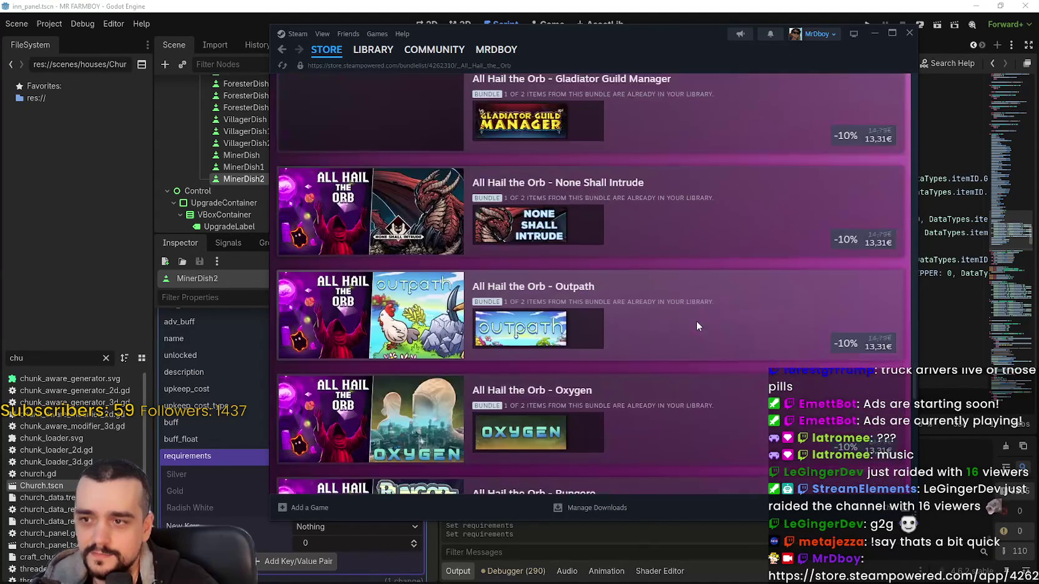
scroll(688, 322, "down", 8)
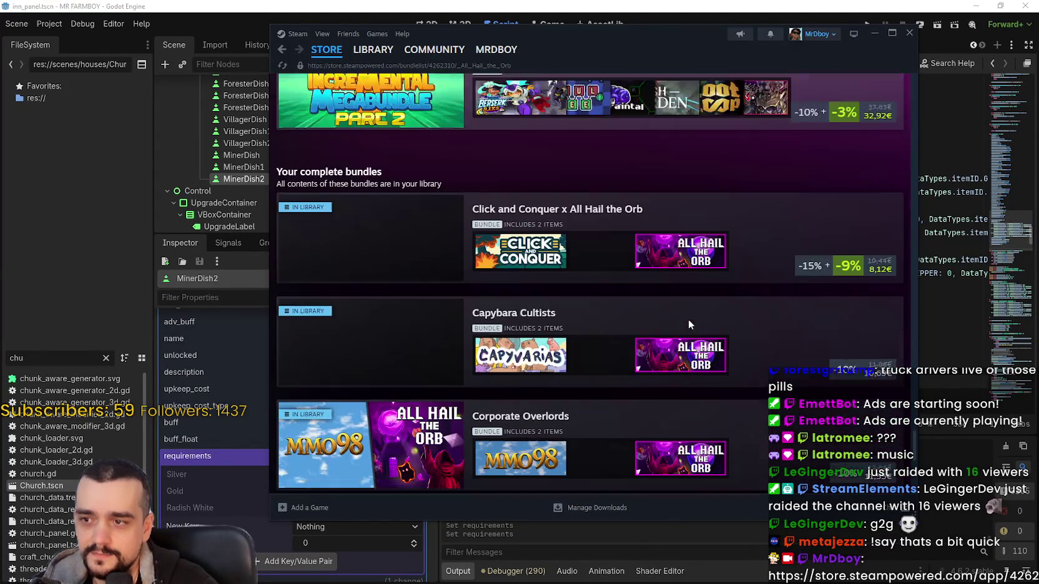